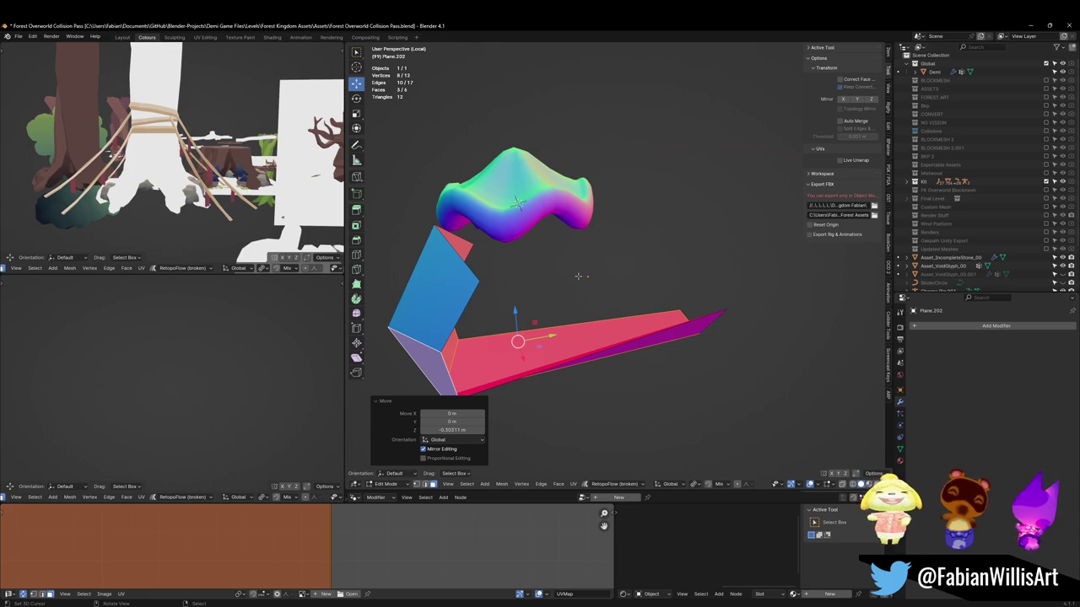
Clear the vertex selection on Plane.202 and bring up the Face context menu with the LoopTools submenu
key(b)
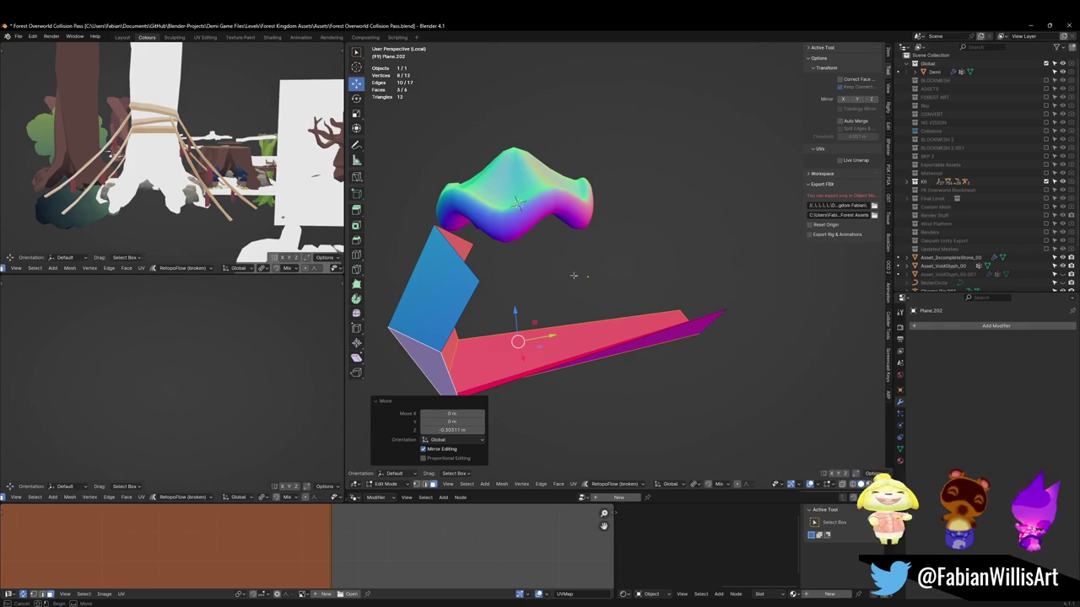
click(573, 275)
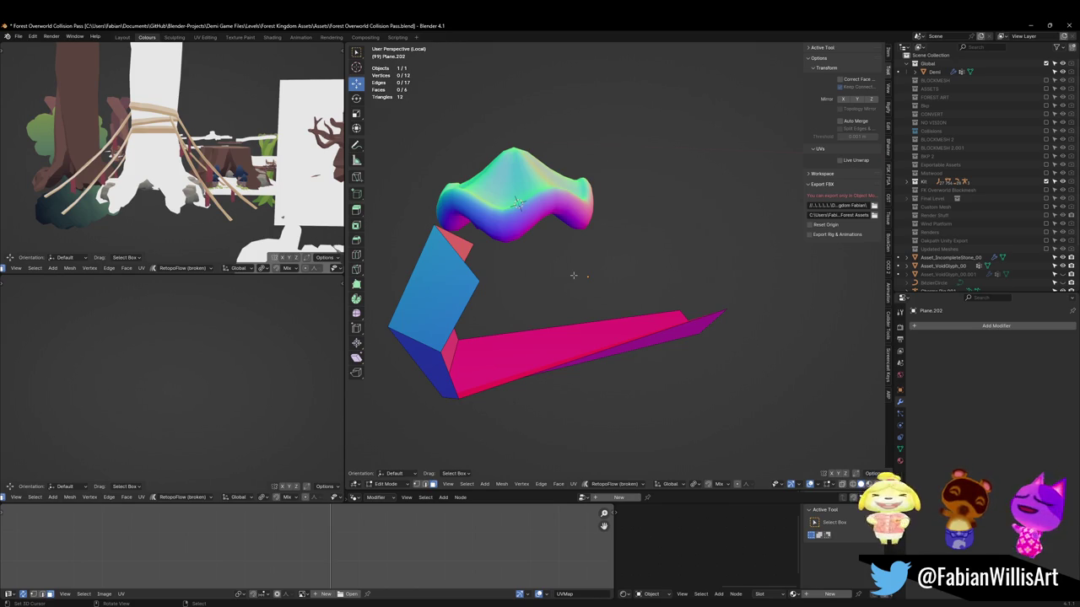
right_click(573, 275)
mouse_move(540, 264)
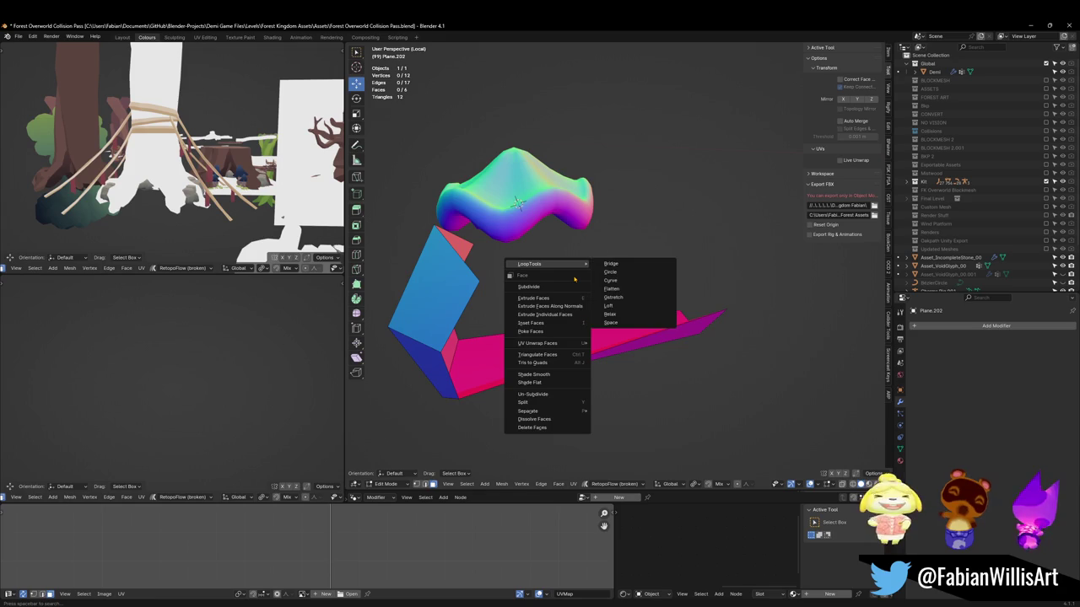
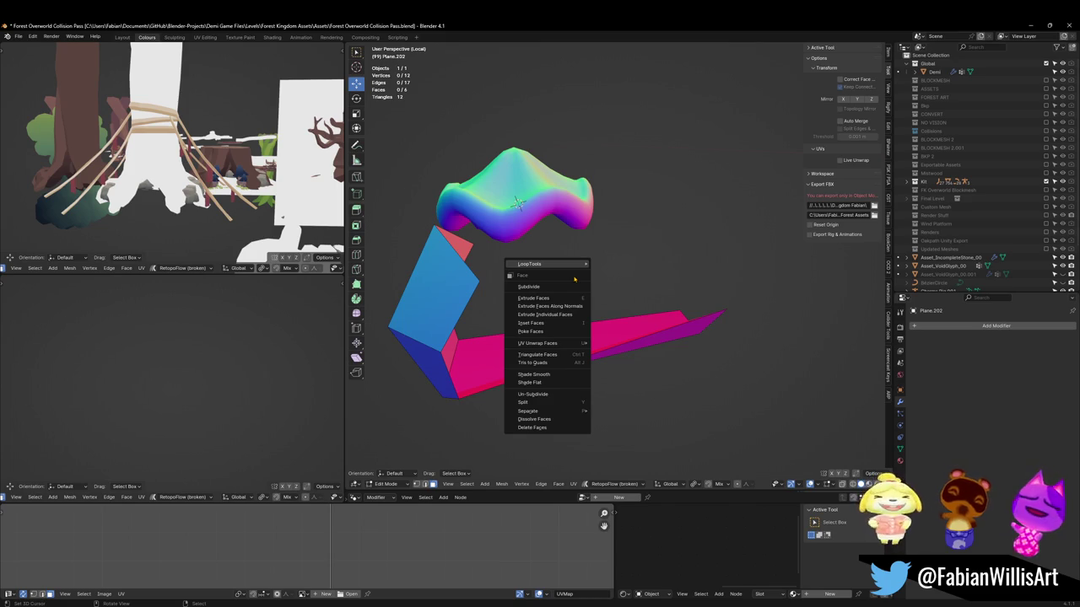
Bring up operator search over the Face menu to list the LoopTools operations
key(space)
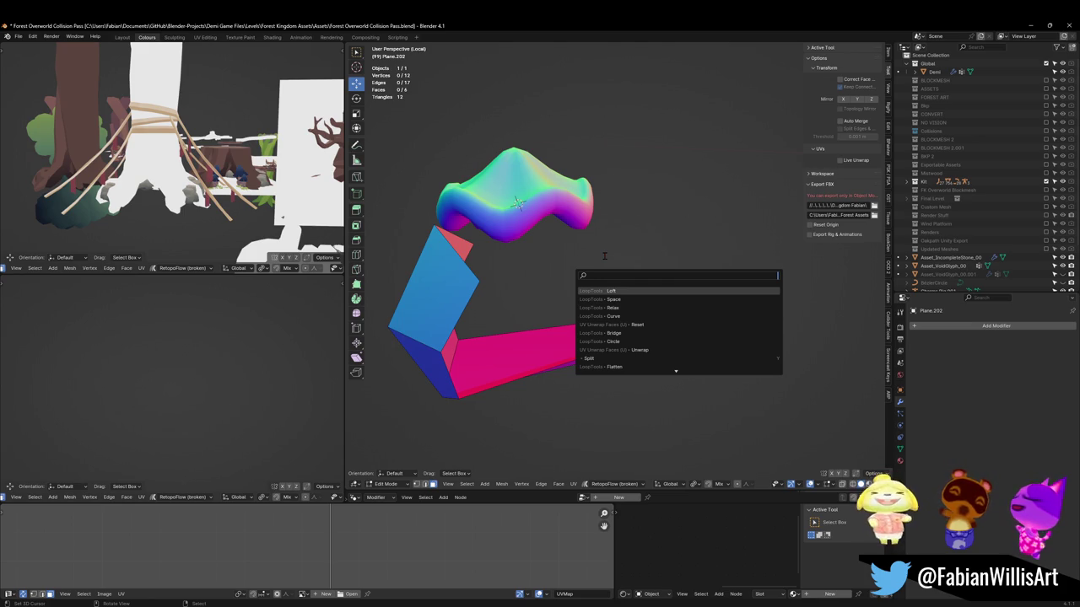
Apply LoopTools Curve to the selected loop to reshape the strip
key(Down)
key(Down)
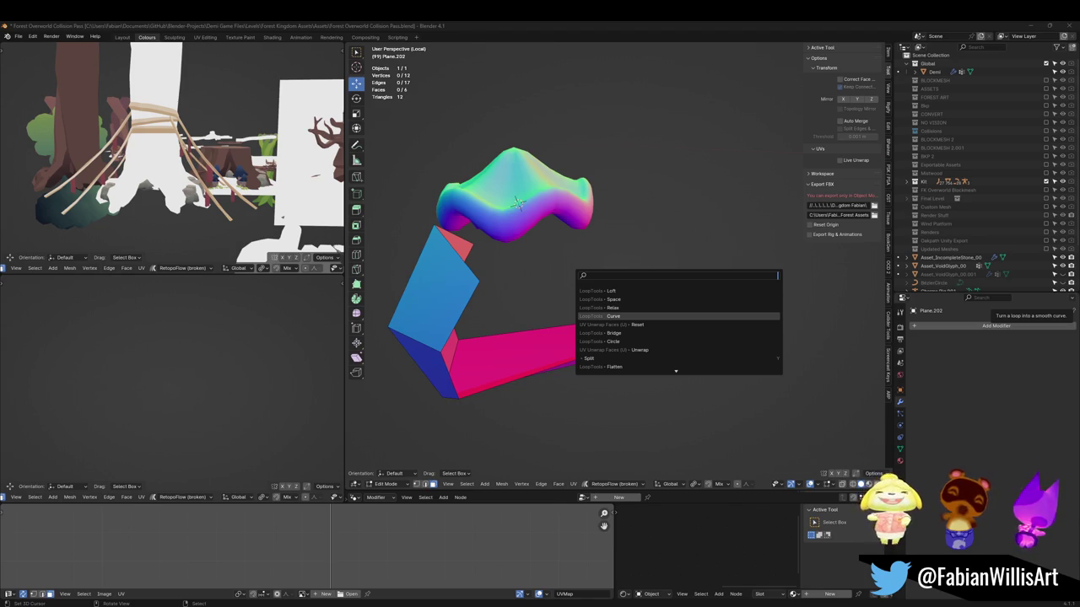
key(Up)
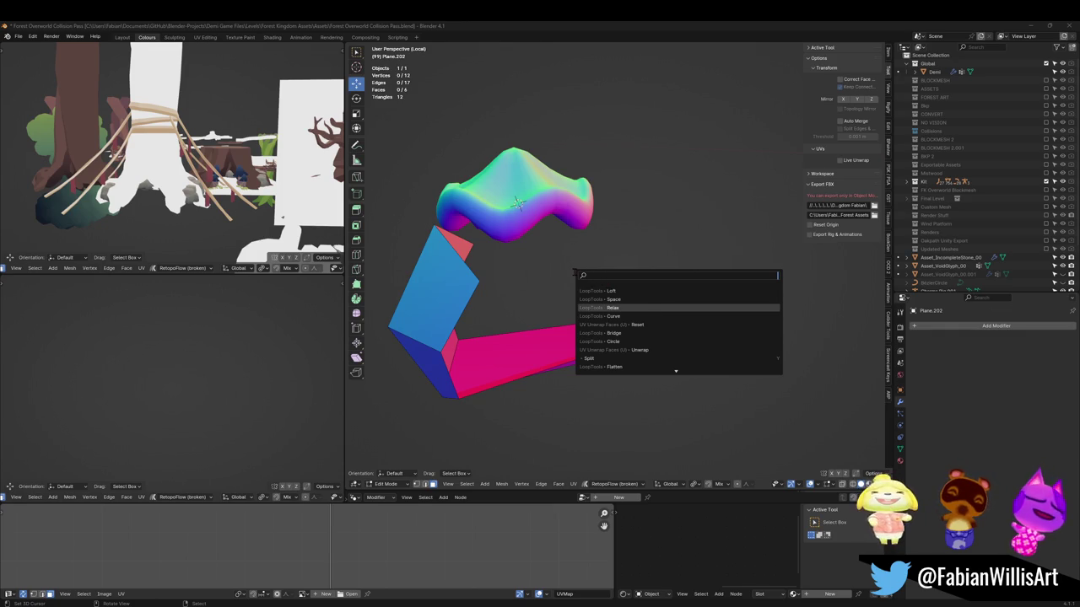
key(Down)
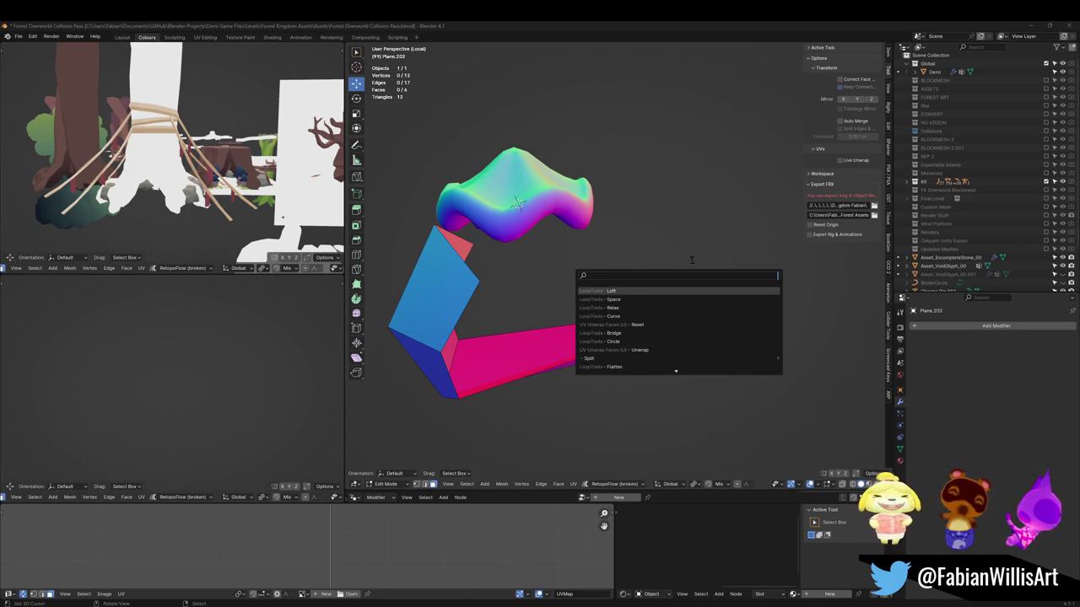
key(Return)
mouse_move(644, 273)
middle_down()
mouse_move(594, 337)
mouse_move(636, 300)
middle_up()
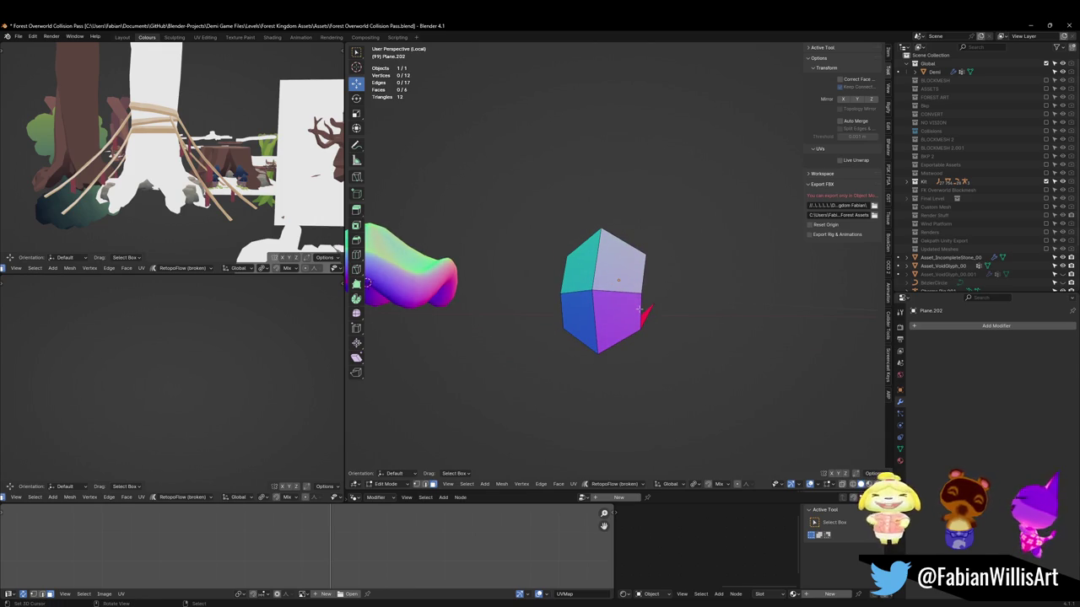
Clear the selection and pick the four-vertex edge path along the crystal's right side
key(a)
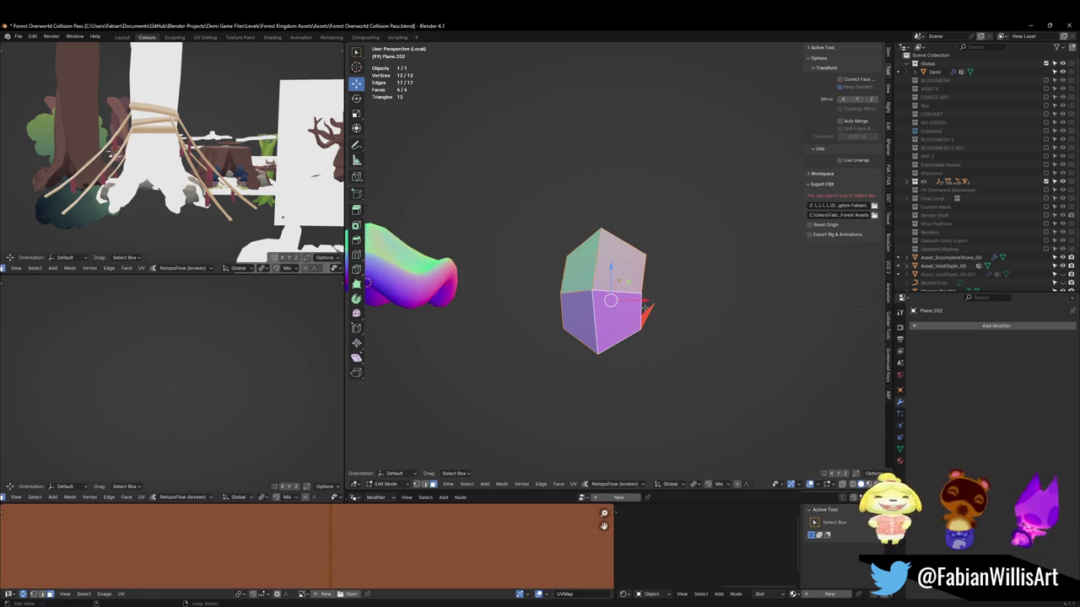
key(alt+a)
mouse_move(644, 310)
middle_down()
mouse_move(662, 319)
mouse_move(658, 295)
middle_up()
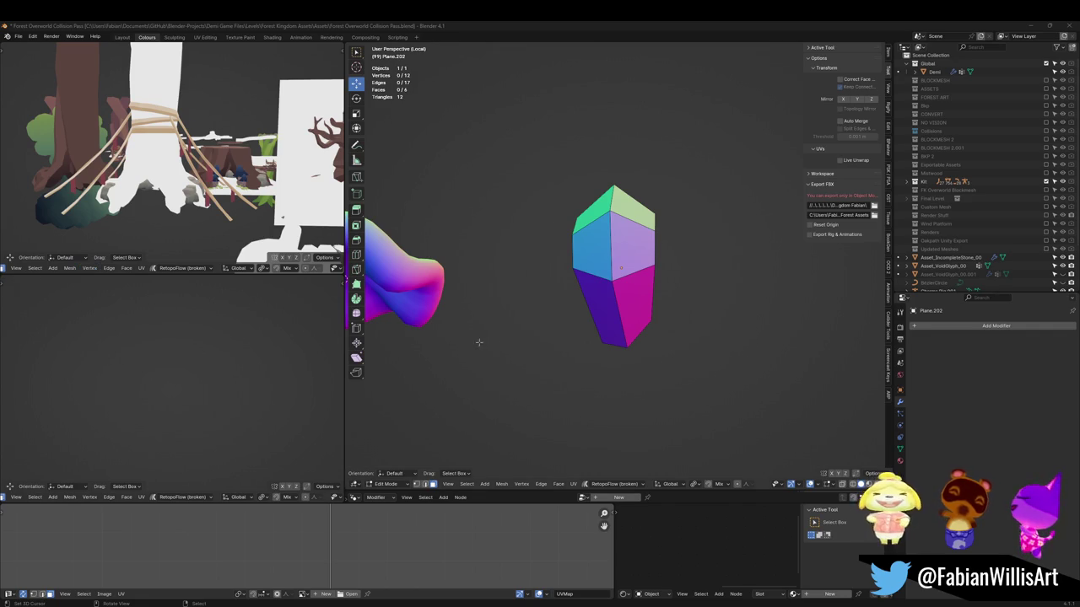
mouse_move(687, 254)
shift+middle_down()
mouse_move(632, 335)
mouse_move(649, 285)
shift+middle_up()
alt+click(649, 285)
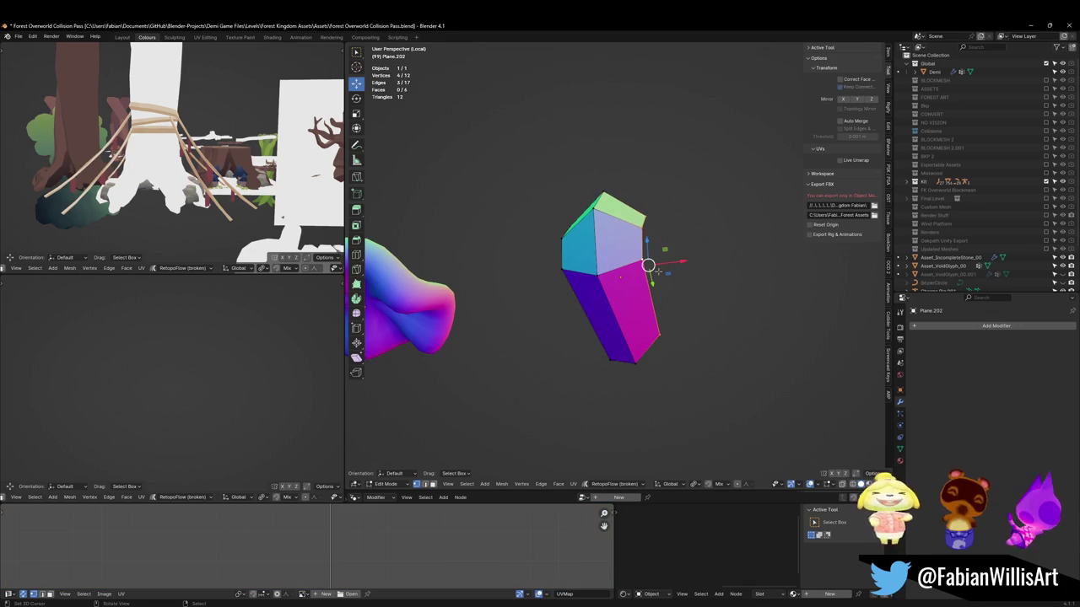
key(KP_1)
key(KP_8)
key(KP_8)
key(KP_8)
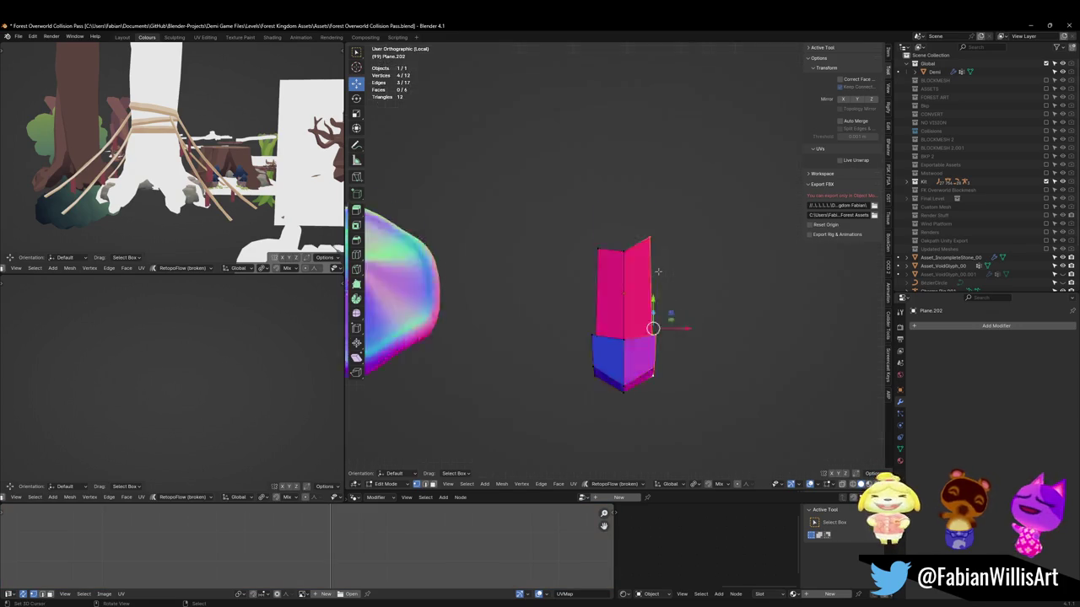
key(KP_8)
key(KP_8)
key(KP_8)
key(KP_8)
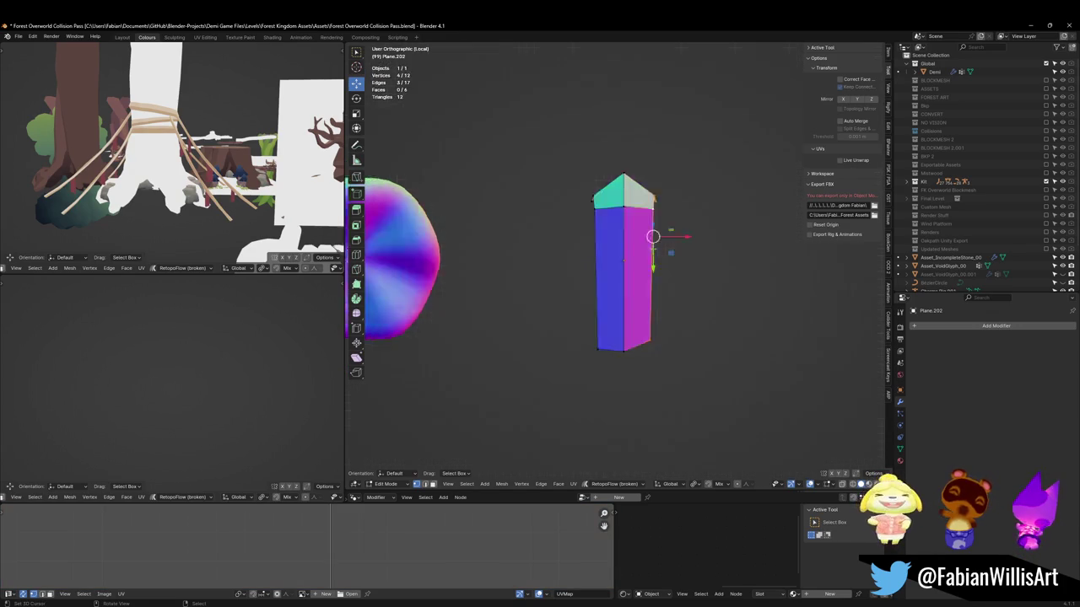
In front view, extrude a first new section from the end edges, shrinking and tilting it slightly
key(KP_8)
key(KP_8)
key(KP_8)
key(KP_4)
key(KP_8)
key(KP_1)
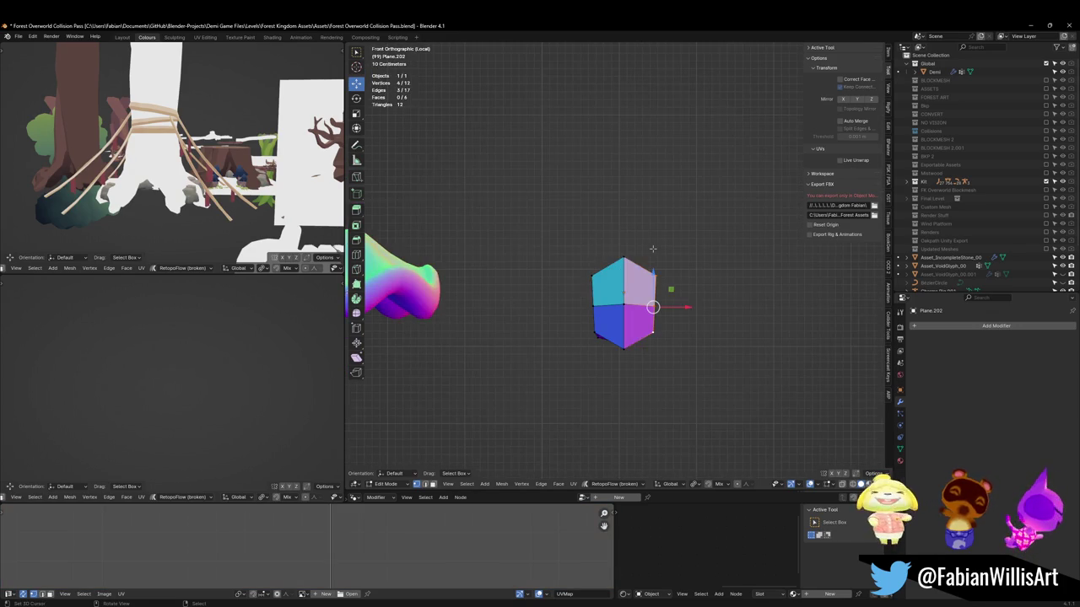
key(e)
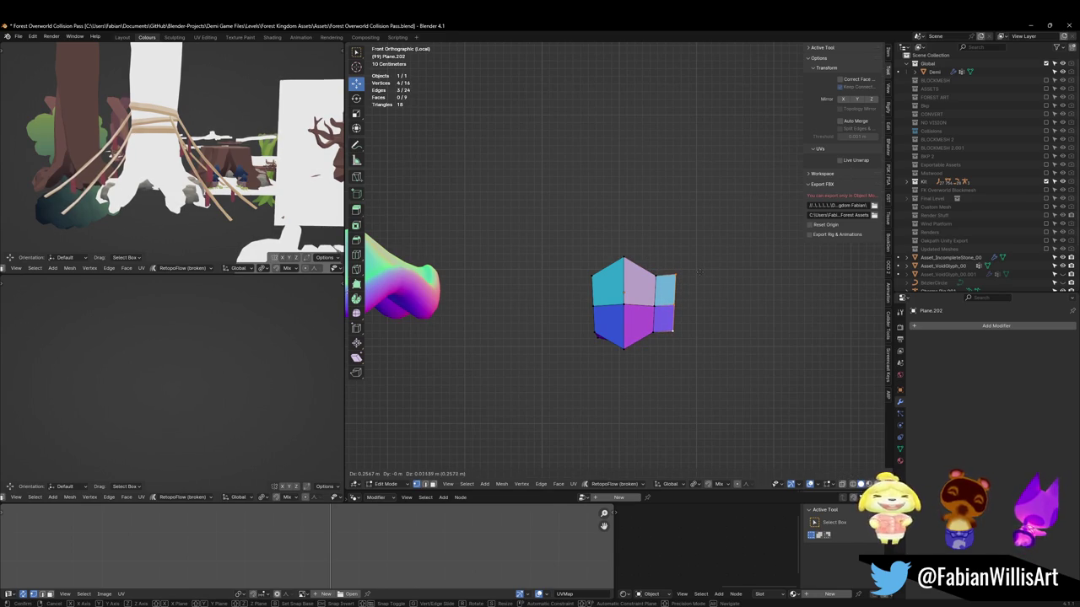
click(698, 270)
key(s)
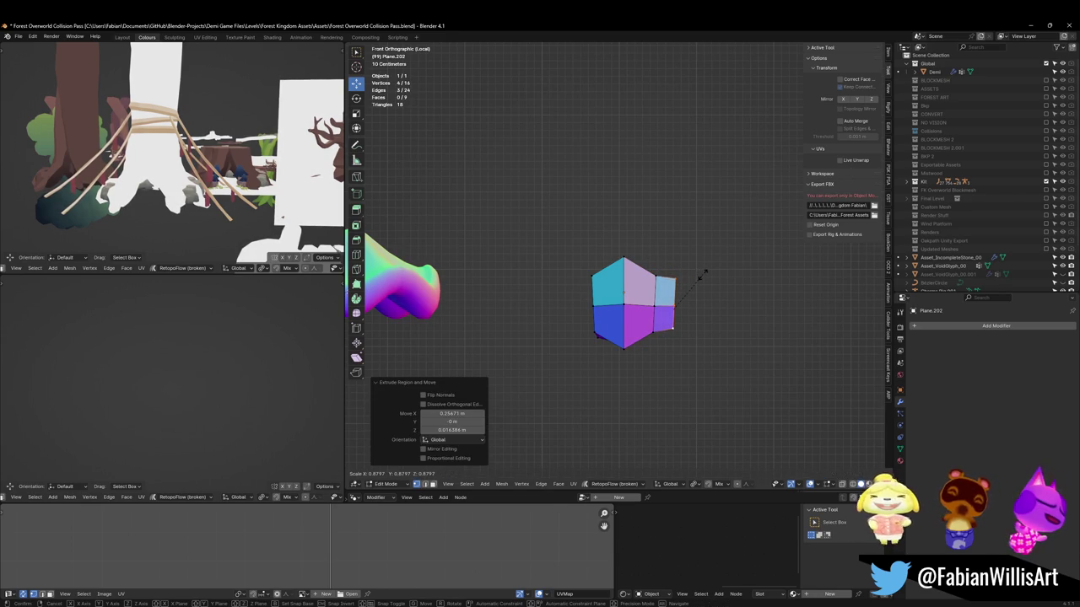
click(703, 273)
key(g)
click(697, 278)
key(r)
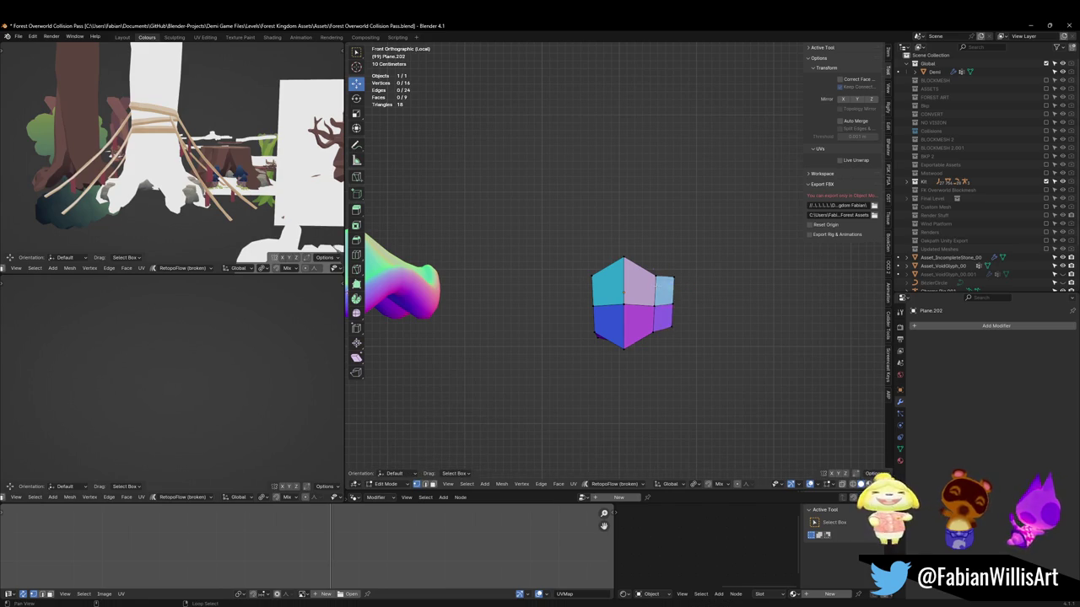
click(682, 288)
key(ctrl+z)
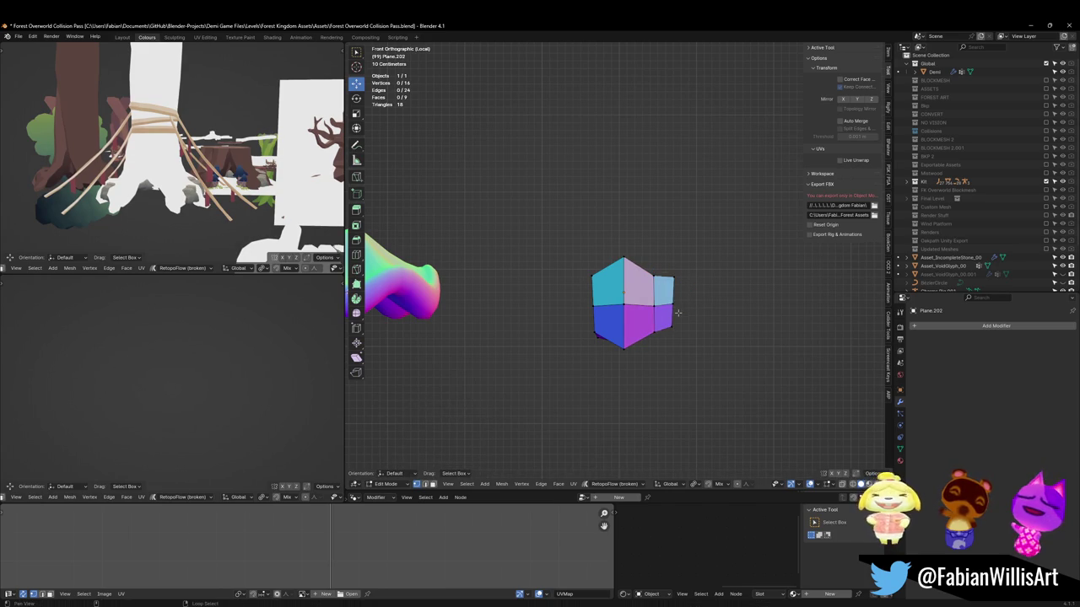
Extrude two more zigzag sections and enlarge the end edges
key(e)
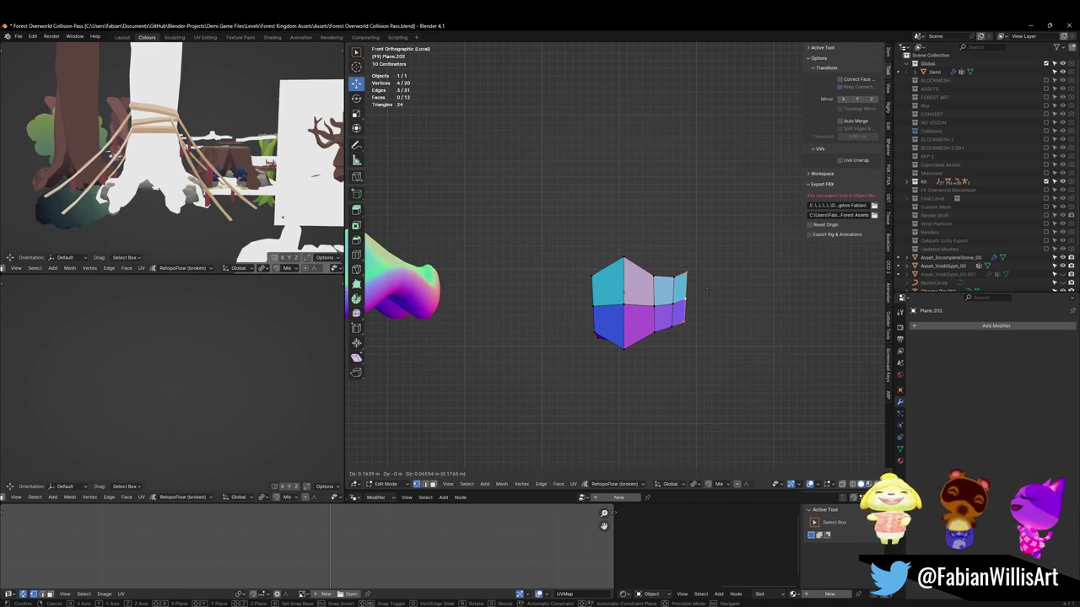
click(705, 290)
key(e)
click(731, 297)
key(e)
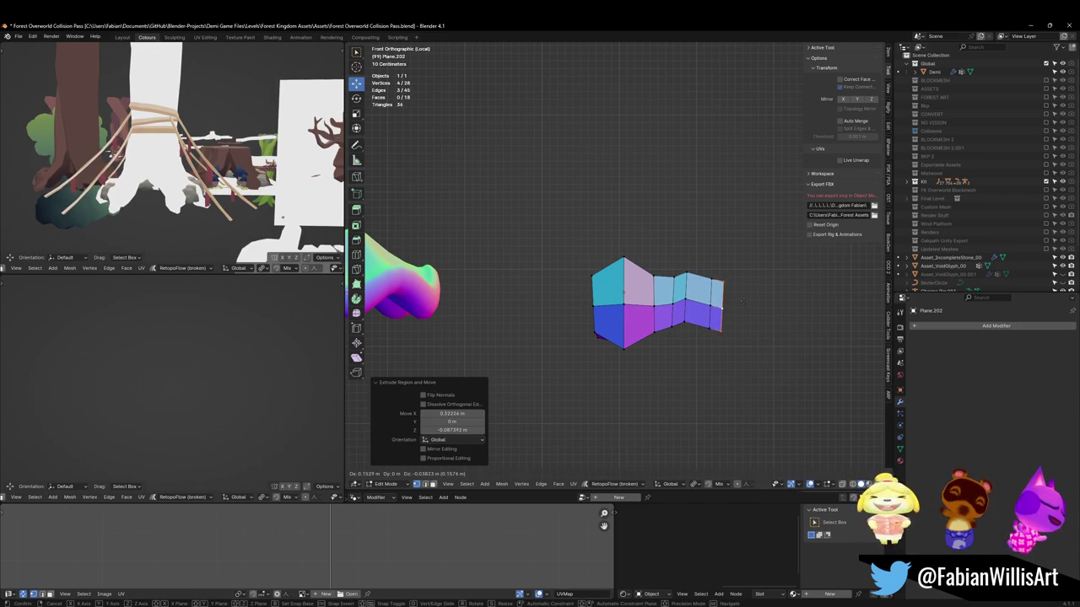
right_click(743, 300)
key(ctrl+z)
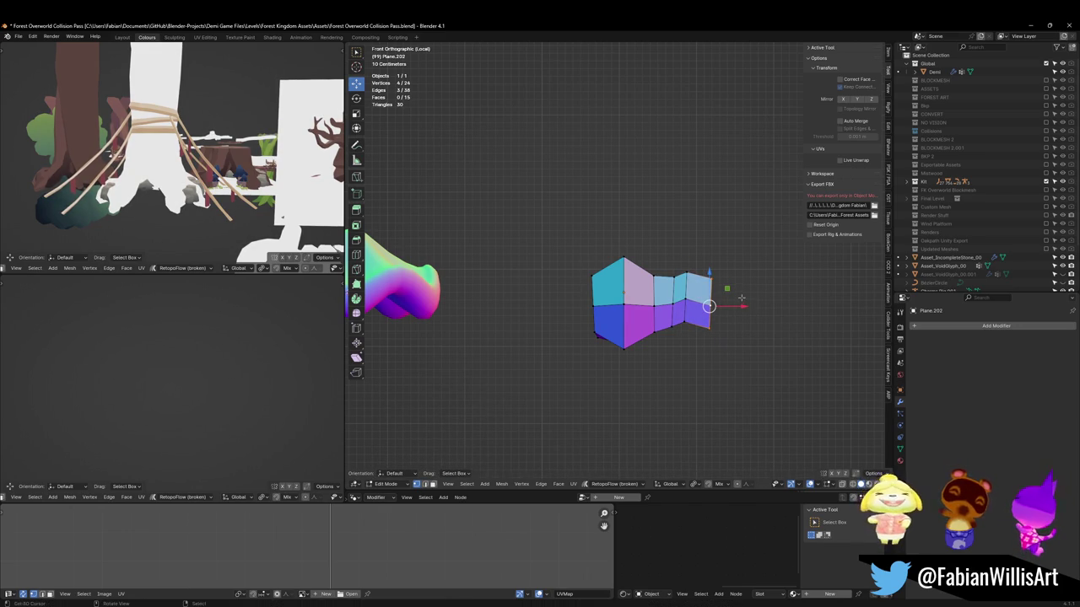
key(s)
click(743, 294)
Extrude a horizontal section along X and stretch the end column taller along Z
key(e)
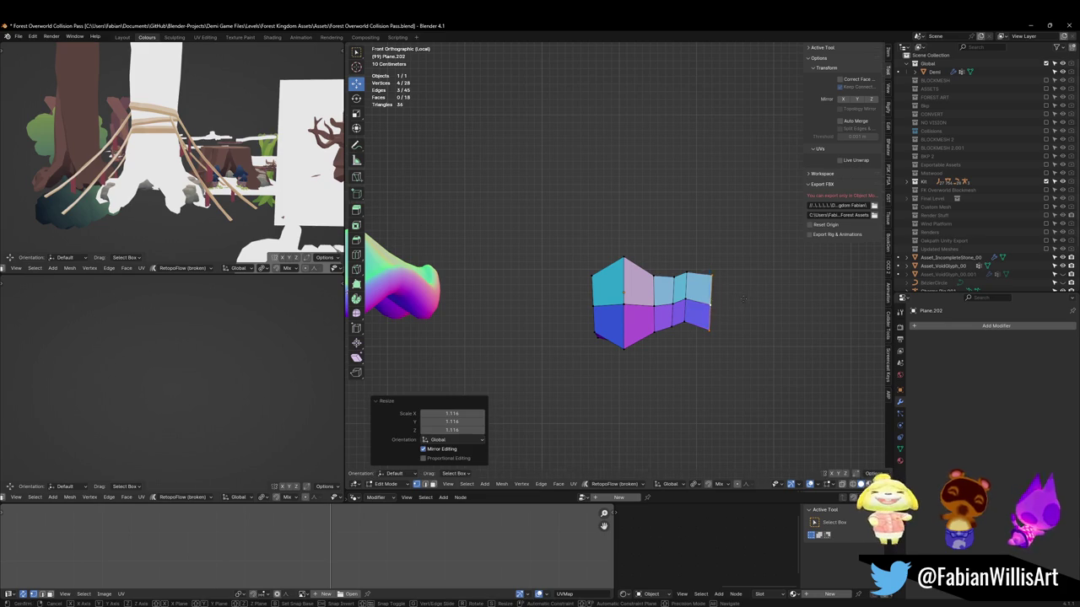
key(x)
click(756, 296)
key(s)
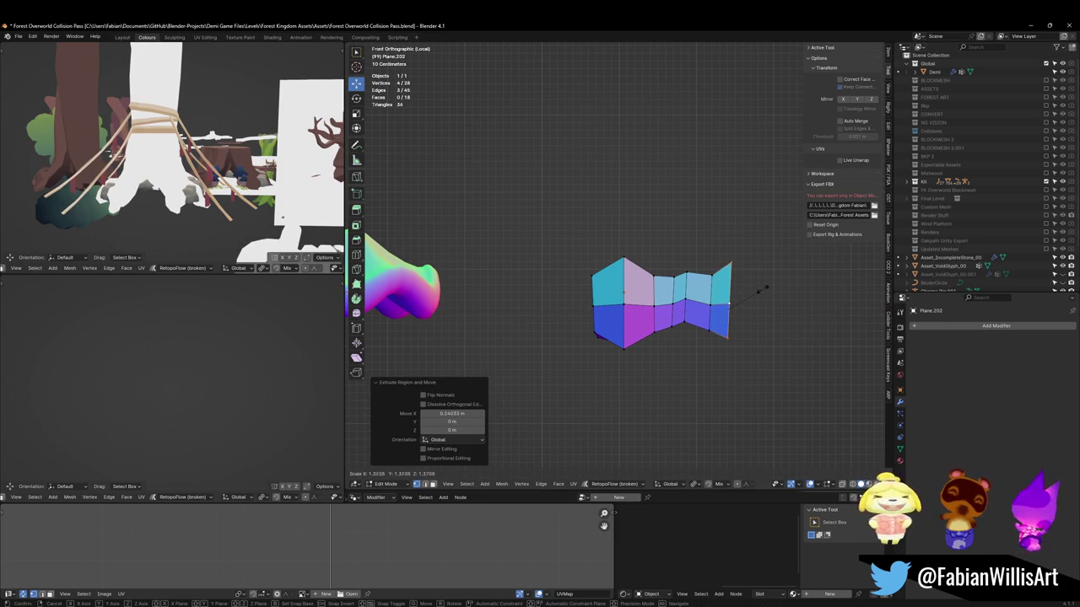
key(z)
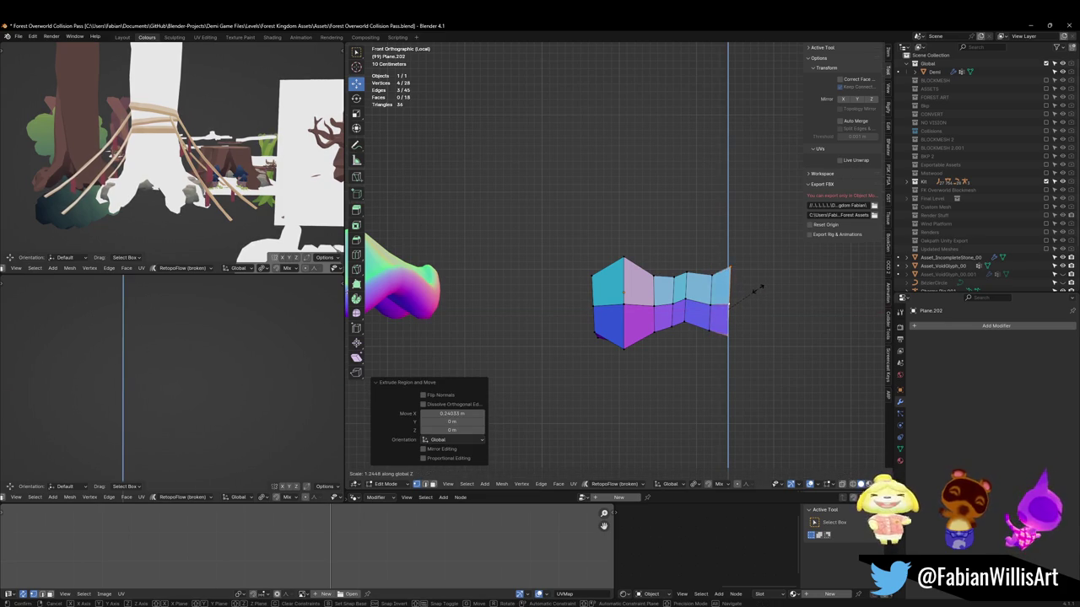
right_click(757, 290)
alt+click(709, 291)
key(s)
key(z)
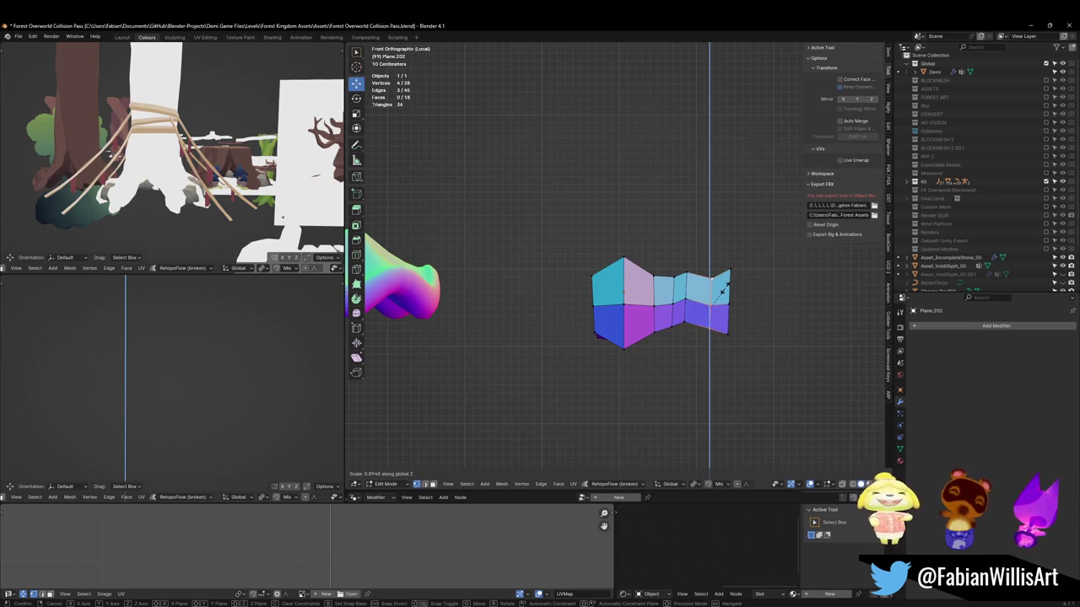
click(723, 289)
click(673, 276)
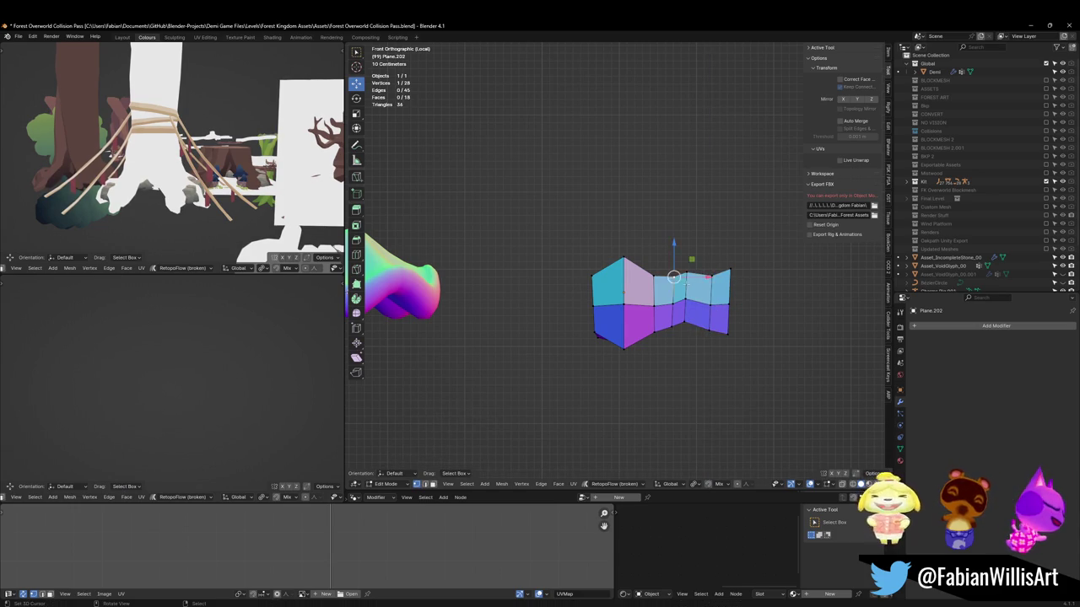
Shift the top edge path along X and scale it horizontally
ctrl+click(728, 271)
key(g)
key(x)
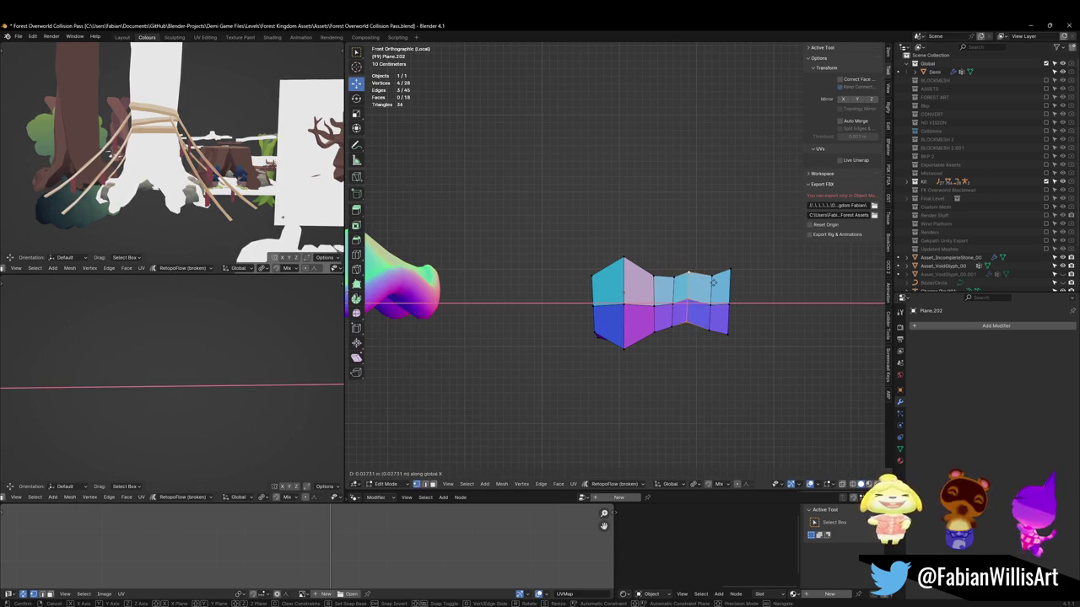
click(713, 282)
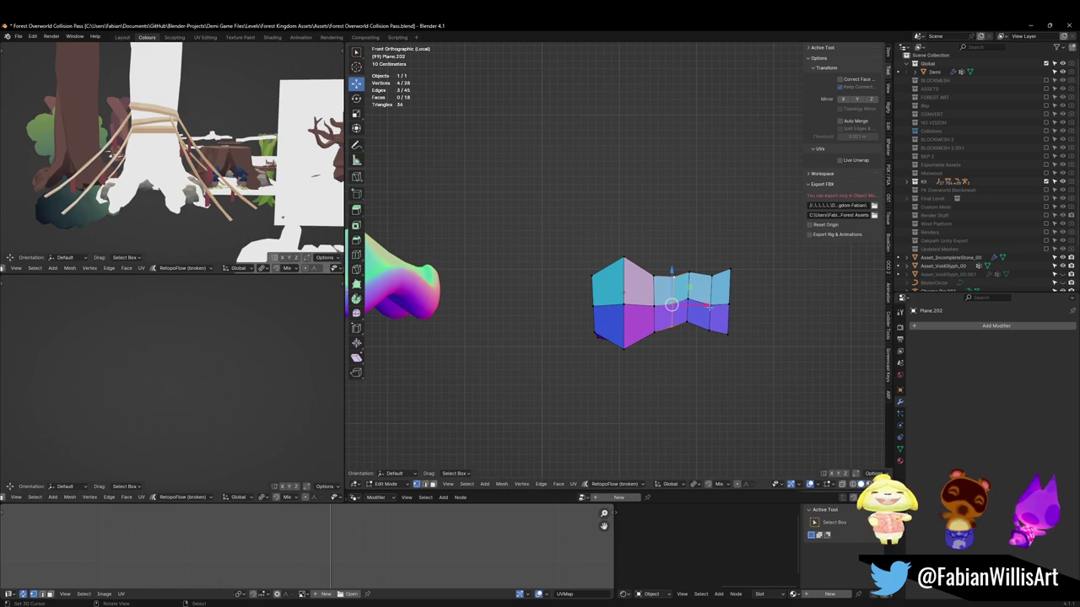
key(s)
key(x)
click(675, 312)
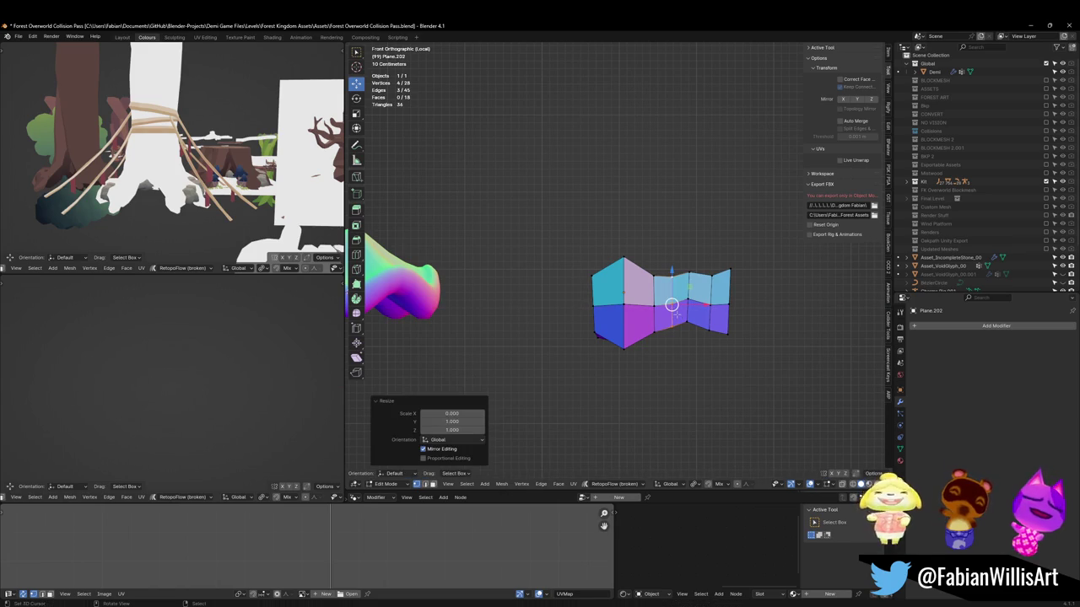
Select the middle vertical edge loop and try sliding it along X
alt+click(685, 313)
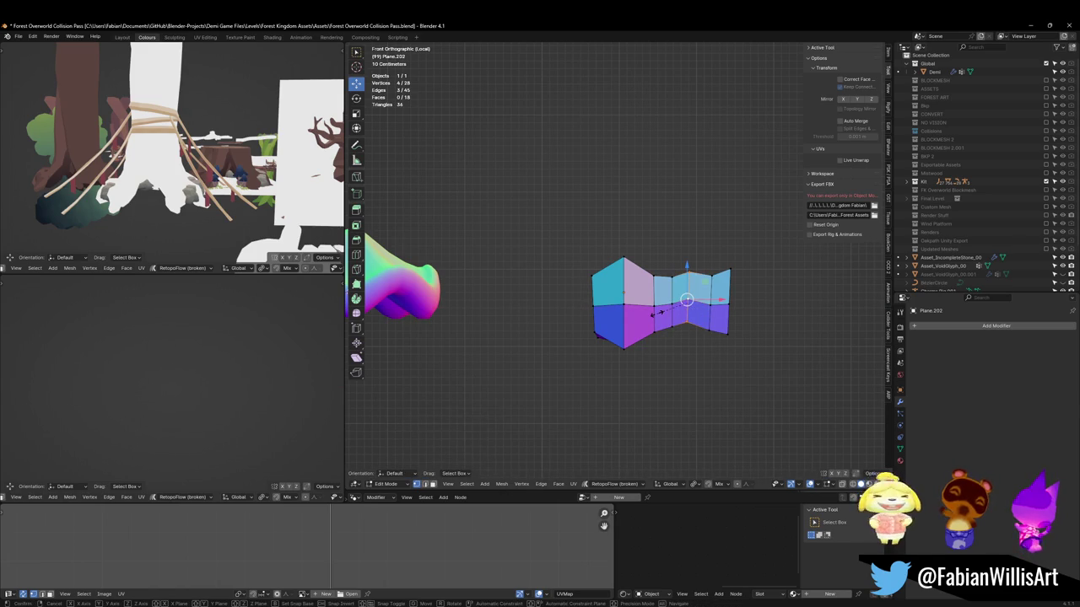
key(alt+a)
key(ctrl+z)
key(ctrl+shift+z)
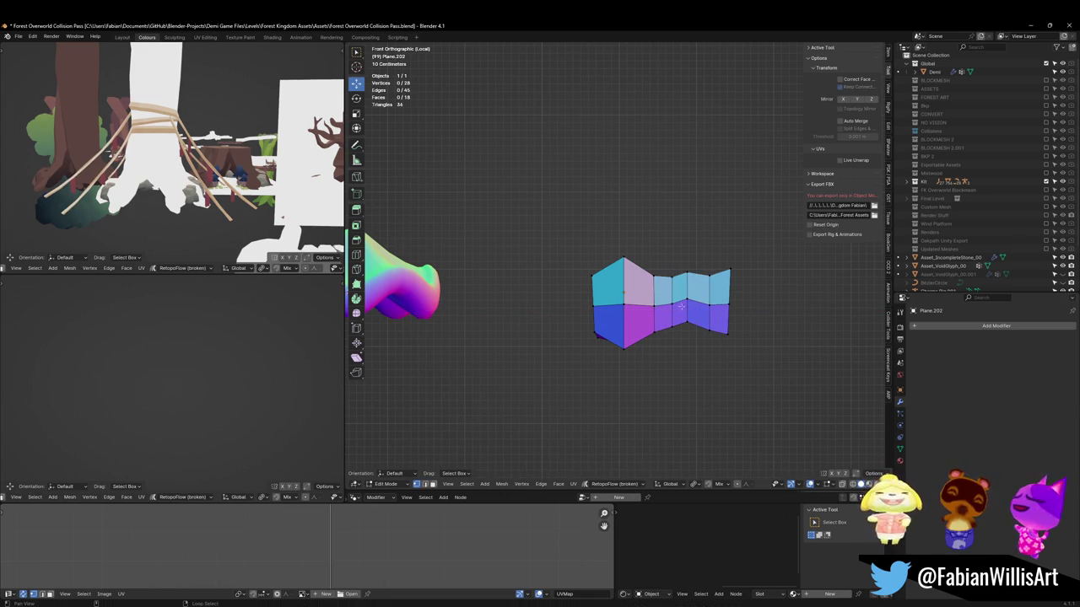
alt+click(690, 286)
key(g)
key(x)
click(709, 303)
key(g)
right_click(719, 287)
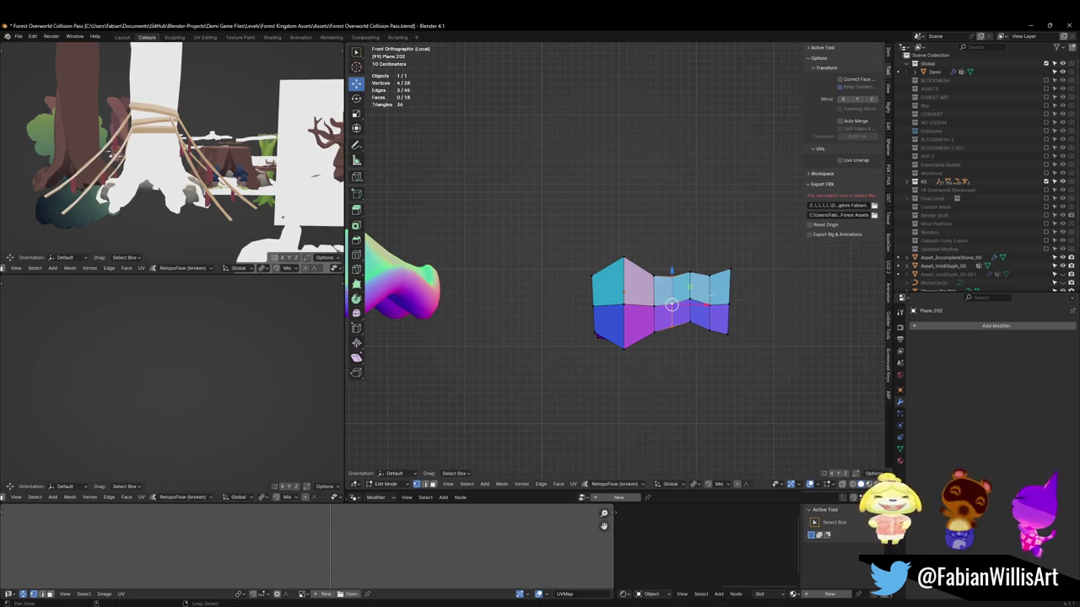
Stretch the middle and right edge loops slightly along Z and raise the upper edges
alt+shift+click(731, 287)
key(s)
key(z)
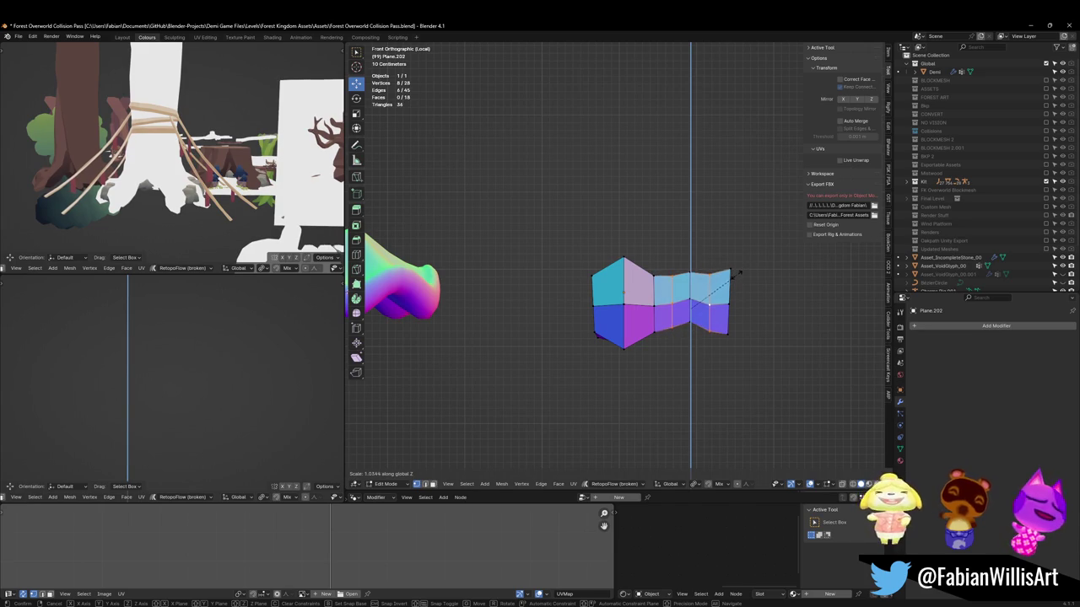
click(738, 274)
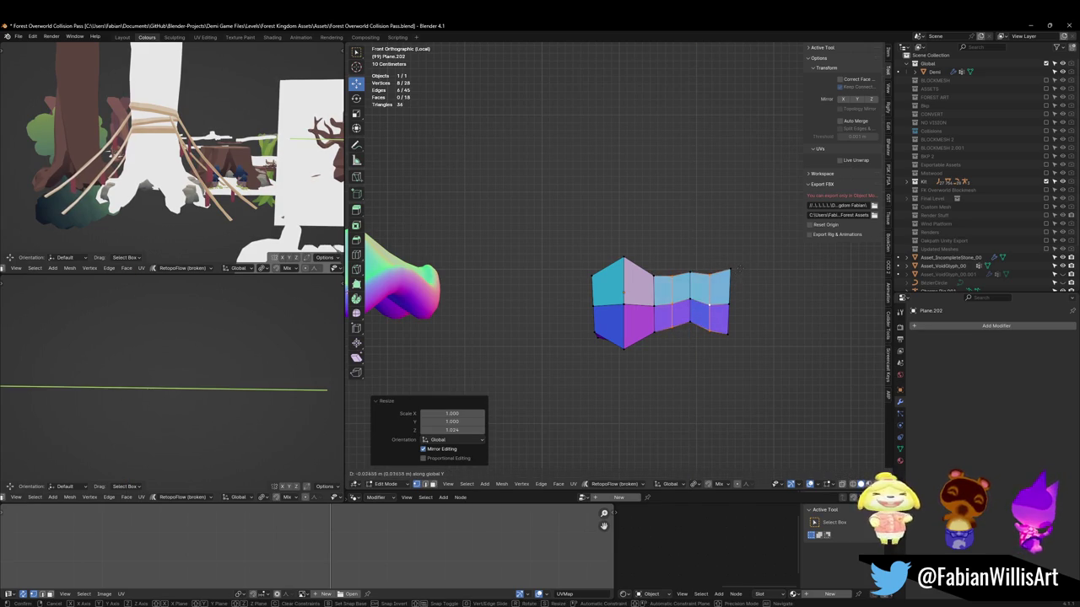
key(g)
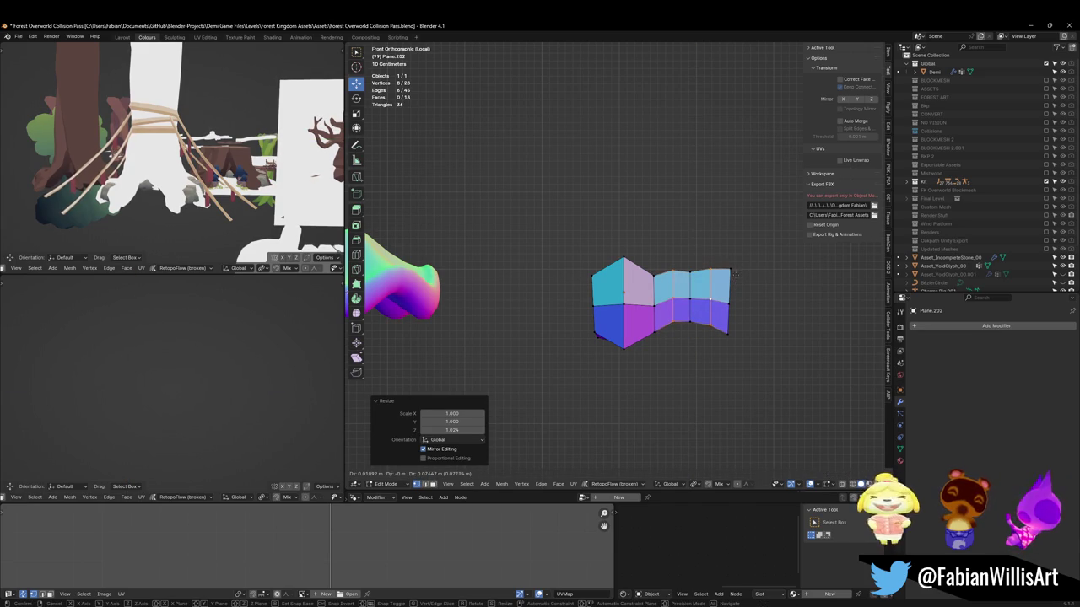
key(Escape)
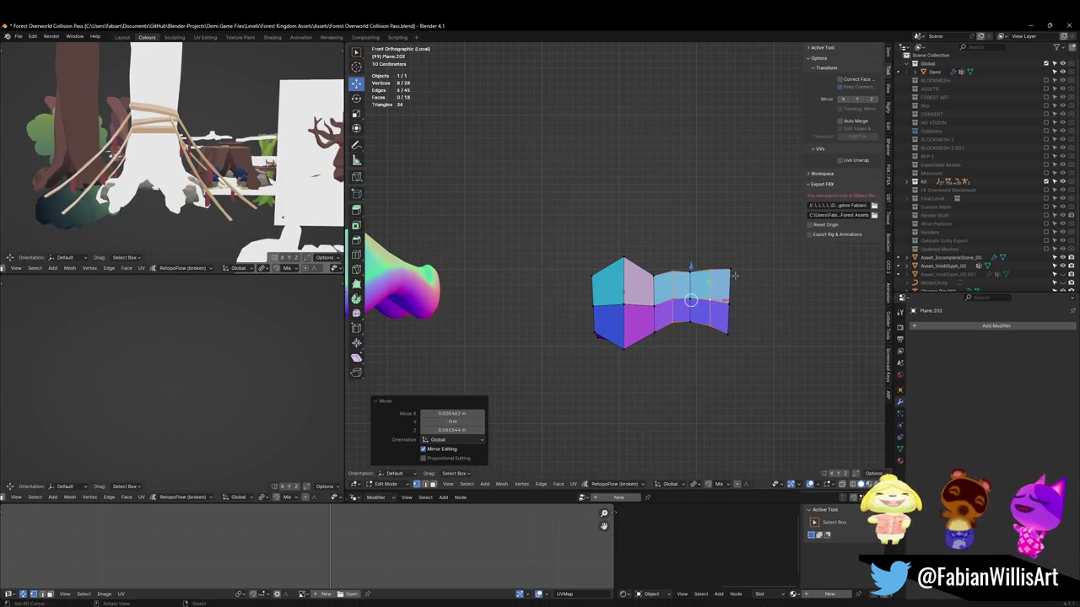
shift+click(667, 299)
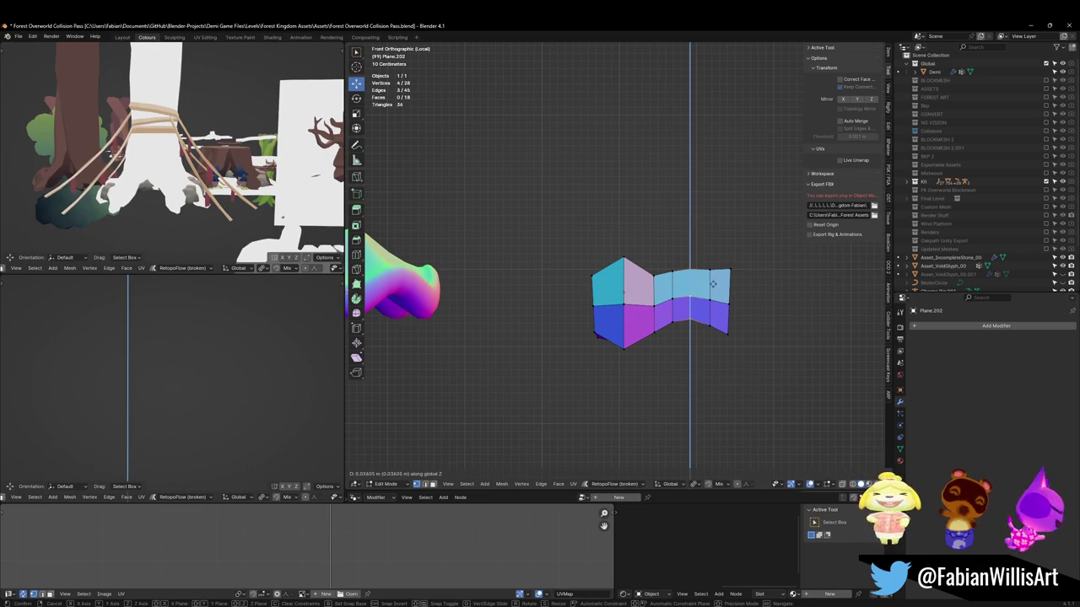
click(713, 280)
Select the lower and upper right faces and trial a narrowing along X
middle_drag(767, 253, 742, 261)
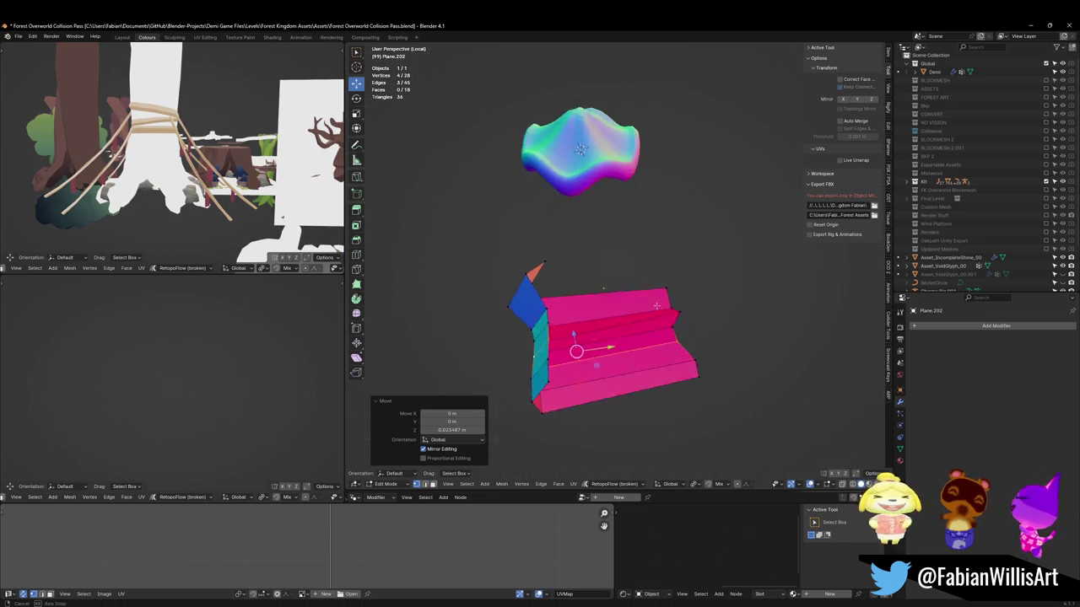
key(KP_1)
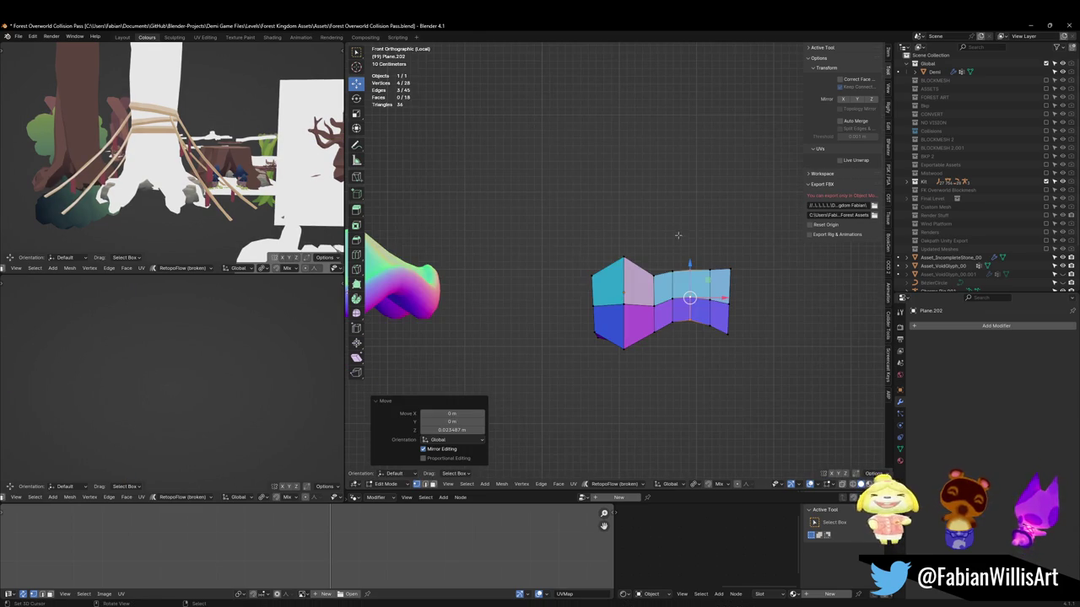
ctrl+click(699, 314)
ctrl+click(713, 283)
key(s)
key(x)
click(763, 293)
key(s)
key(x)
click(742, 300)
key(ctrl+z)
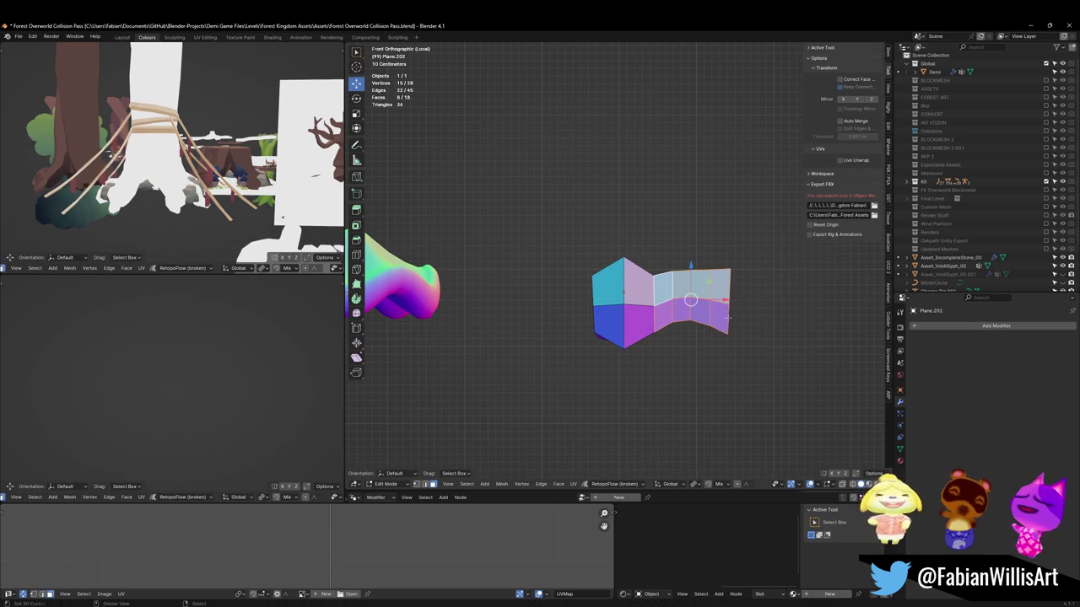
Rescale the right faces along X and check them from perspective and top views
middle_drag(735, 299, 717, 290)
key(KP_1)
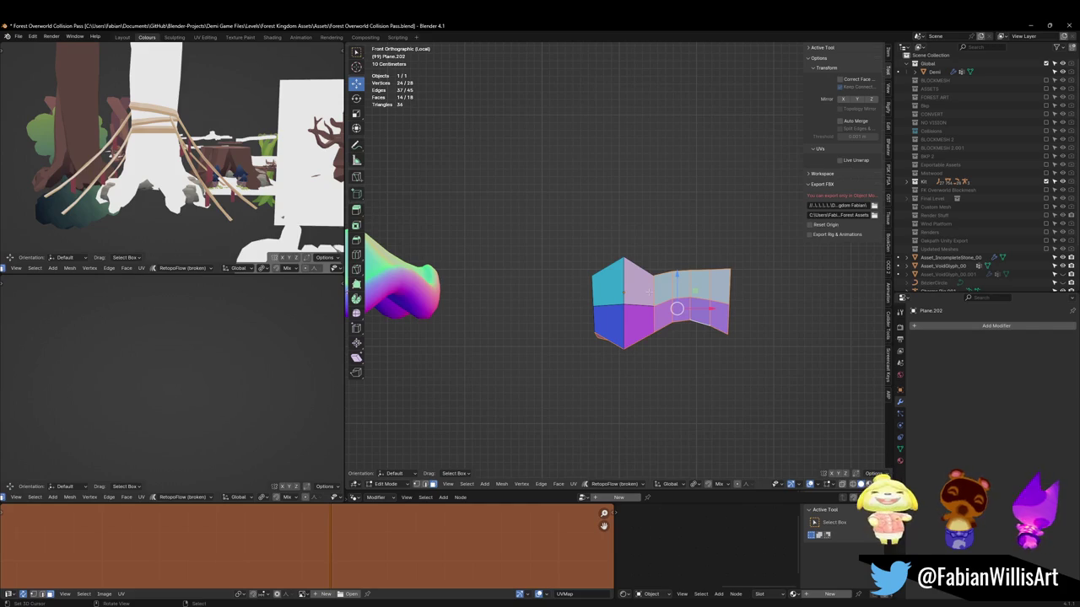
key(s)
key(x)
click(742, 299)
middle_drag(743, 299, 624, 290)
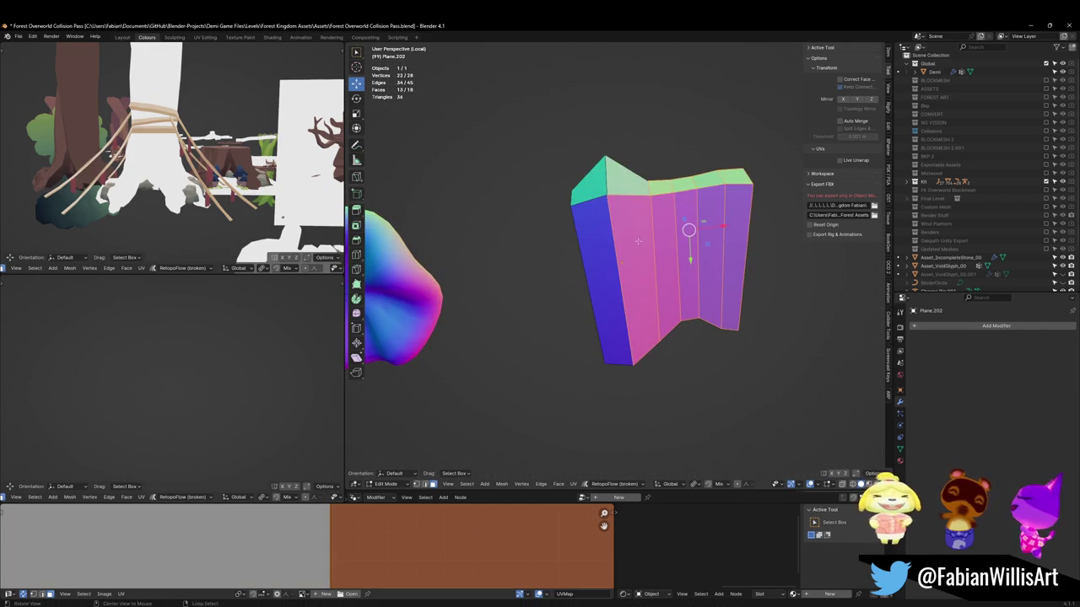
middle_drag(637, 242, 646, 289)
key(KP_7)
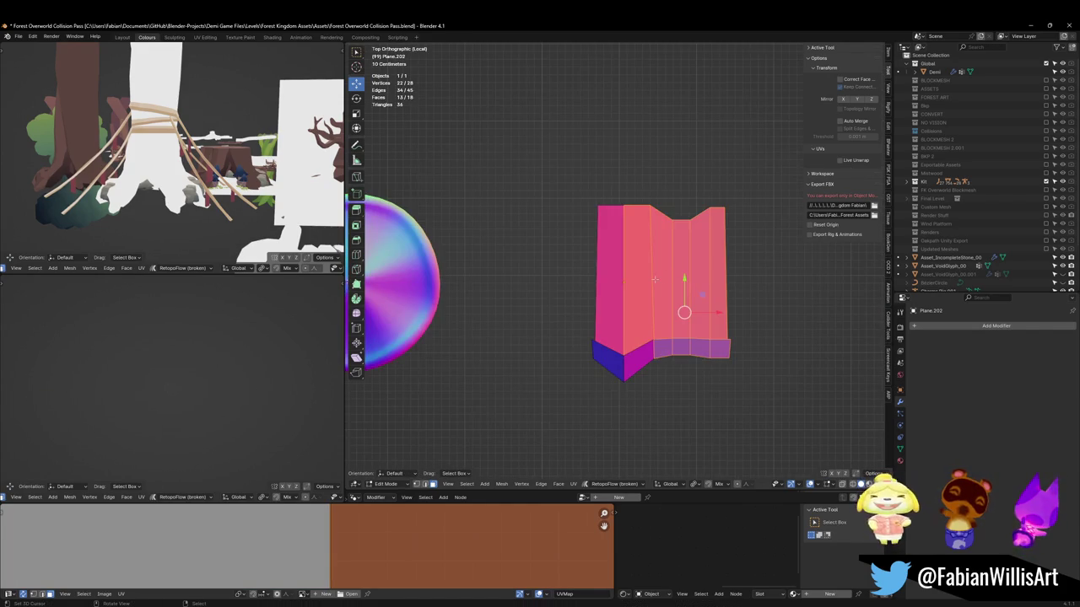
key(KP_1)
Narrow the right section along X to a 0.418 scale factor
key(s)
key(x)
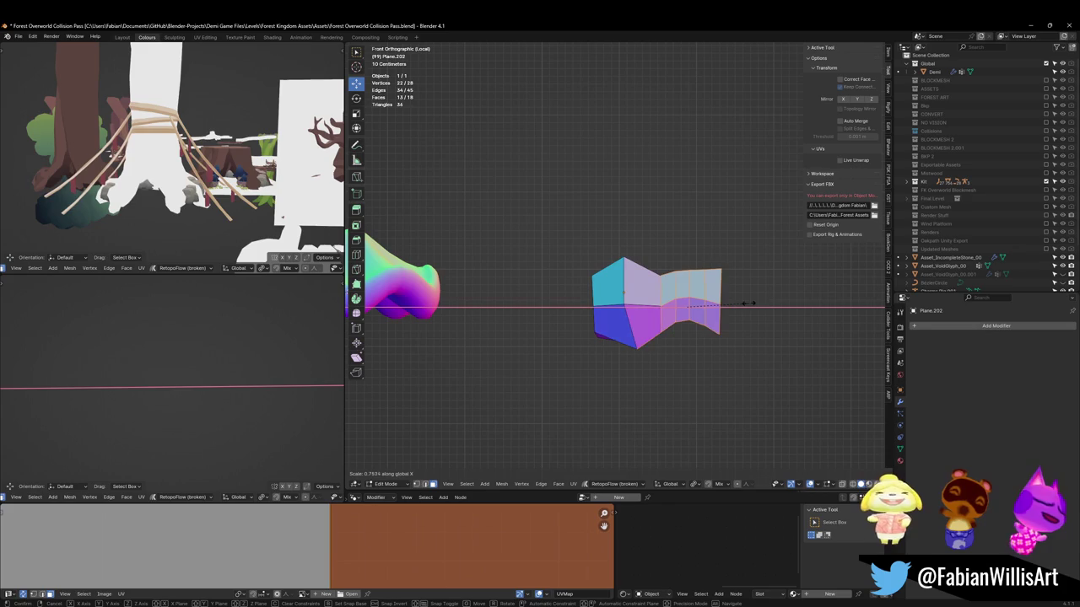
click(753, 300)
key(z)
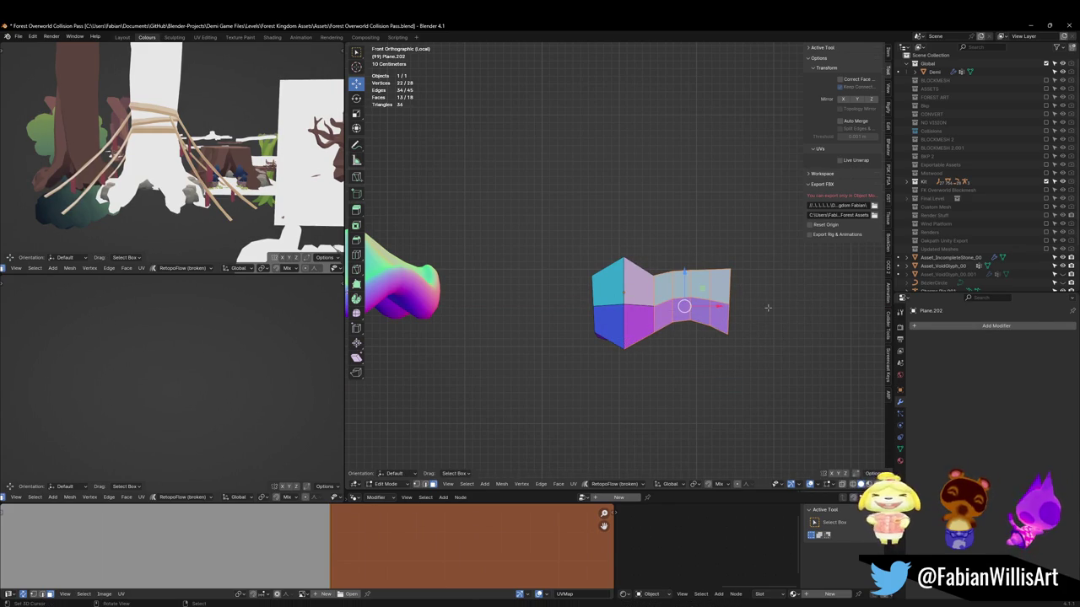
key(s)
key(x)
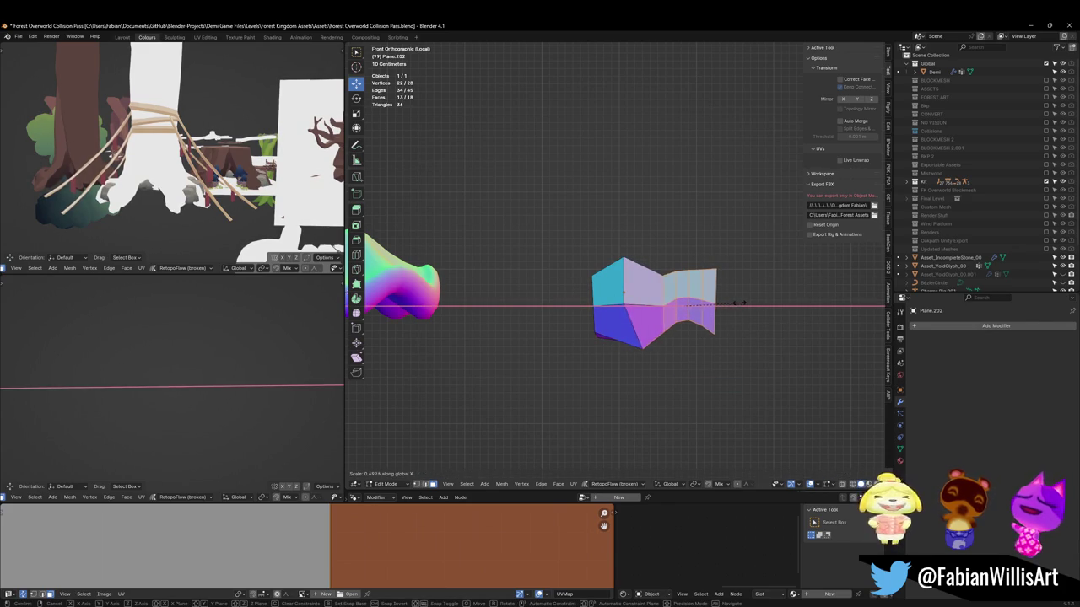
click(739, 303)
mouse_move(739, 303)
middle_down()
mouse_move(697, 300)
mouse_move(694, 253)
mouse_move(692, 302)
middle_up()
key(KP_1)
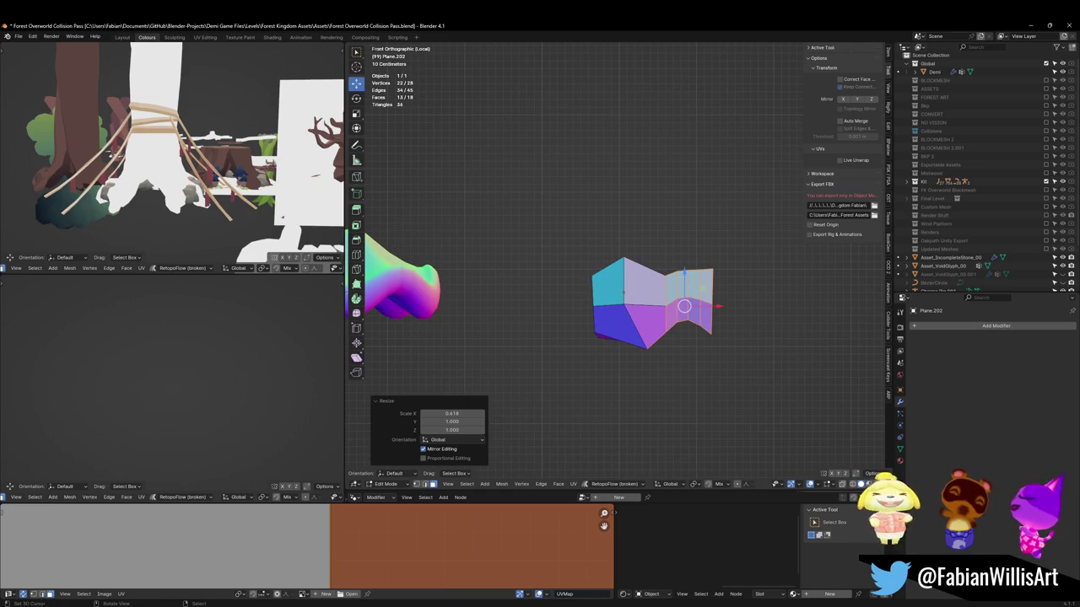
Raise the top edge between the left panels into a peak, shifting it 0.2422 m along X
click(684, 305)
key(g)
click(683, 288)
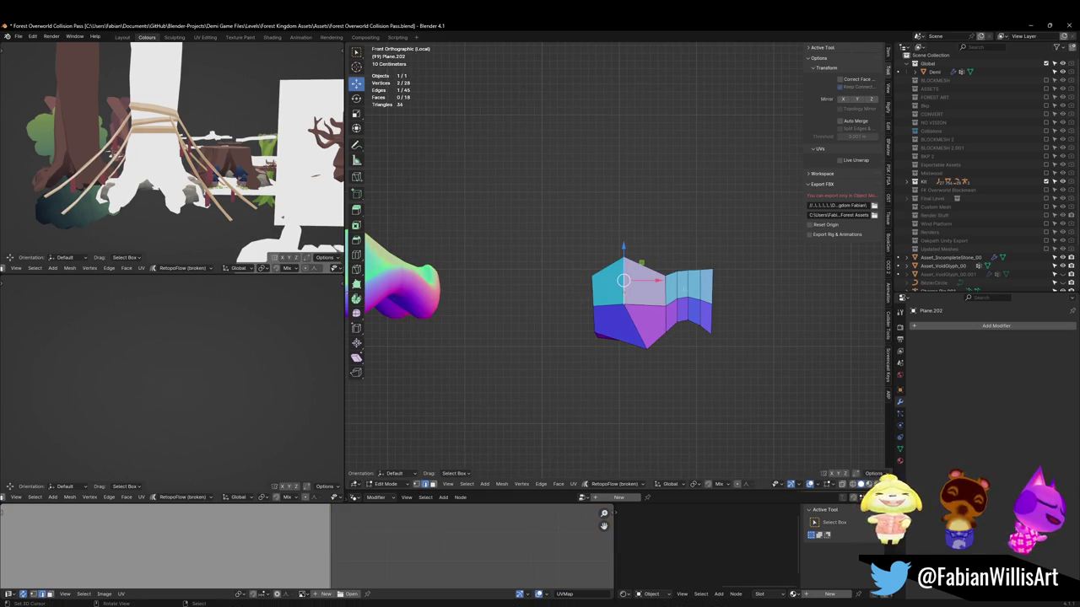
key(ctrl+z)
key(ctrl+shift+z)
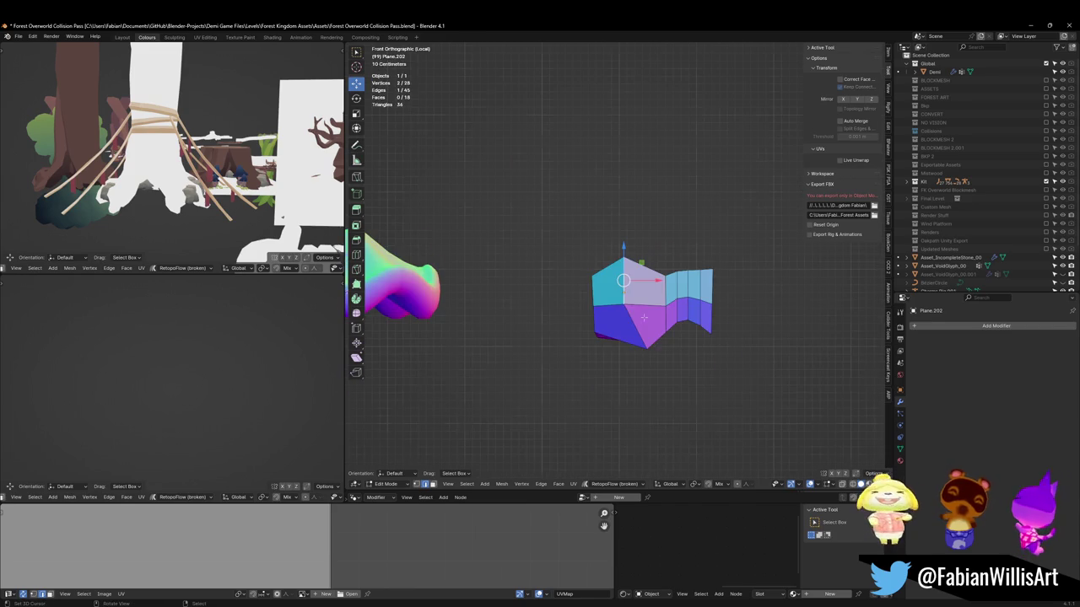
key(g)
key(x)
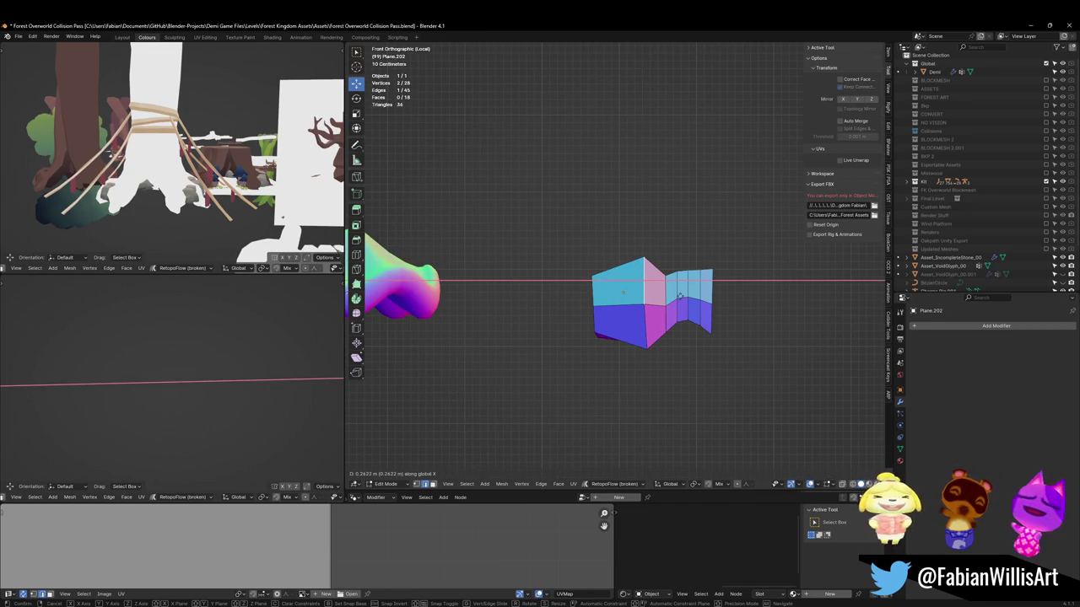
click(679, 295)
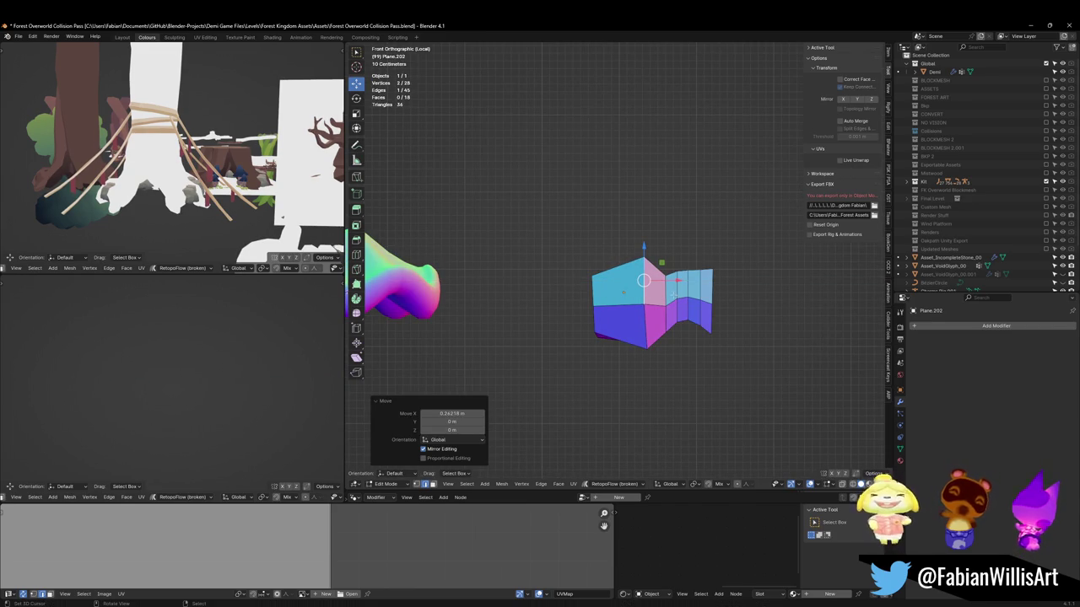
Inspect the crease from above, then select only the left column of faces
scroll(709, 340, up, 3)
middle_drag(666, 304, 645, 251)
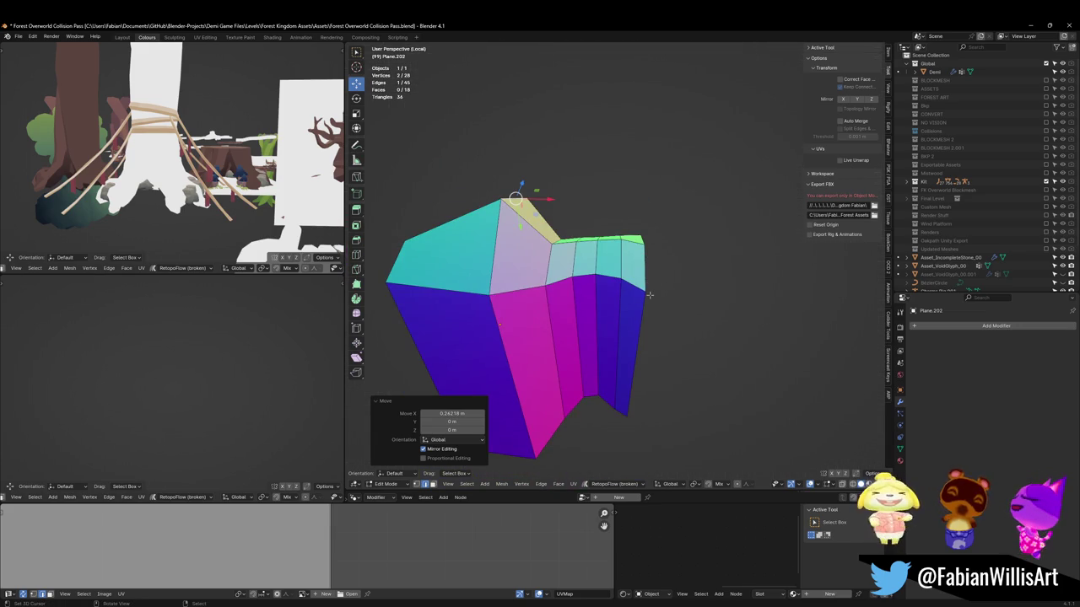
key(KP_1)
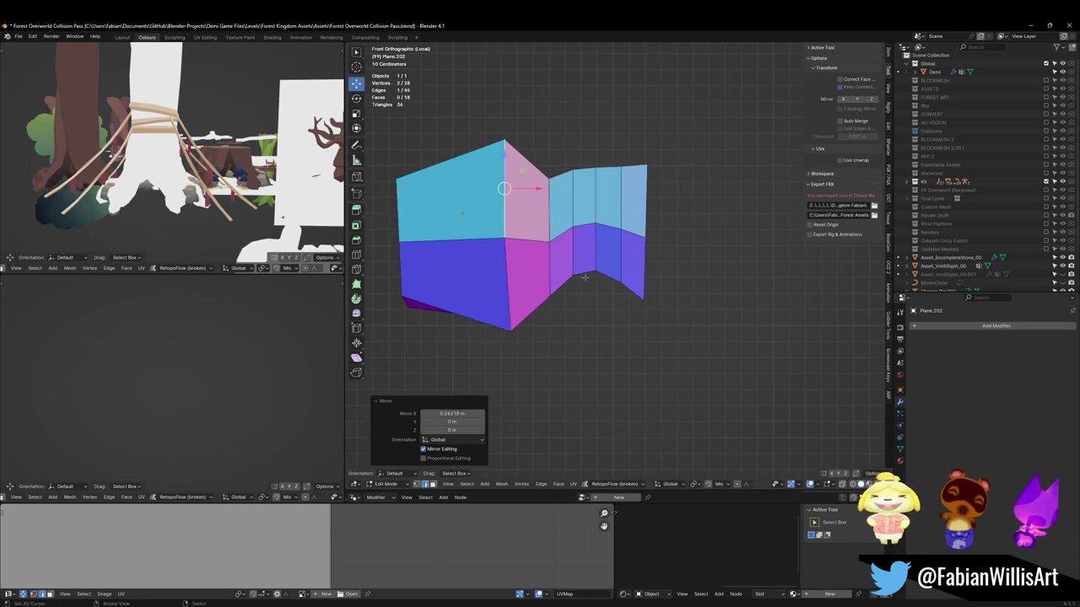
key(alt+a)
alt+click(470, 304)
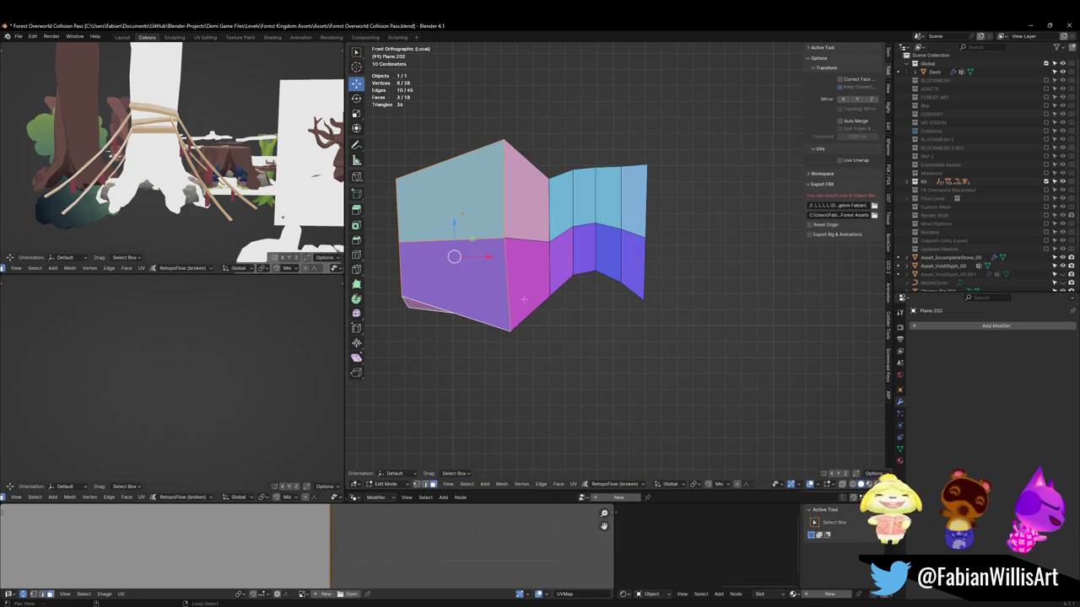
Duplicate the left block's faces along X, mirror the copy on X, and butt it against the pleated middle
alt+shift+click(523, 298)
key(shift+d)
key(x)
click(723, 253)
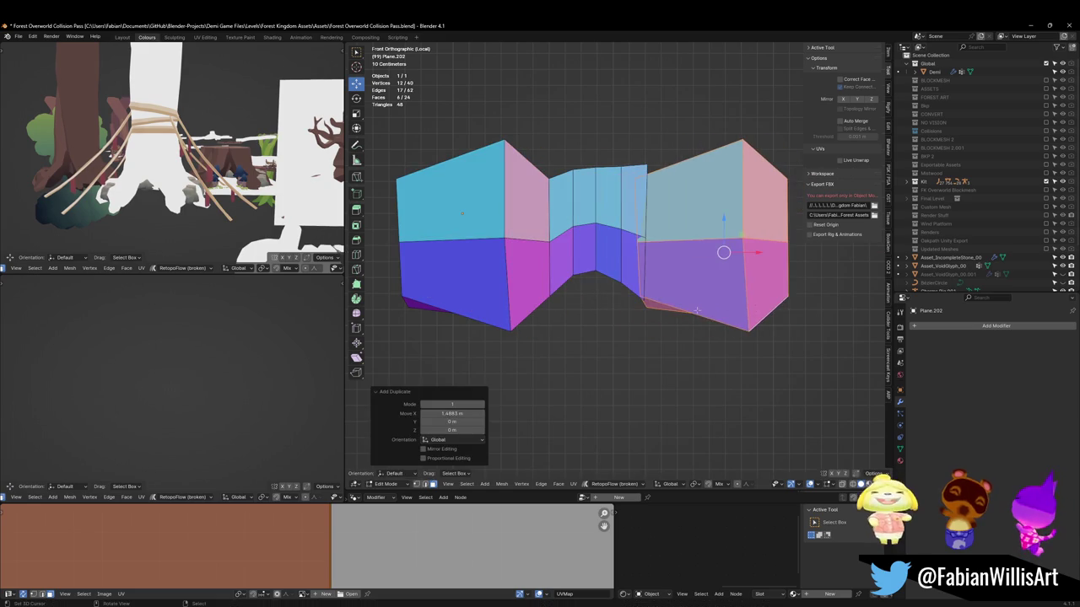
key(ctrl+m)
key(x)
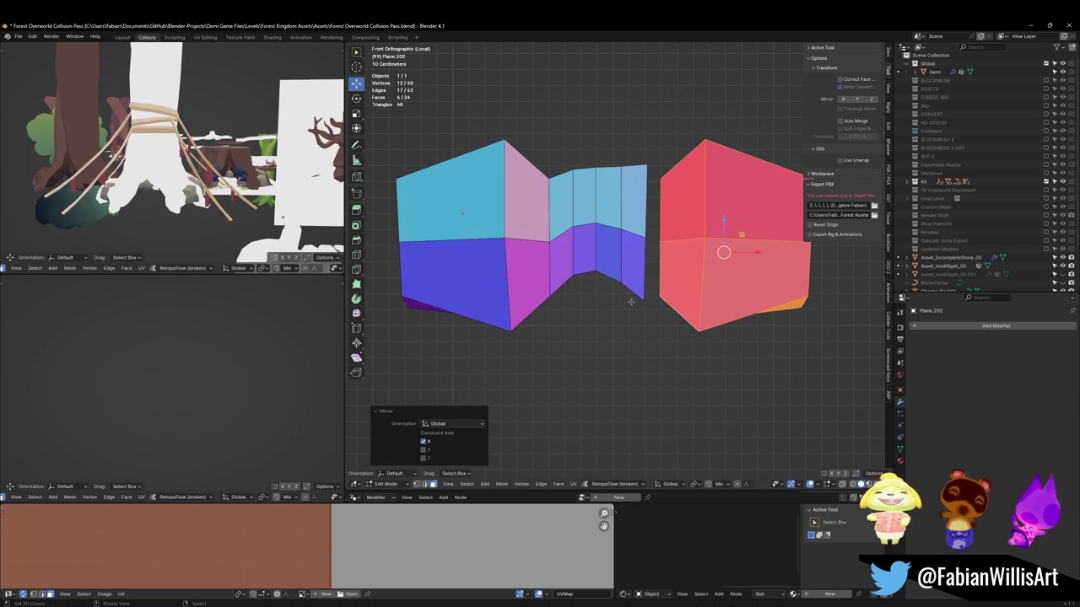
key(g)
key(x)
click(651, 312)
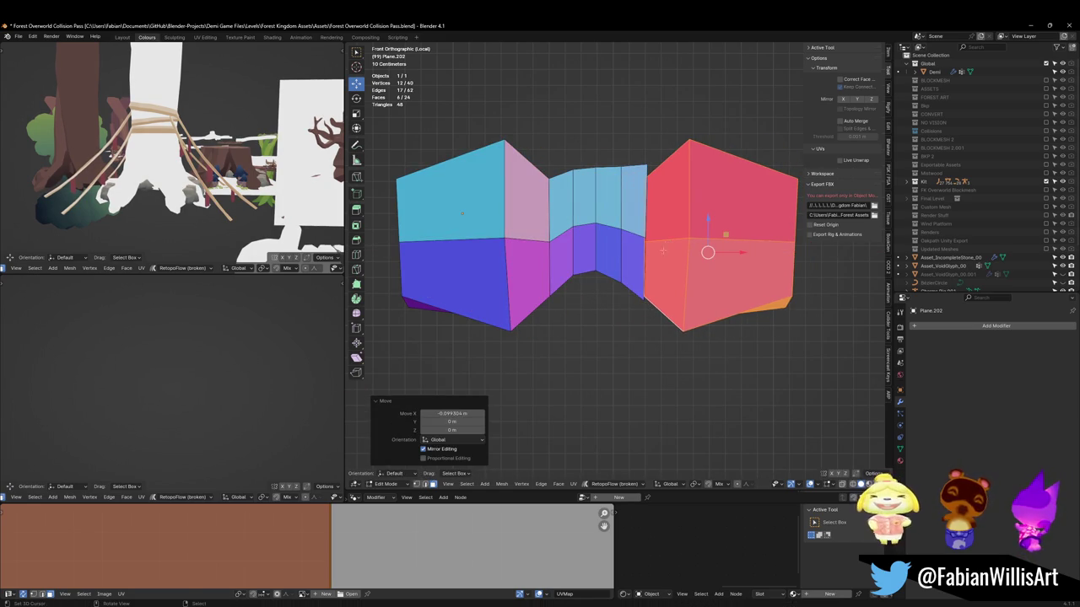
Flip the right block's normals and nudge it into alignment
middle_drag(663, 251, 654, 284)
key(g)
click(654, 284)
right_click(654, 284)
click(657, 279)
key(g)
click(645, 288)
Move a single bottom vertex to a new position
middle_drag(675, 270, 641, 380)
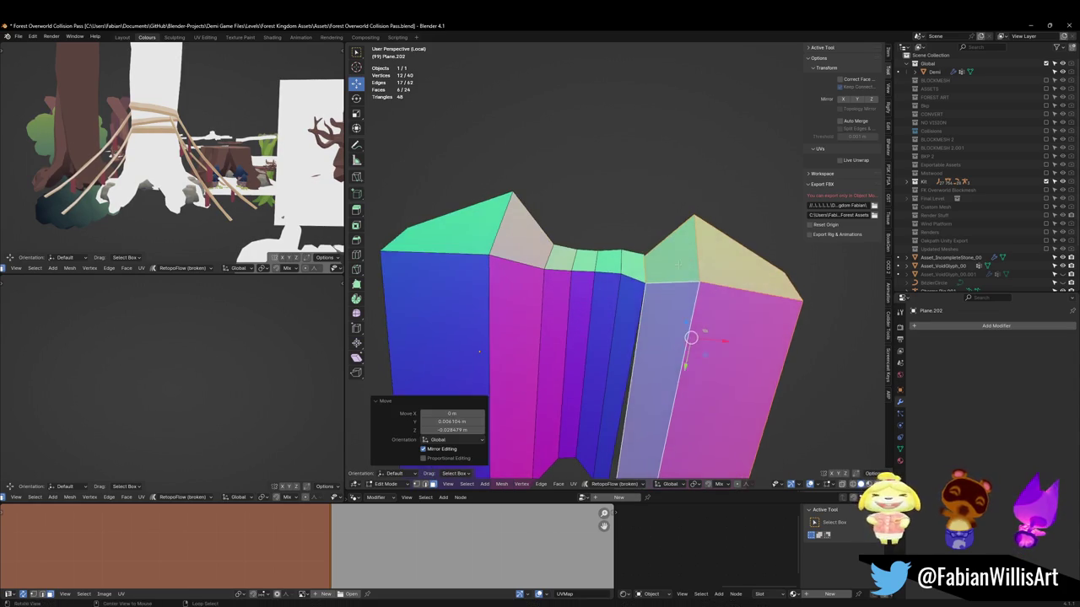
click(620, 463)
middle_drag(620, 464, 658, 391)
key(g)
click(611, 454)
Raise a middle vertex to reshape the crease, then review the mesh in front view
scroll(658, 392, up, 3)
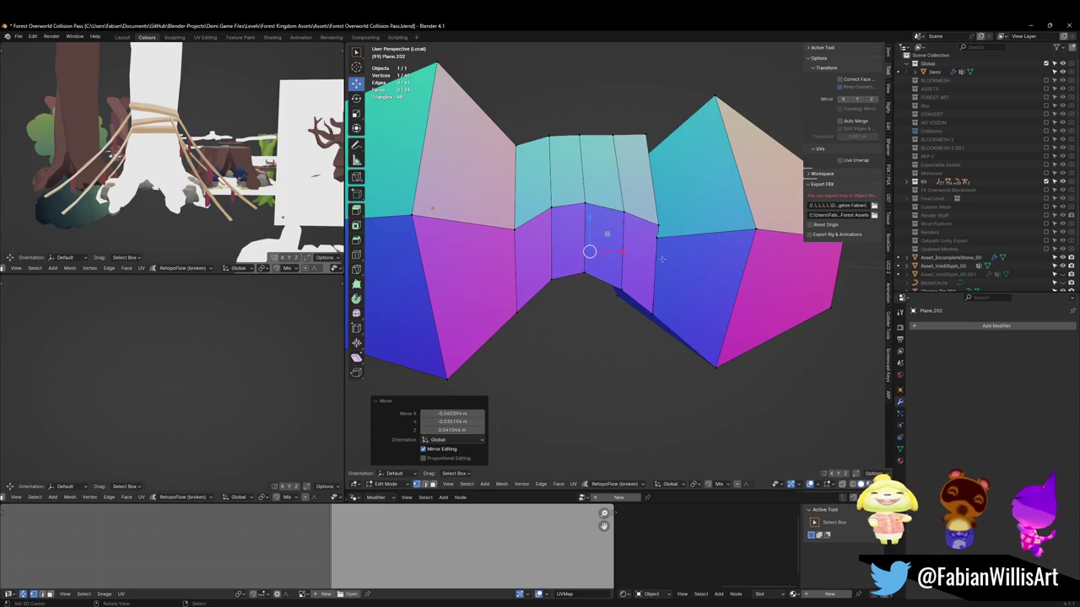
key(g)
click(653, 178)
key(g)
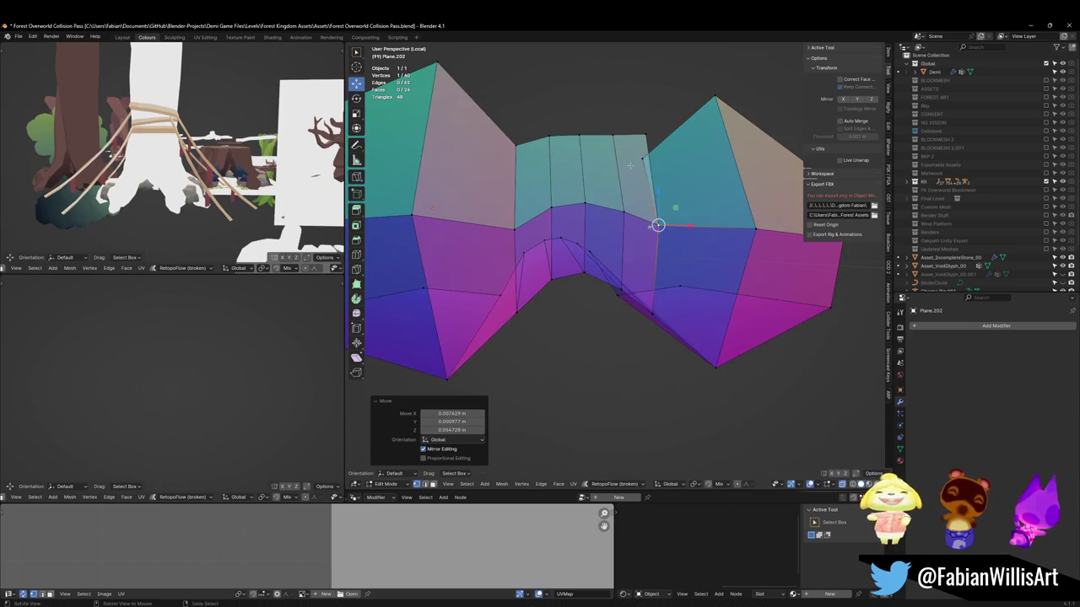
click(654, 177)
scroll(655, 177, down, 2)
scroll(651, 163, down, 2)
click(651, 163)
middle_drag(652, 163, 588, 228)
key(KP_1)
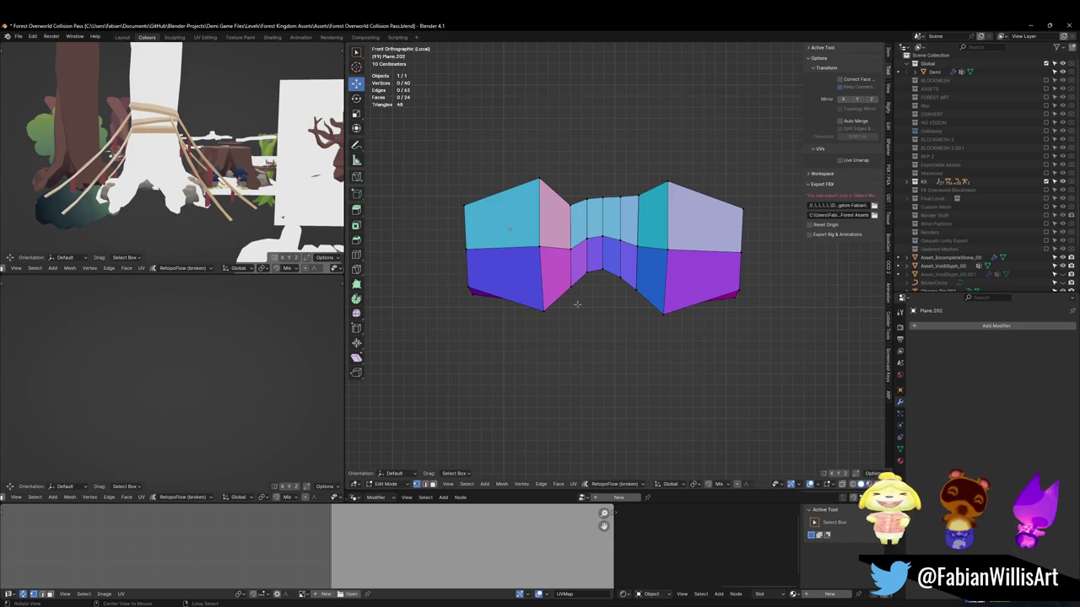
Delete the front faces of the left block
middle_drag(577, 304, 517, 284)
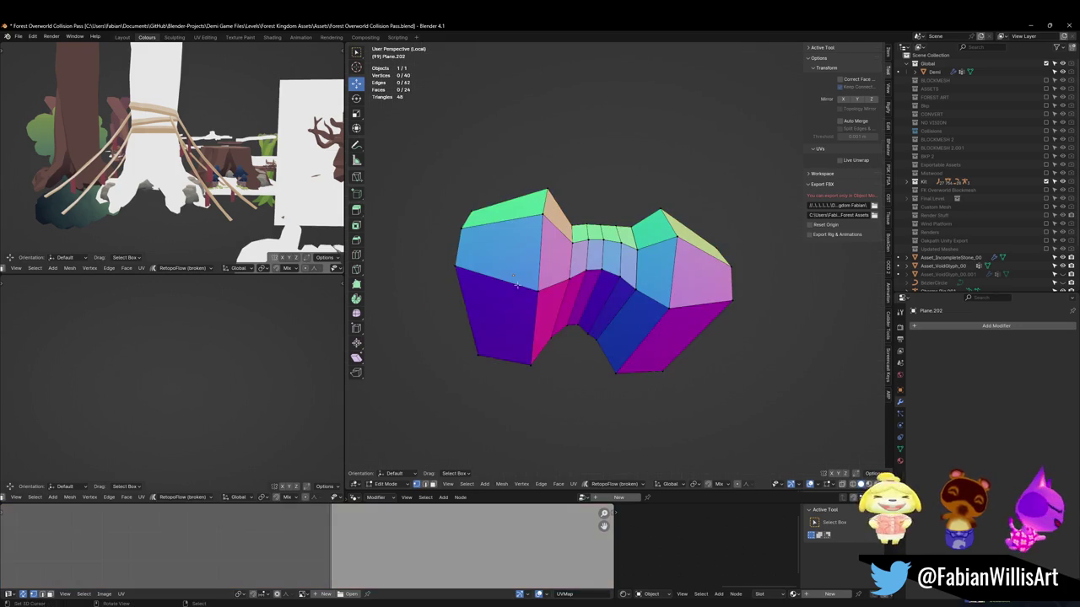
click(516, 284)
right_click(504, 273)
key(Escape)
key(x)
click(542, 269)
Add an Array modifier to the strip
mouse_move(542, 271)
middle_down()
mouse_move(643, 282)
mouse_move(666, 262)
middle_up()
scroll(643, 282, down, 3)
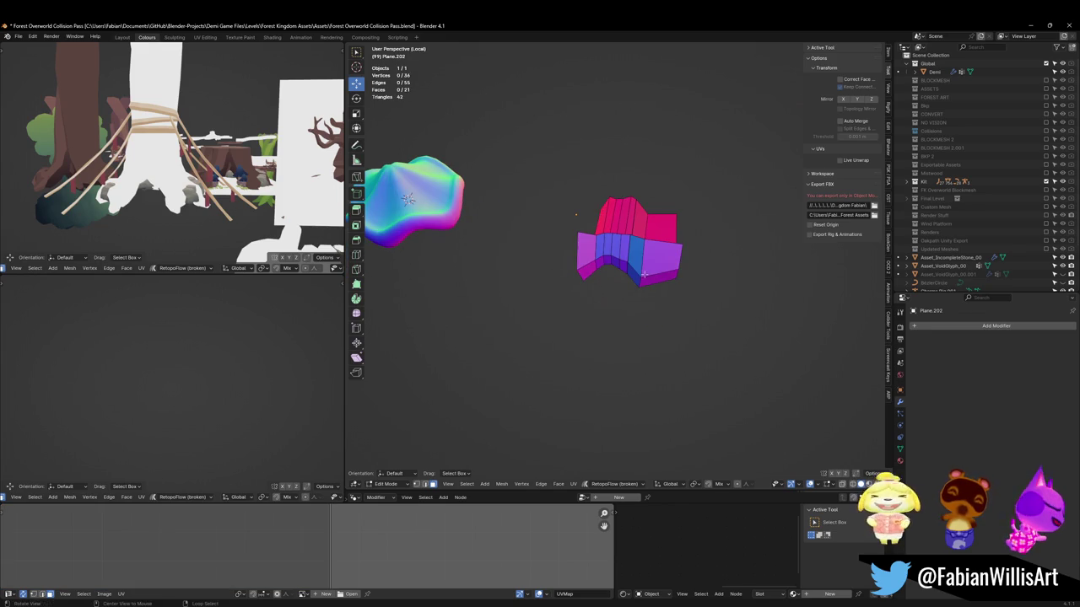
click(967, 327)
text(array)
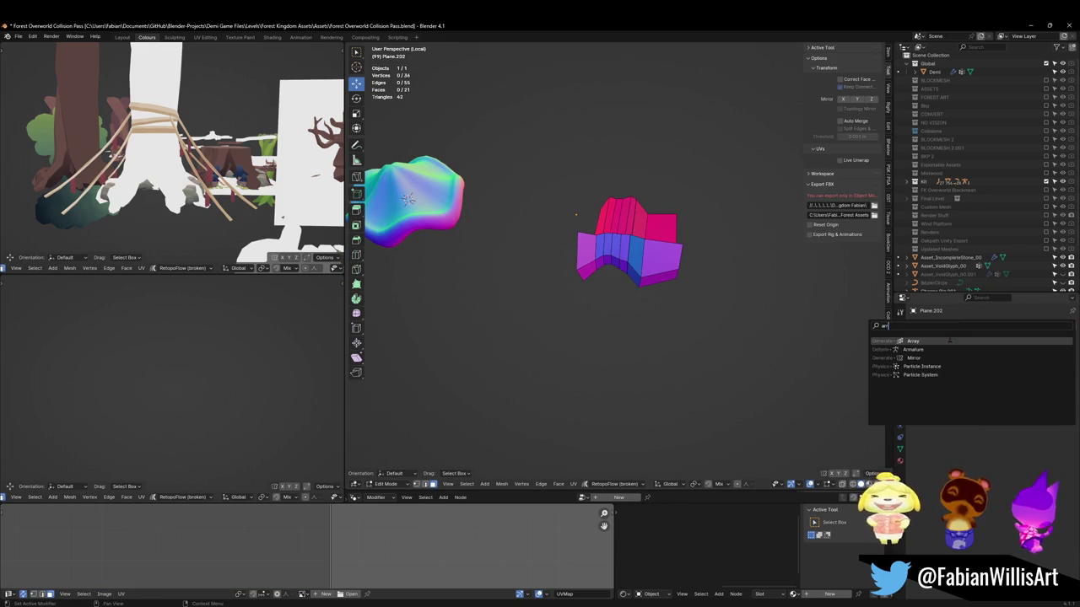
key(Return)
Undo twice to restore the earlier unselected geometry
middle_drag(641, 354, 654, 333)
scroll(660, 275, up, 3)
shift+middle_drag(660, 253, 661, 274)
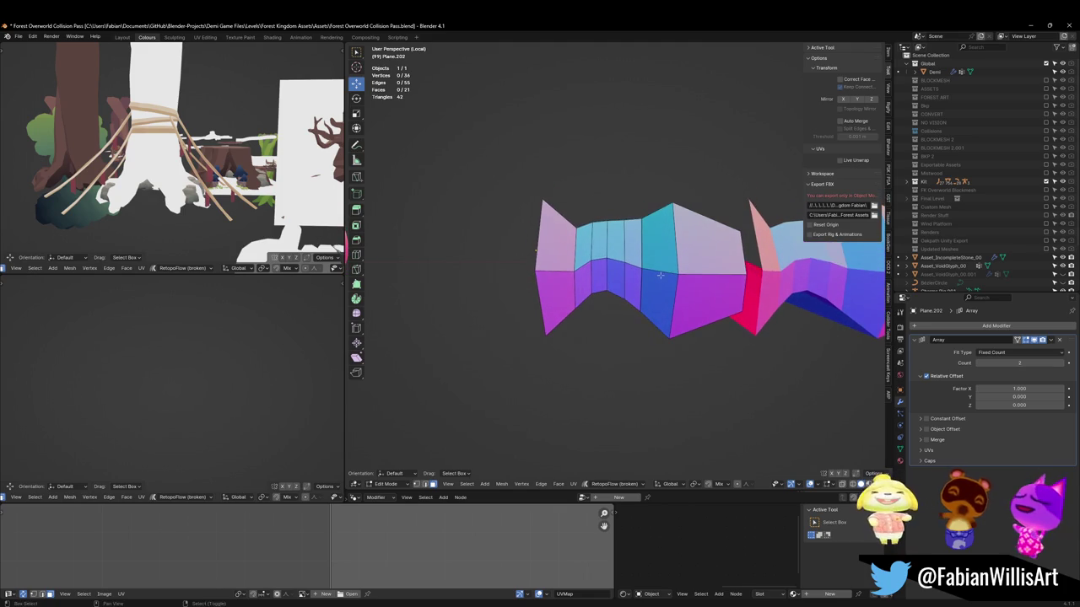
key(ctrl+z)
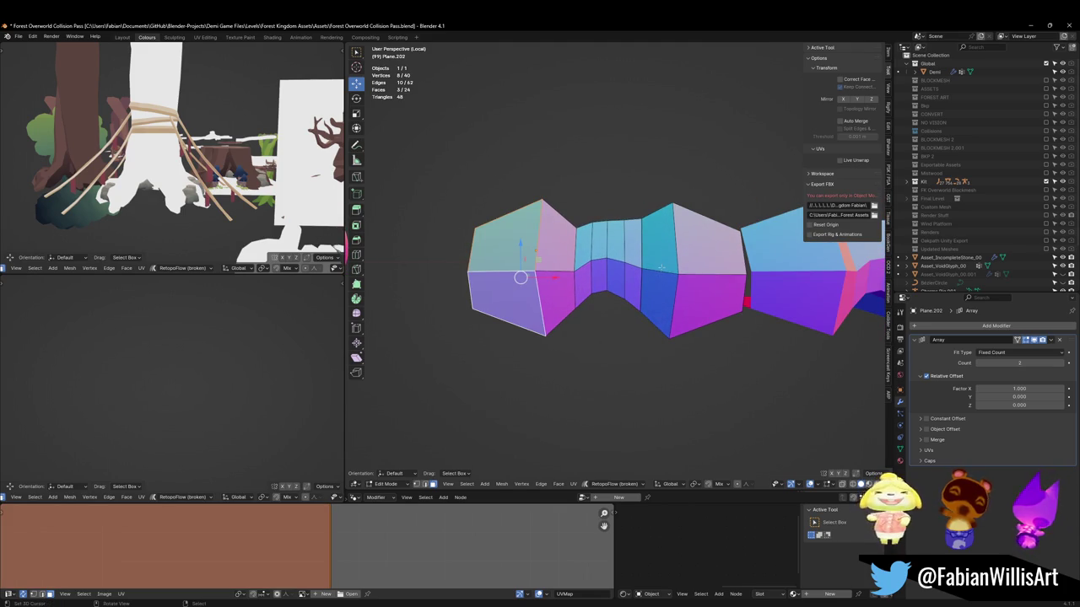
key(ctrl+z)
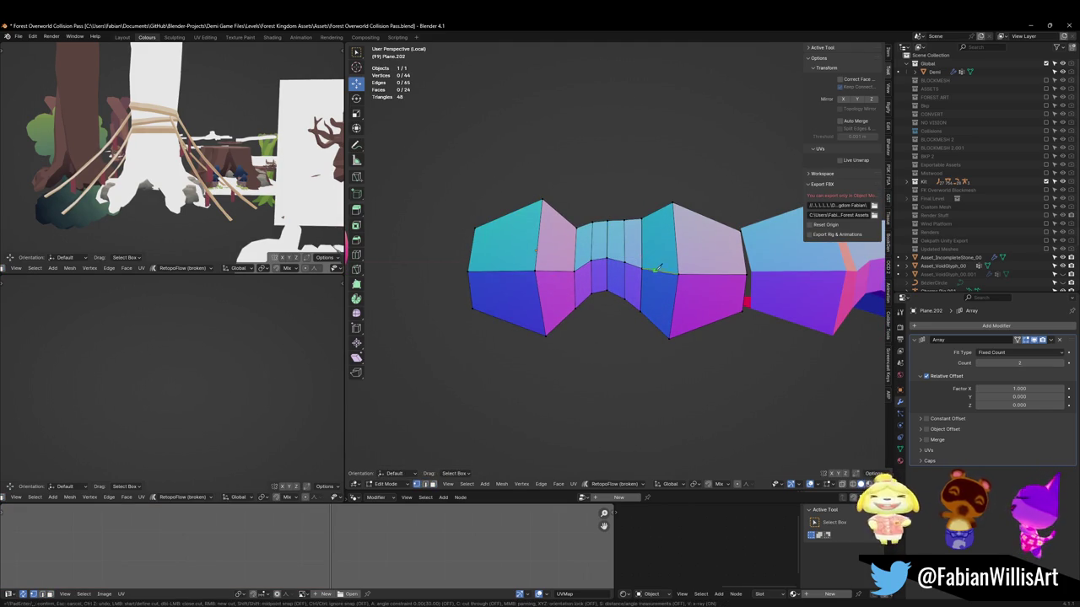
Select the linked end section and middle strip with L and delete their vertices
key(l)
key(x)
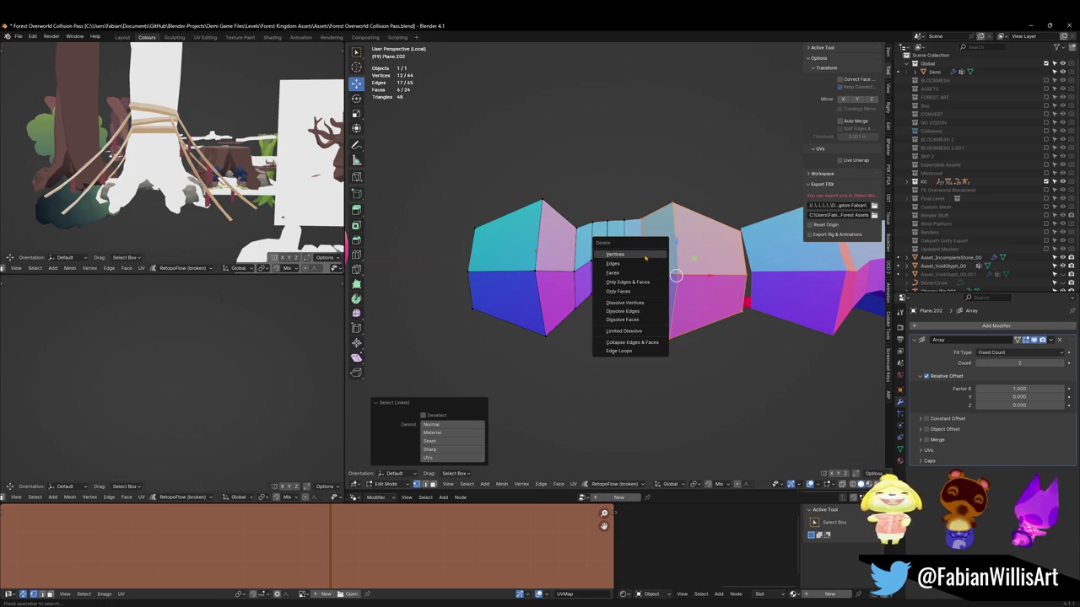
click(641, 254)
key(l)
key(x)
click(628, 260)
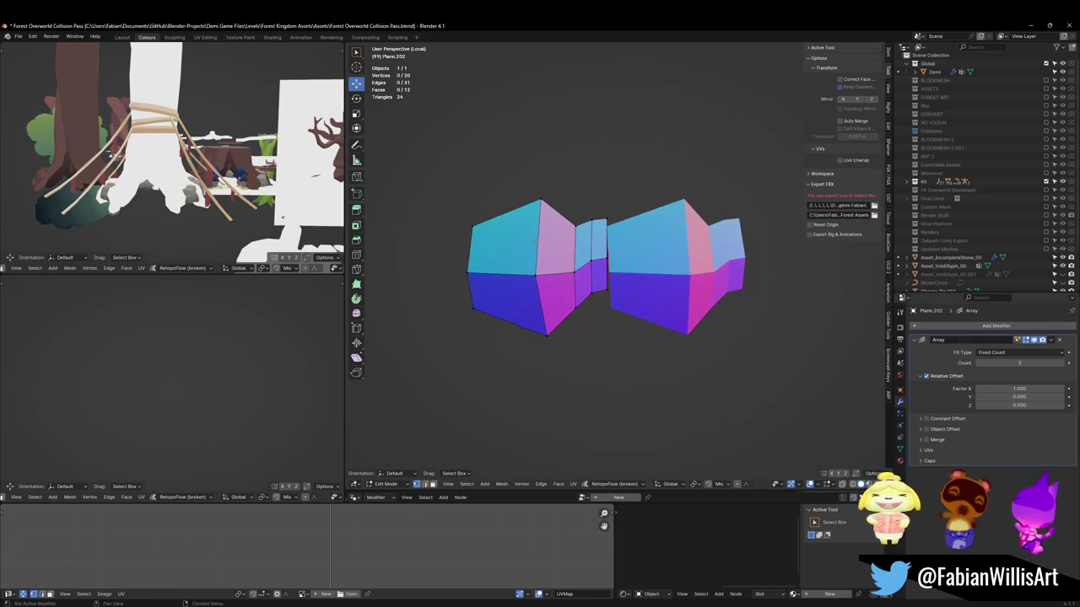
click(978, 326)
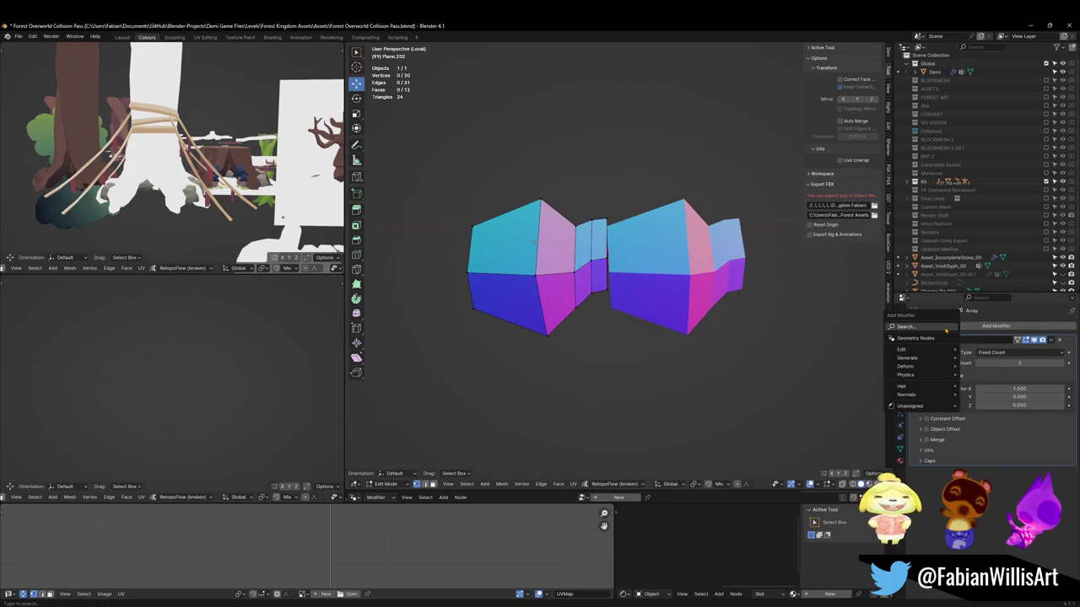
Add a Mirror modifier via search and collapse the Array and Mirror panels
text(mi)
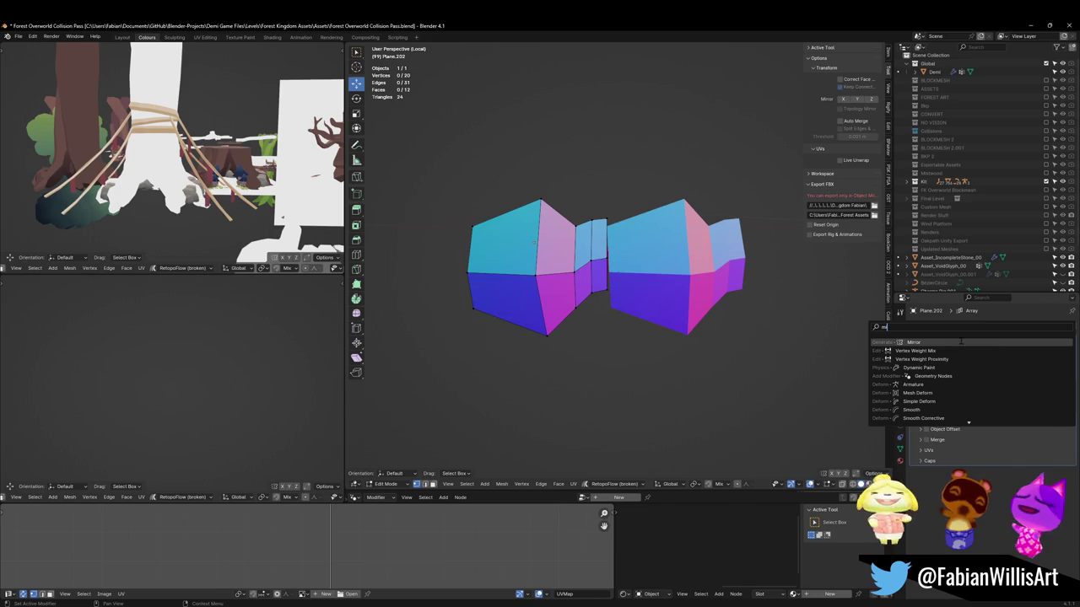
click(960, 342)
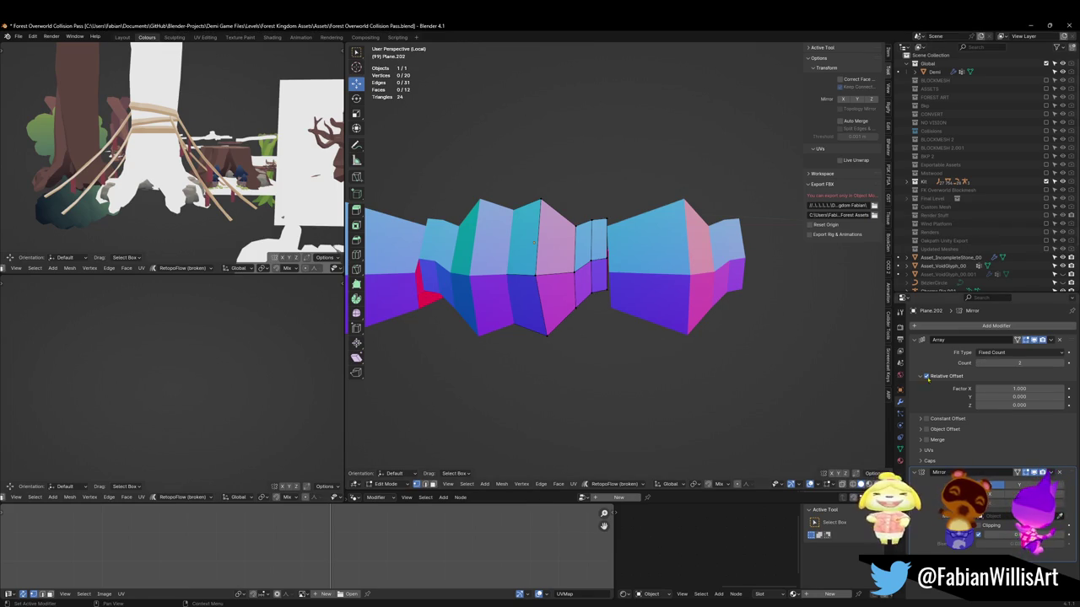
click(921, 339)
click(921, 351)
Place the Mirror modifier ahead of Array in the stack, comparing both orders
drag(1071, 354, 1071, 338)
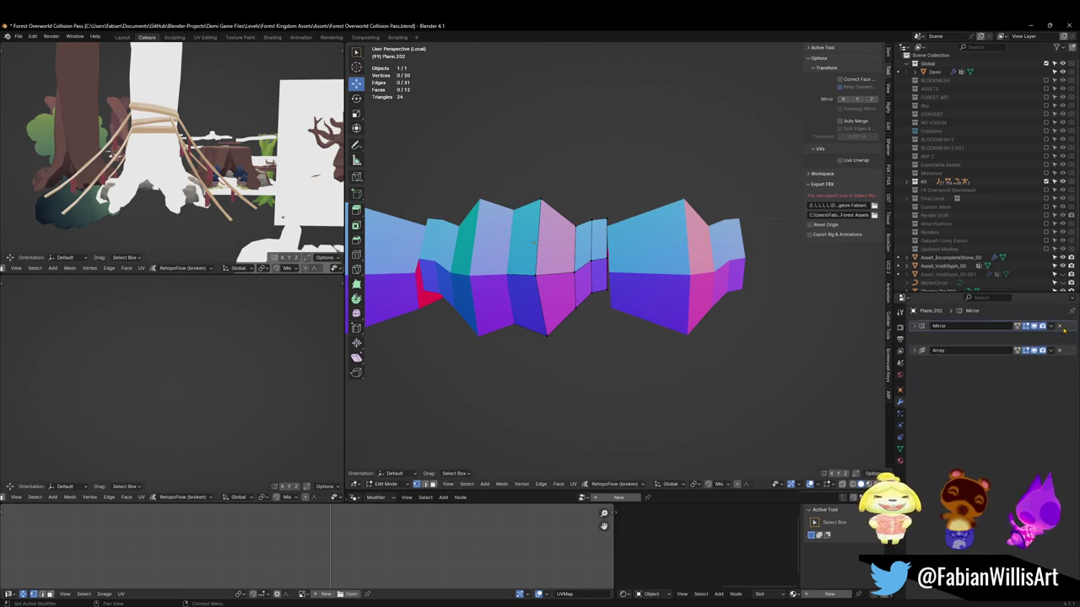
scroll(645, 255, down, 3)
middle_drag(646, 255, 692, 262)
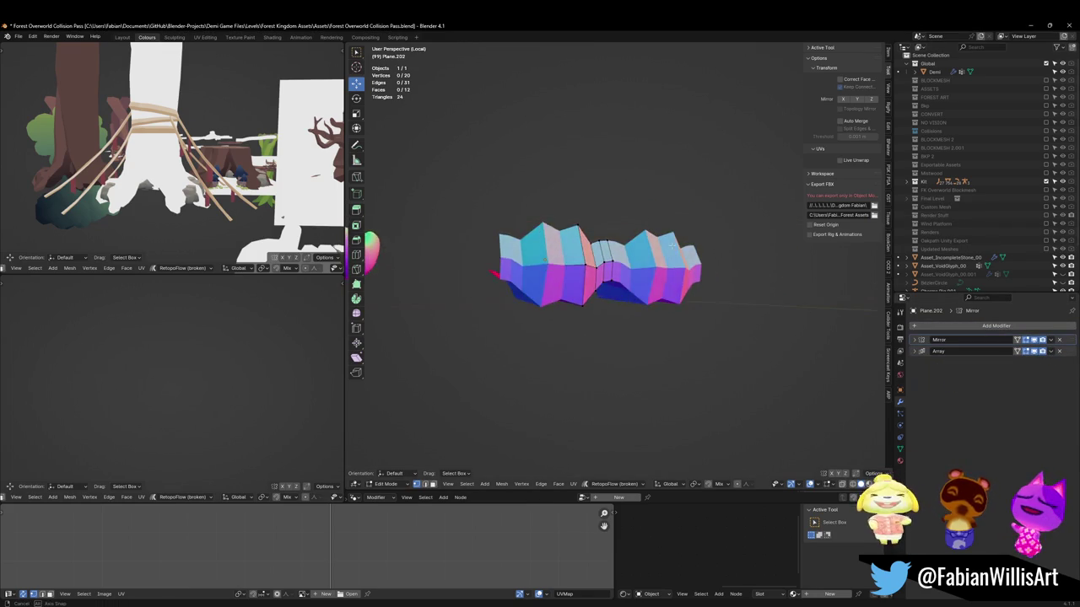
scroll(725, 269, up, 1)
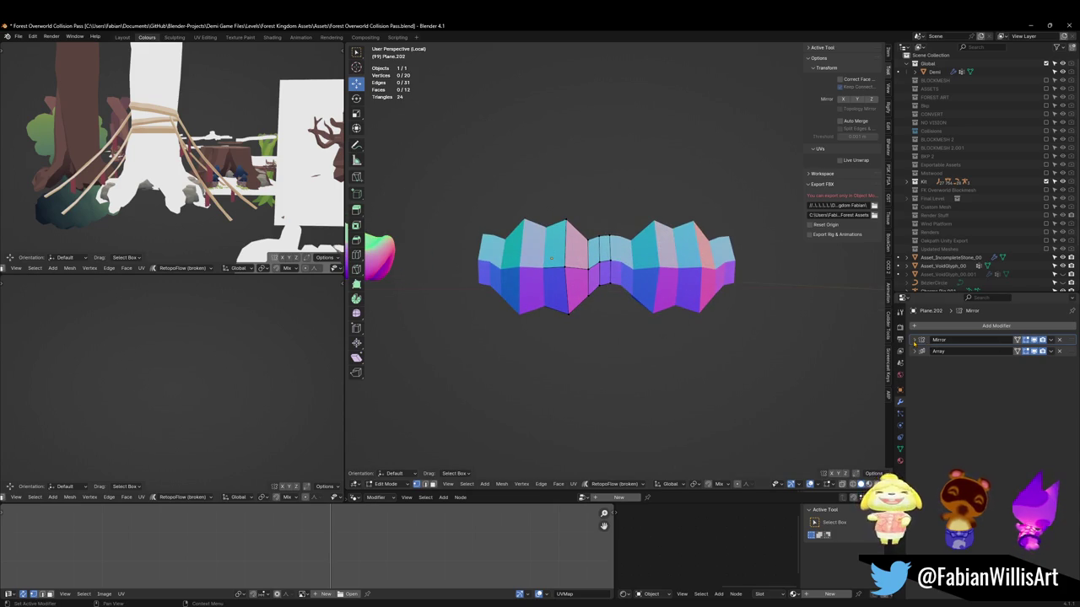
click(914, 340)
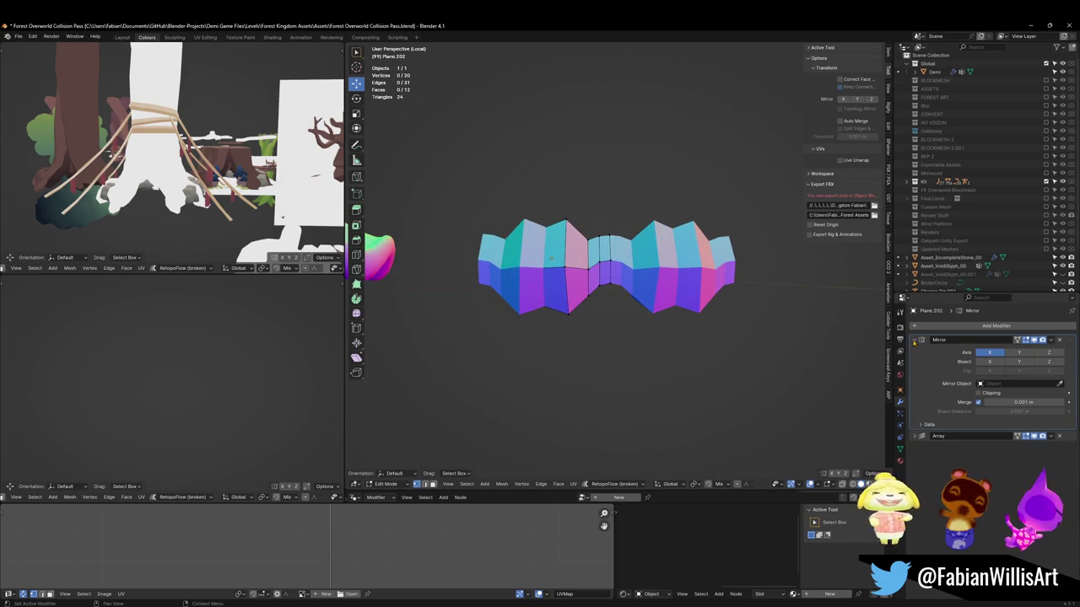
mouse_move(1056, 342)
mouse_down()
mouse_move(1065, 470)
mouse_move(1030, 461)
mouse_up()
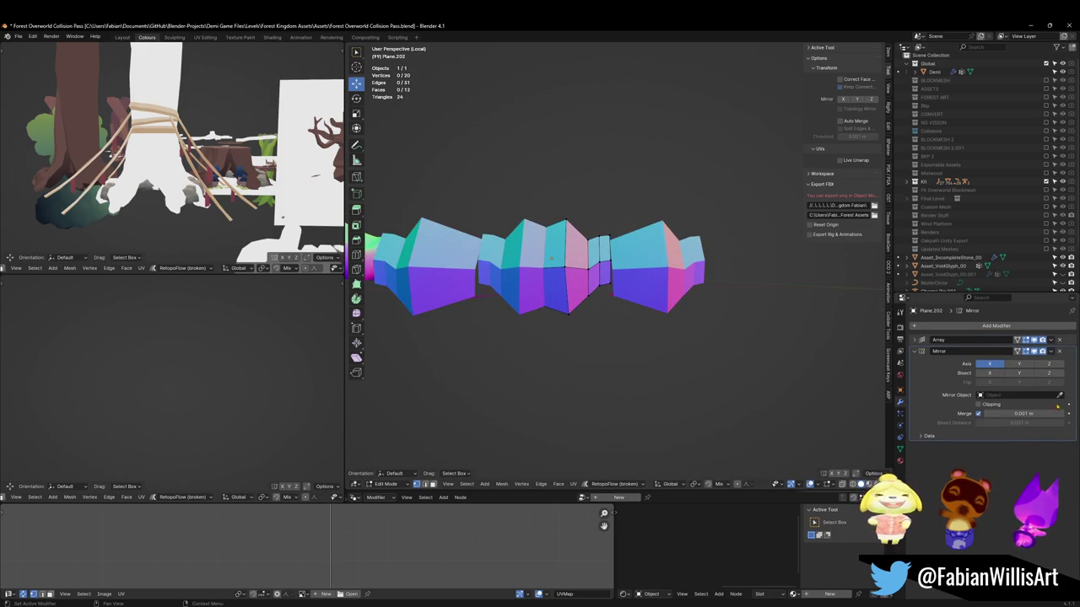
drag(1068, 355, 1066, 336)
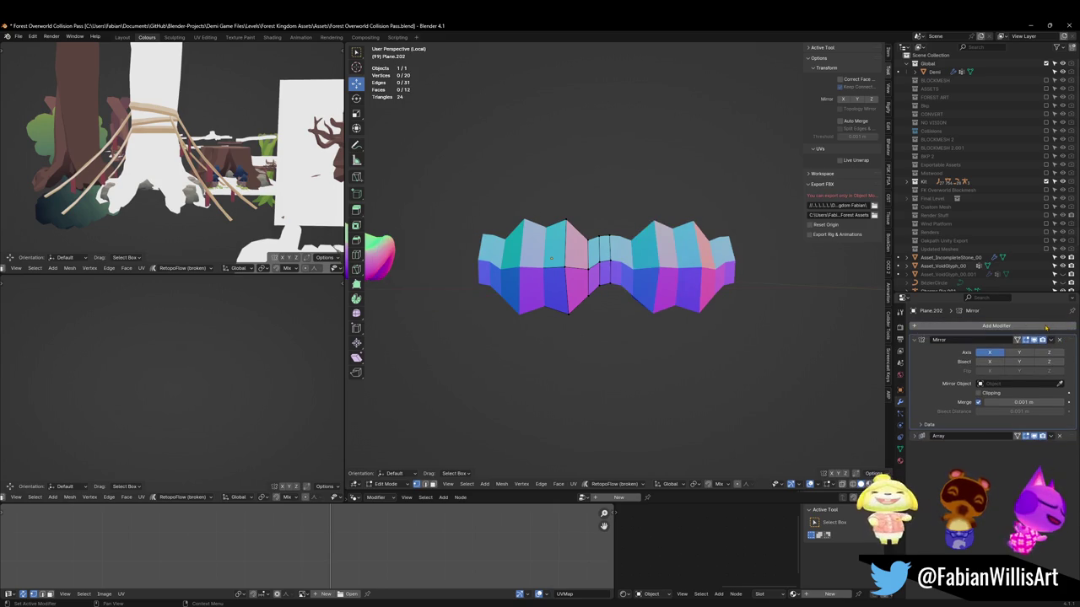
scroll(607, 270, down, 3)
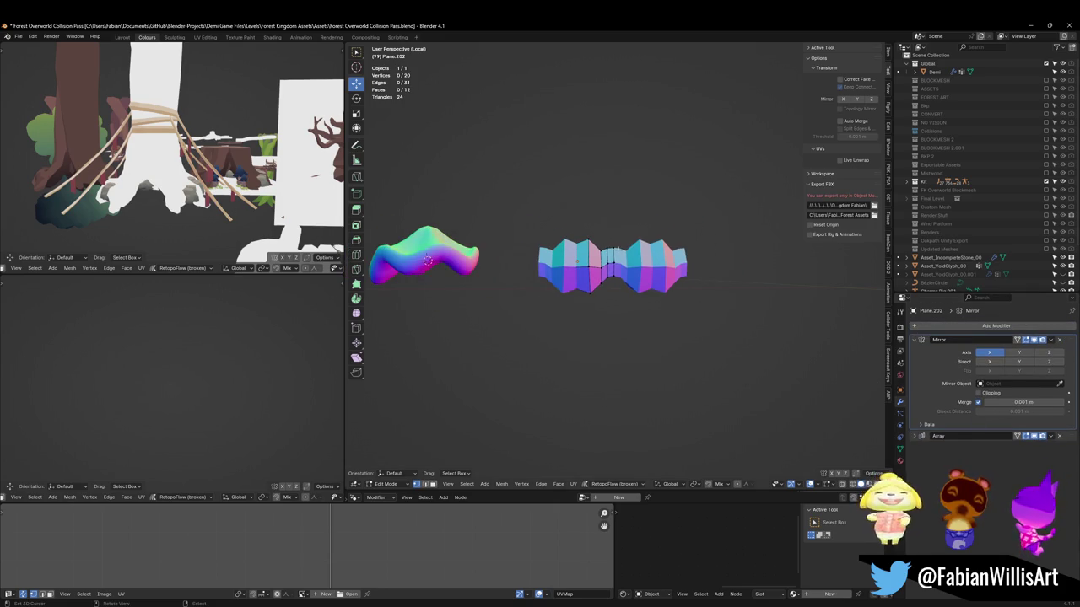
Apply the Mirror modifier, then undo an X scale back to the single original piece
key(Tab)
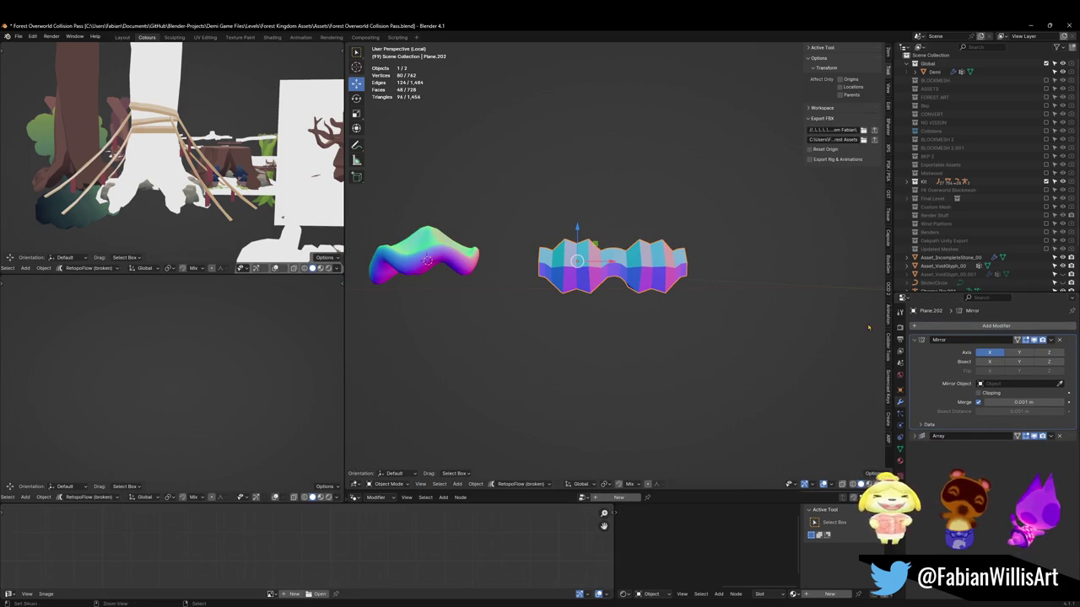
key(ctrl+a)
scroll(650, 281, up, 4)
key(Tab)
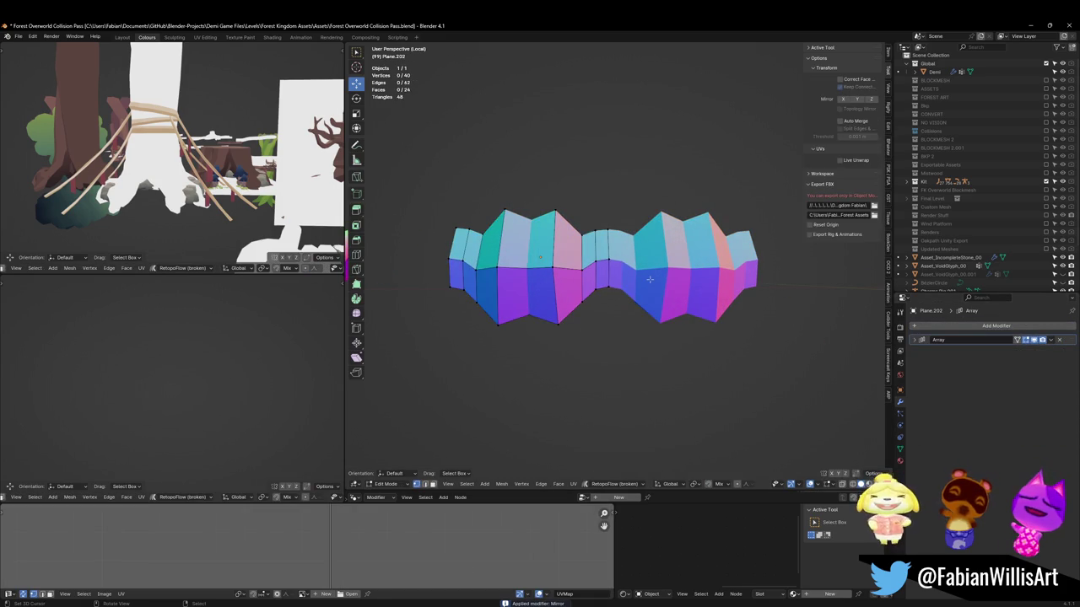
key(a)
key(s)
key(x)
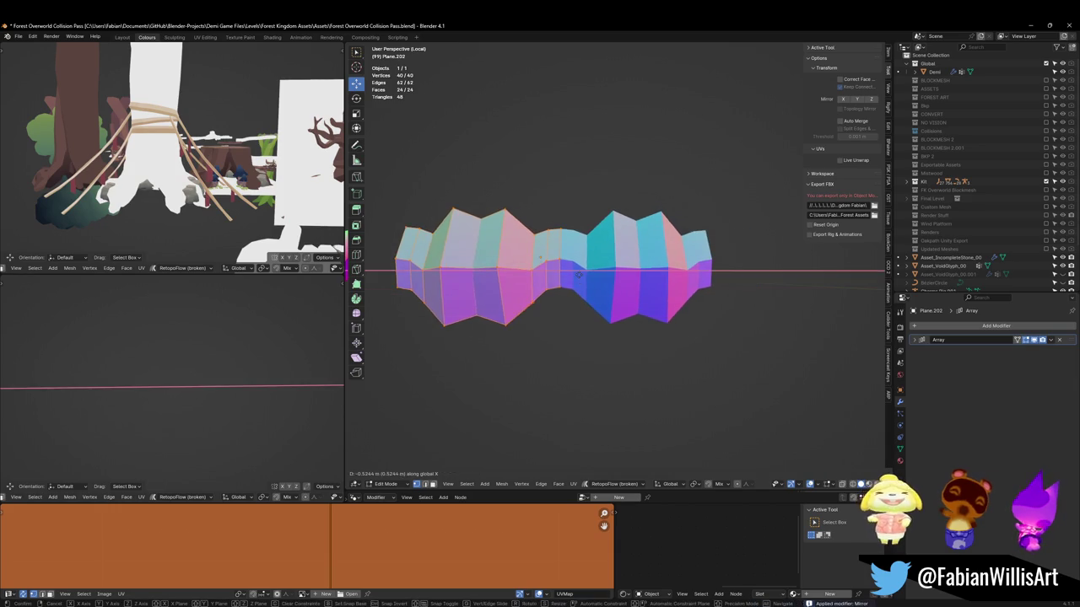
key(ctrl+z)
key(ctrl+z)
key(ctrl+z)
key(ctrl+z)
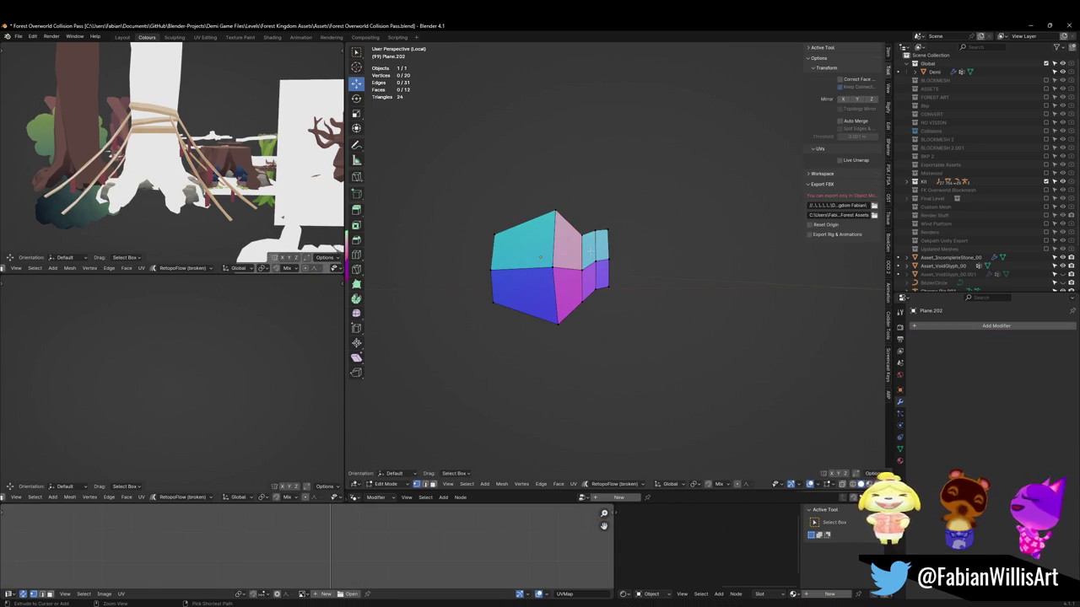
Put the 3D cursor on the mesh's edge corner and set the origin to it
shift+right_click(609, 259)
key(Tab)
right_click(582, 274)
click(633, 281)
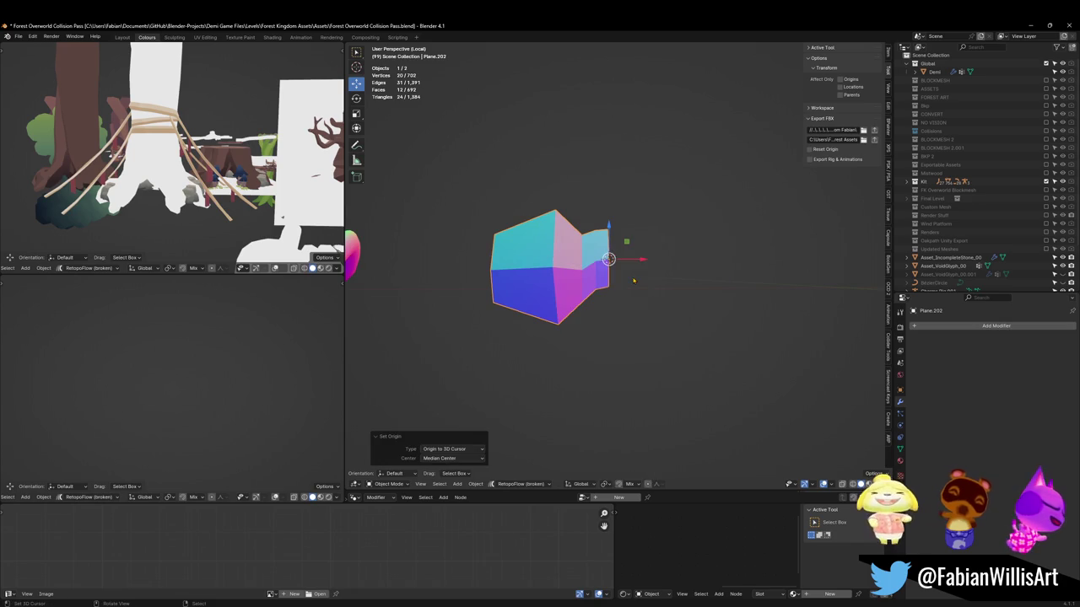
right_click(634, 281)
key(Escape)
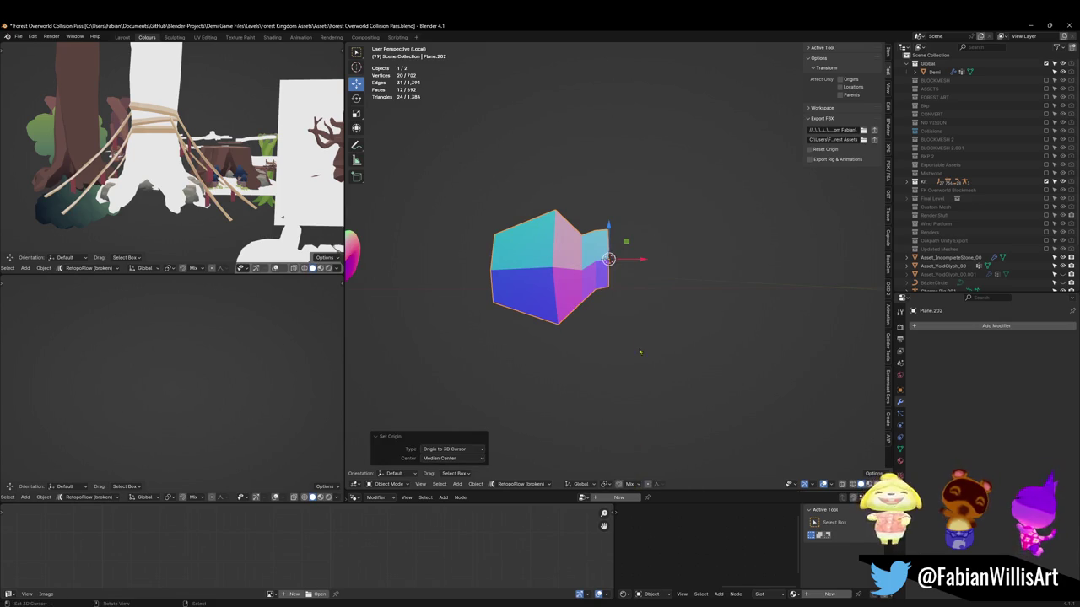
Add a Mirror modifier from Quick Favourites, followed by an Array modifier
key(q)
click(613, 518)
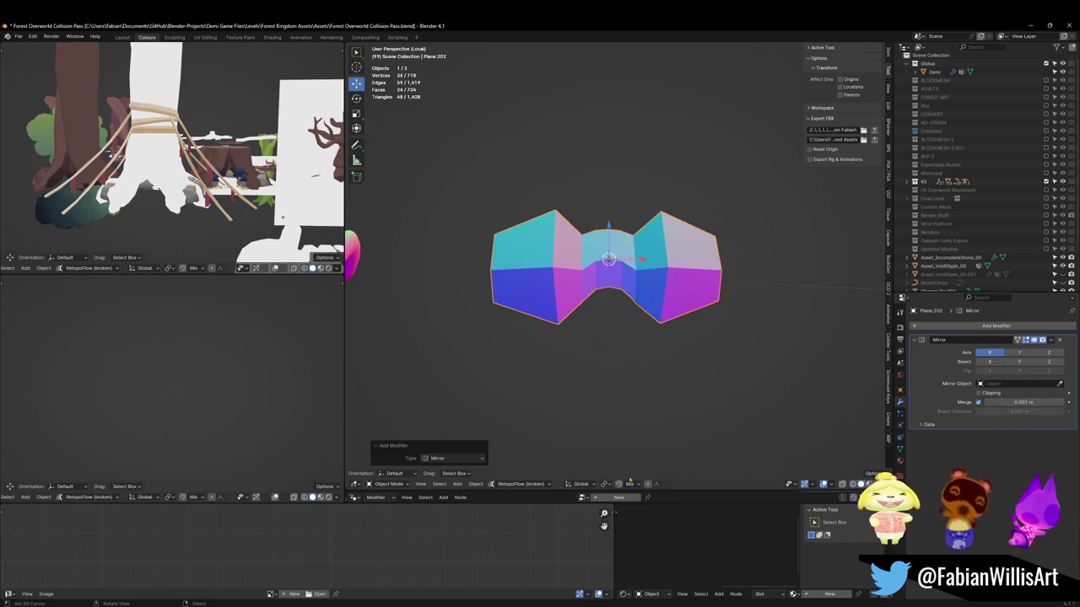
mouse_move(622, 352)
middle_down()
mouse_move(692, 352)
mouse_move(675, 355)
mouse_move(711, 301)
mouse_move(841, 360)
middle_up()
click(976, 327)
text(array)
key(Return)
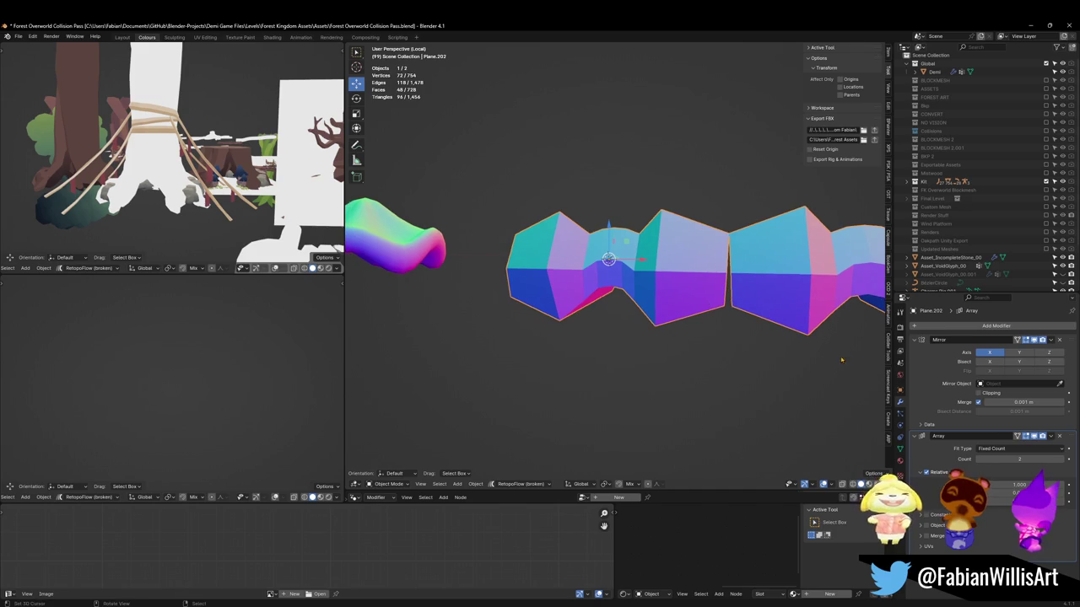
key(Tab)
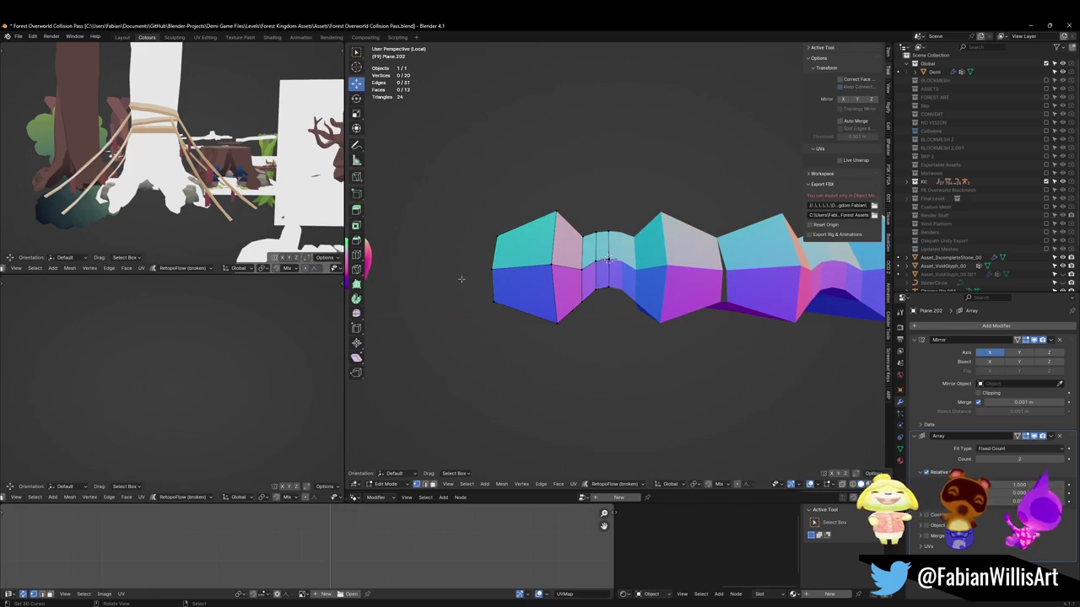
Flatten the piece's left boundary edge to zero width on X
alt+click(500, 279)
key(s)
key(x)
key(0)
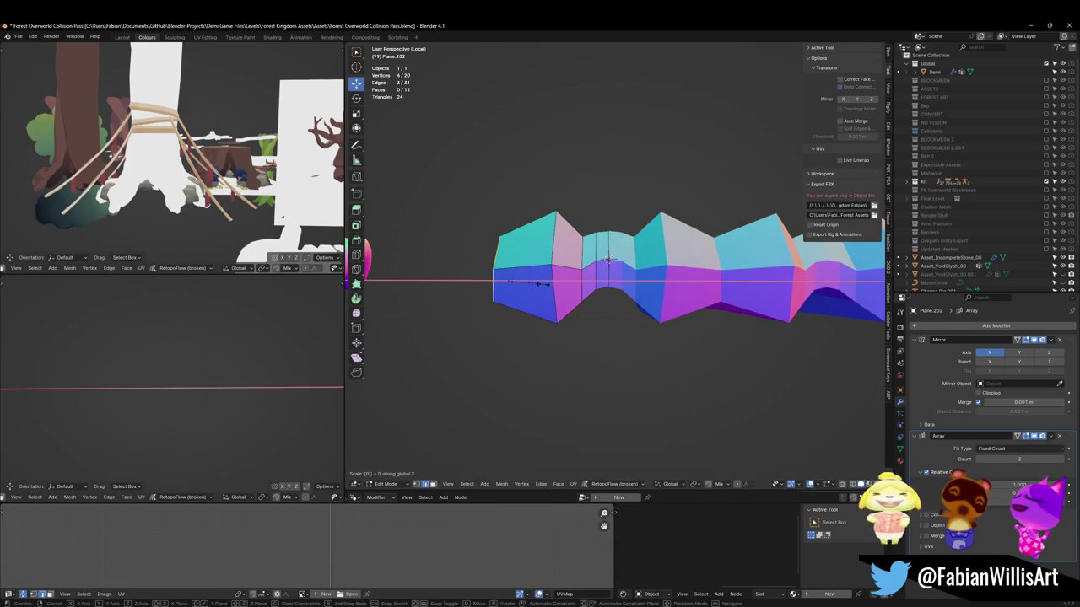
key(Return)
mouse_move(506, 277)
middle_down()
mouse_move(607, 302)
mouse_move(652, 286)
mouse_move(514, 274)
middle_up()
key(alt+a)
mouse_move(431, 270)
middle_down()
mouse_move(401, 168)
mouse_move(433, 205)
middle_up()
Add a loop cut across the strip, extrude its edges and shift them along Y
key(ctrl+r)
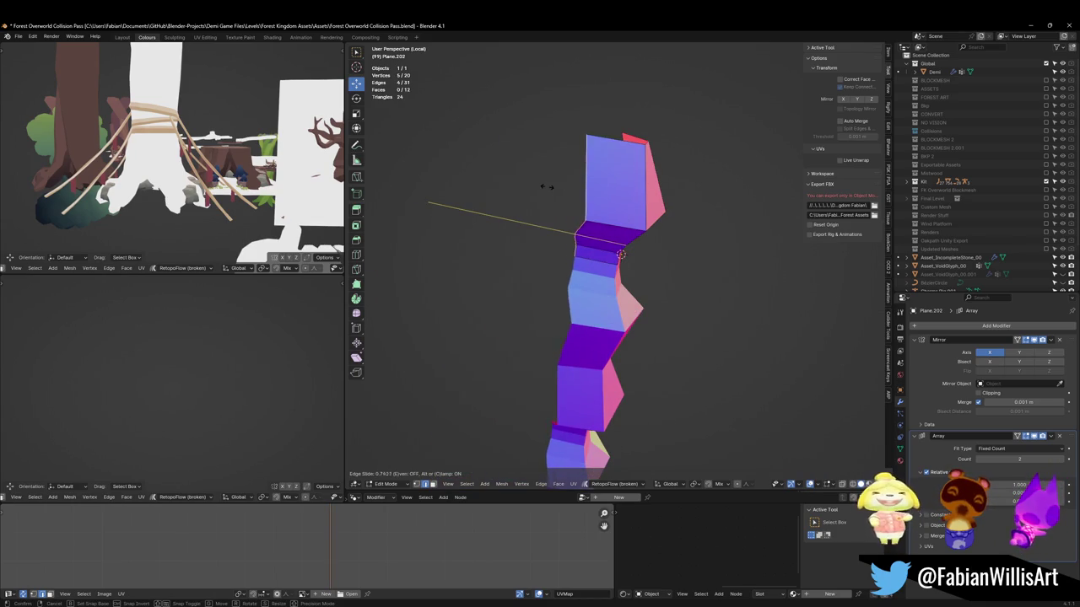
click(550, 218)
key(e)
click(548, 215)
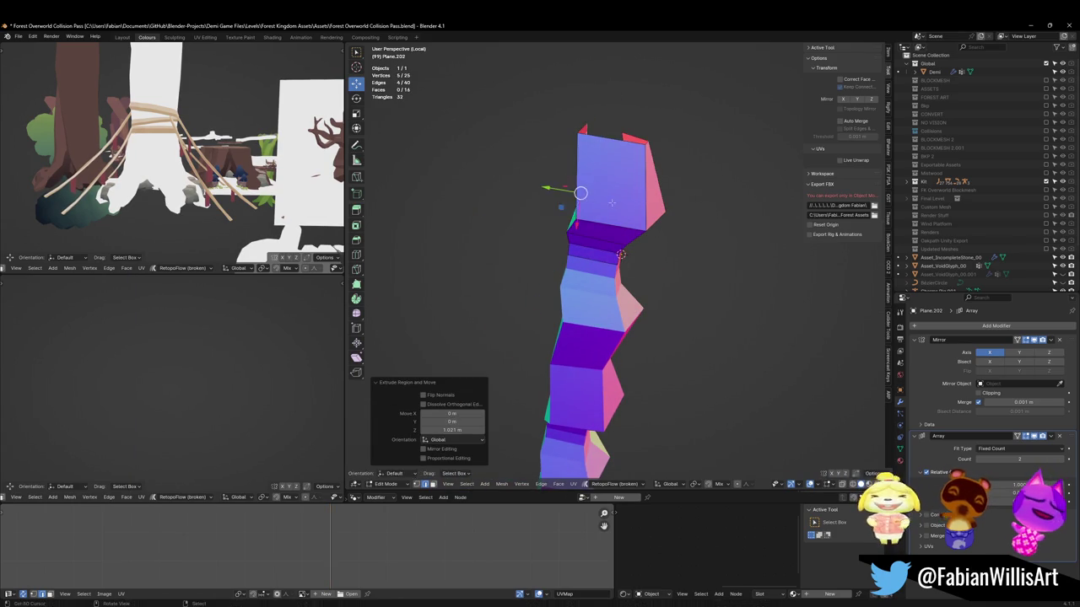
key(g)
key(y)
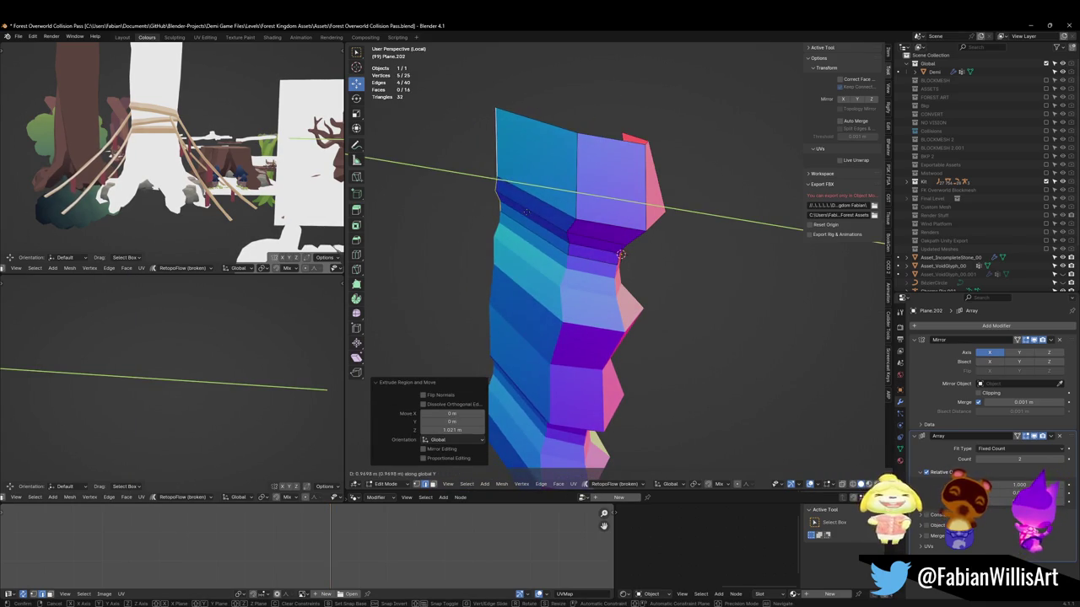
click(549, 202)
mouse_move(548, 202)
middle_down()
mouse_move(475, 211)
mouse_move(600, 294)
middle_up()
click(475, 212)
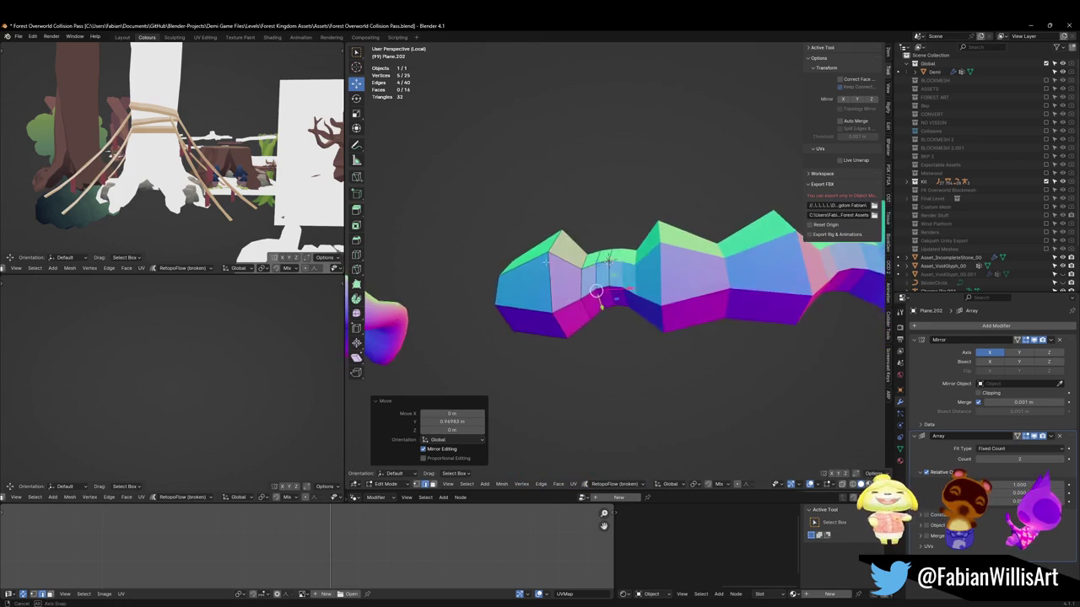
Add a centred edge loop on the wall, raise it on Z, and save the file
key(ctrl+r)
click(600, 294)
right_click(600, 295)
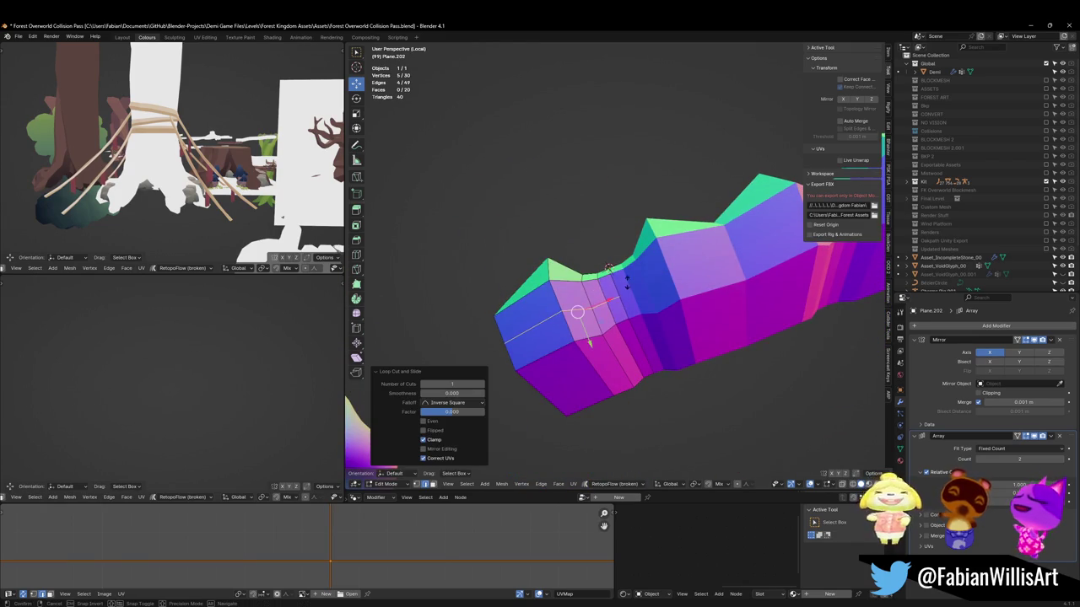
key(alt+s)
right_click(623, 279)
mouse_move(623, 279)
middle_down()
mouse_move(642, 309)
mouse_move(640, 278)
middle_up()
key(g)
key(z)
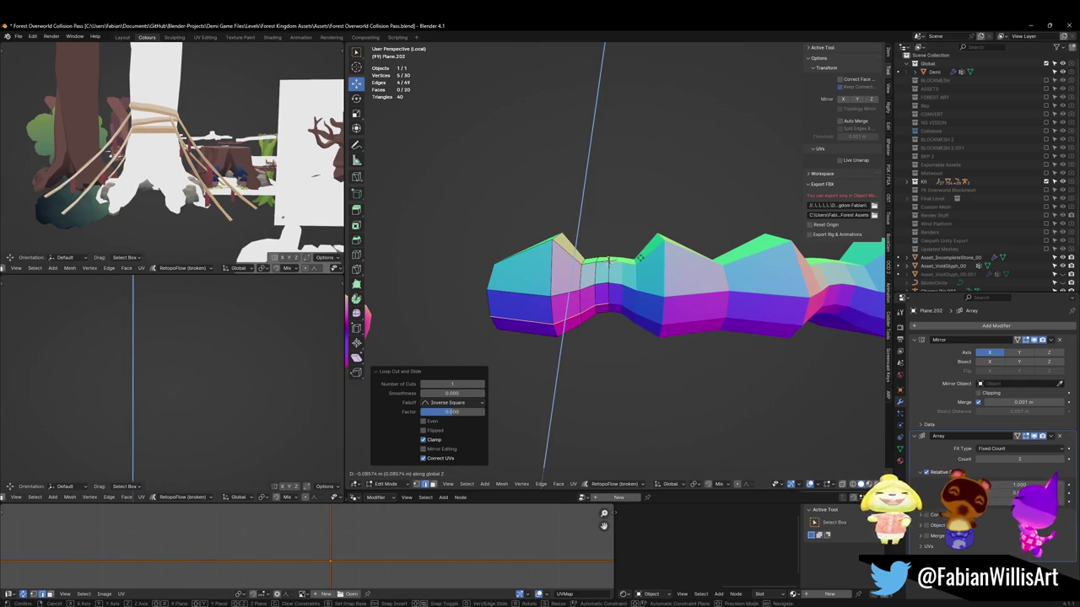
key(Return)
shift+right_click(566, 313)
key(ctrl+s)
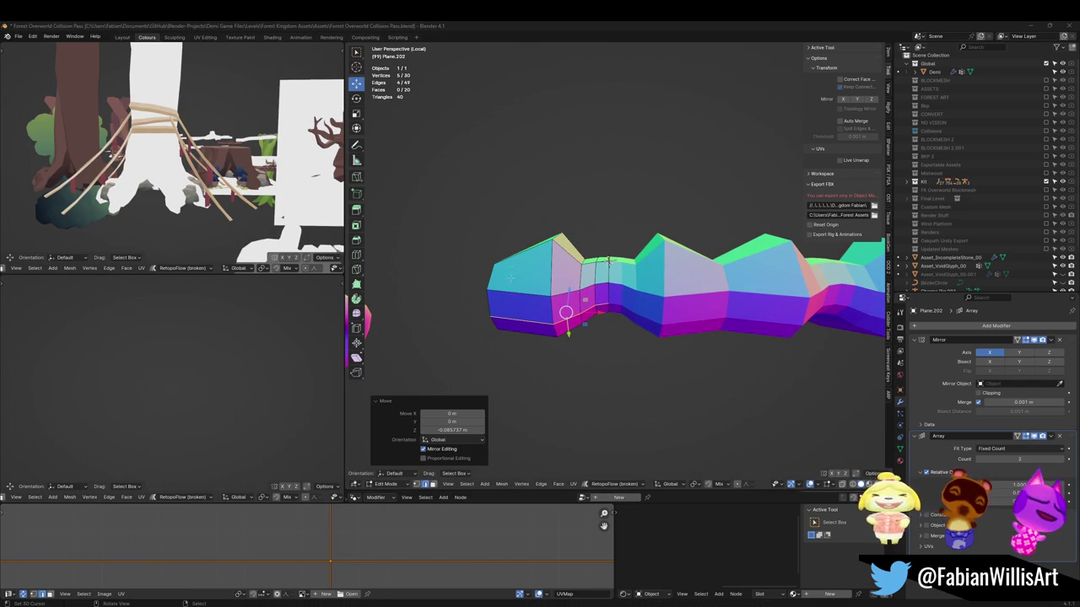
Cut another edge loop across the wall and raise it 0.133 m on Z
key(alt+a)
middle_drag(609, 261, 613, 268)
key(ctrl+r)
click(615, 272)
key(g)
key(y)
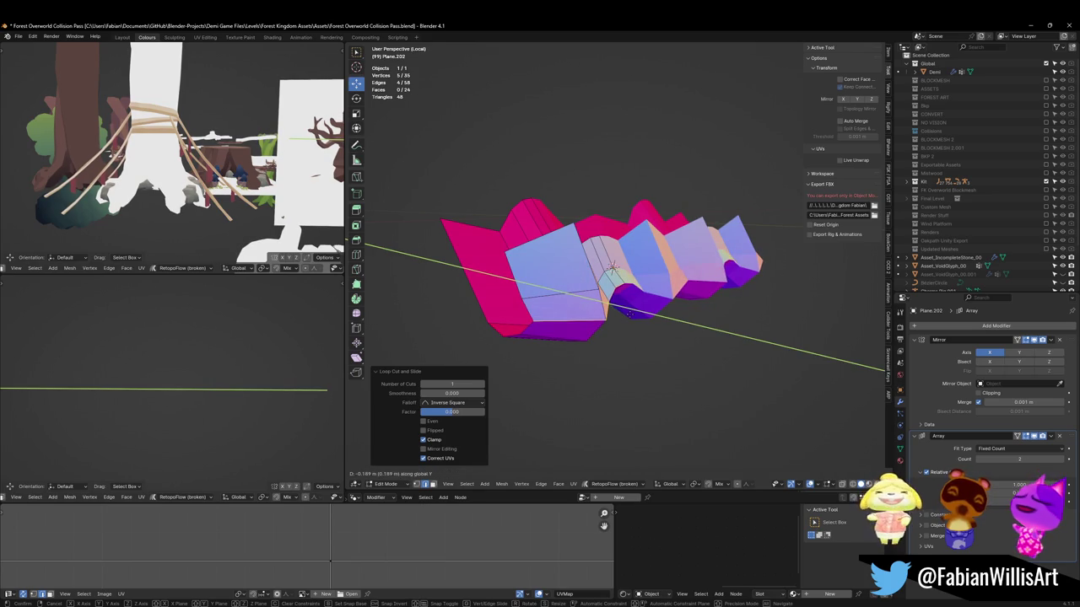
key(Escape)
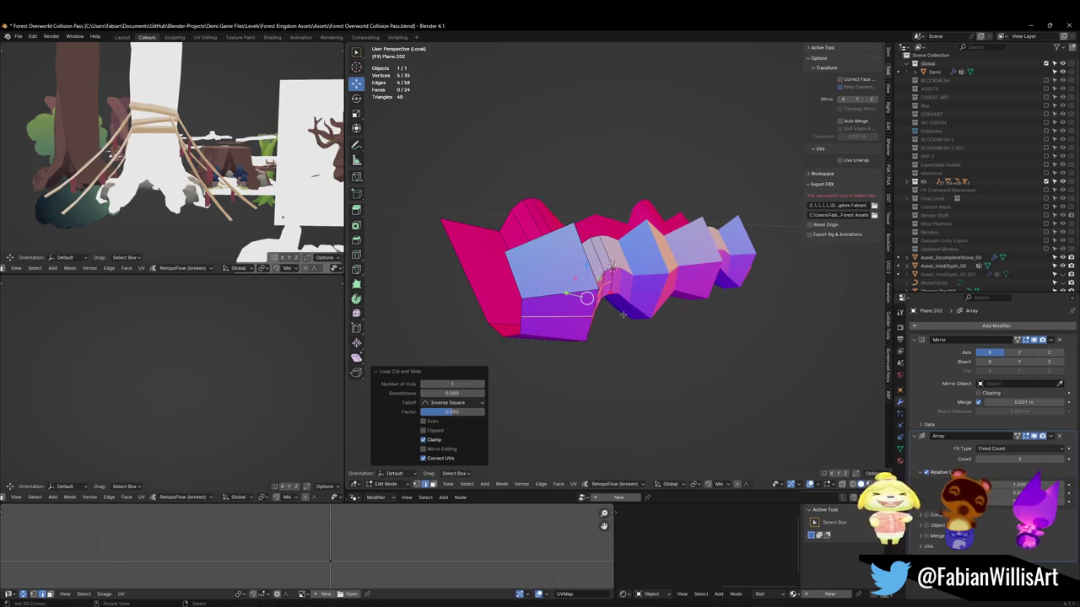
key(g)
key(z)
click(622, 305)
middle_drag(621, 304, 611, 269)
Push that loop in along Y and lift it about 0.08 m
key(g)
key(y)
key(Escape)
key(g)
key(g)
key(Escape)
key(g)
key(y)
click(610, 269)
key(g)
key(z)
click(531, 288)
mouse_move(532, 288)
middle_down()
mouse_move(558, 312)
mouse_move(590, 300)
middle_up()
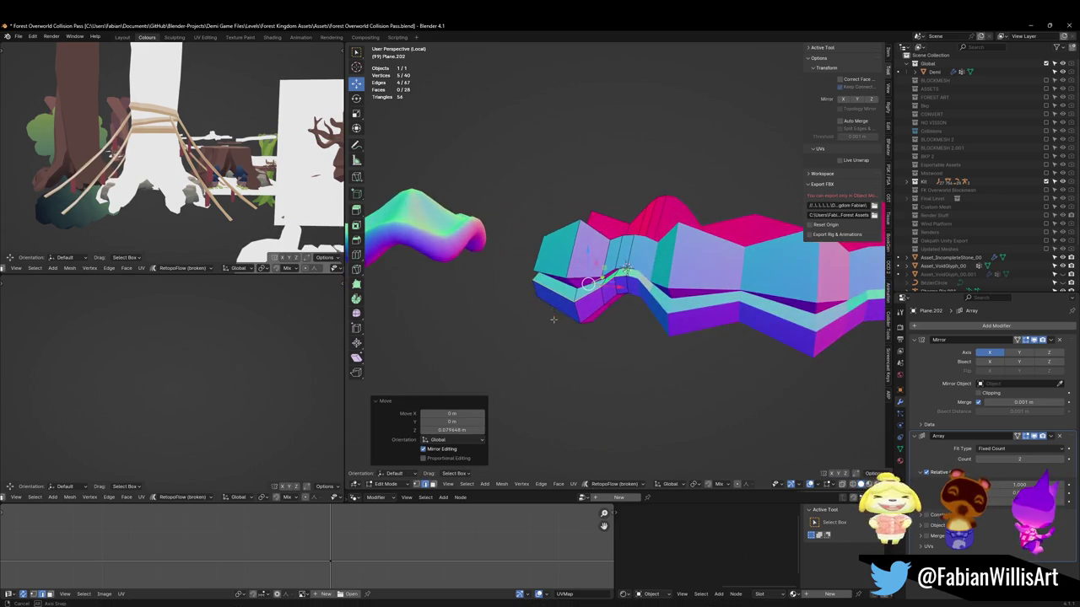
Tilt the loop about −22° around the X axis
key(r)
key(x)
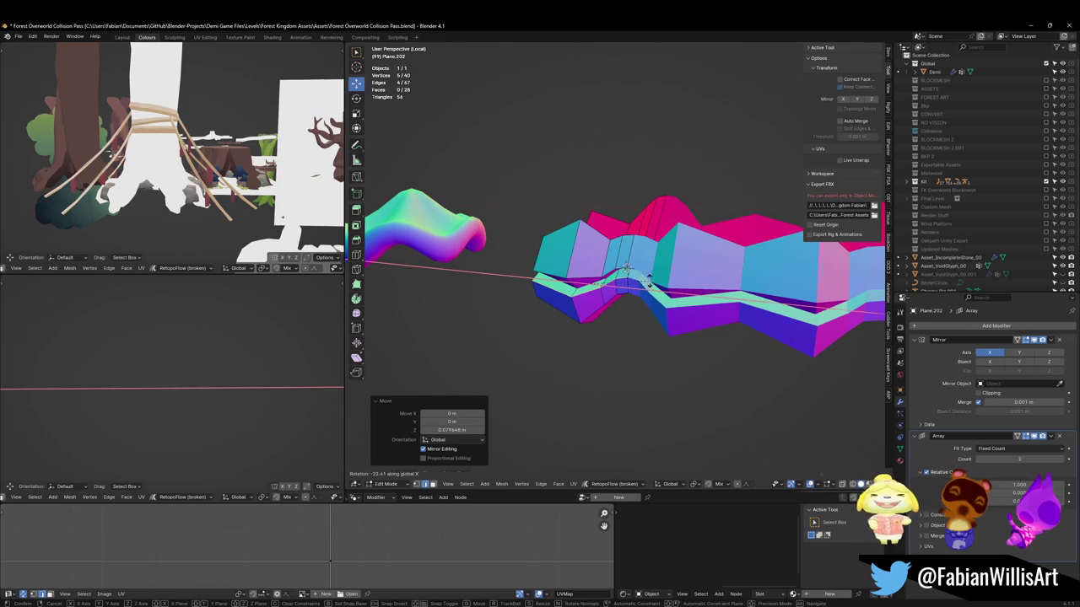
click(648, 285)
middle_drag(649, 285, 582, 289)
middle_drag(582, 288, 570, 291)
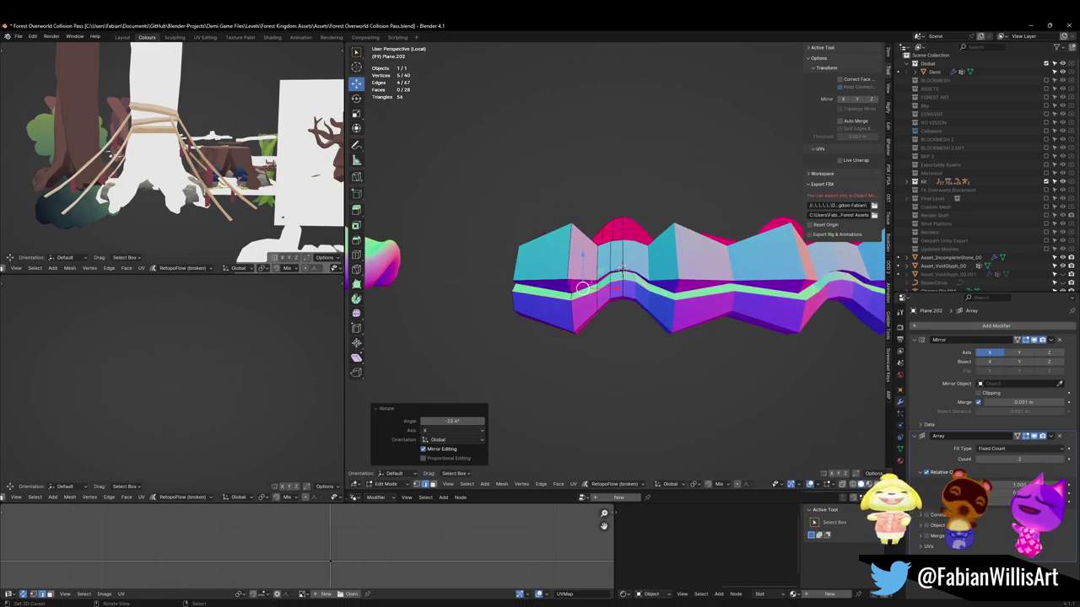
key(alt+a)
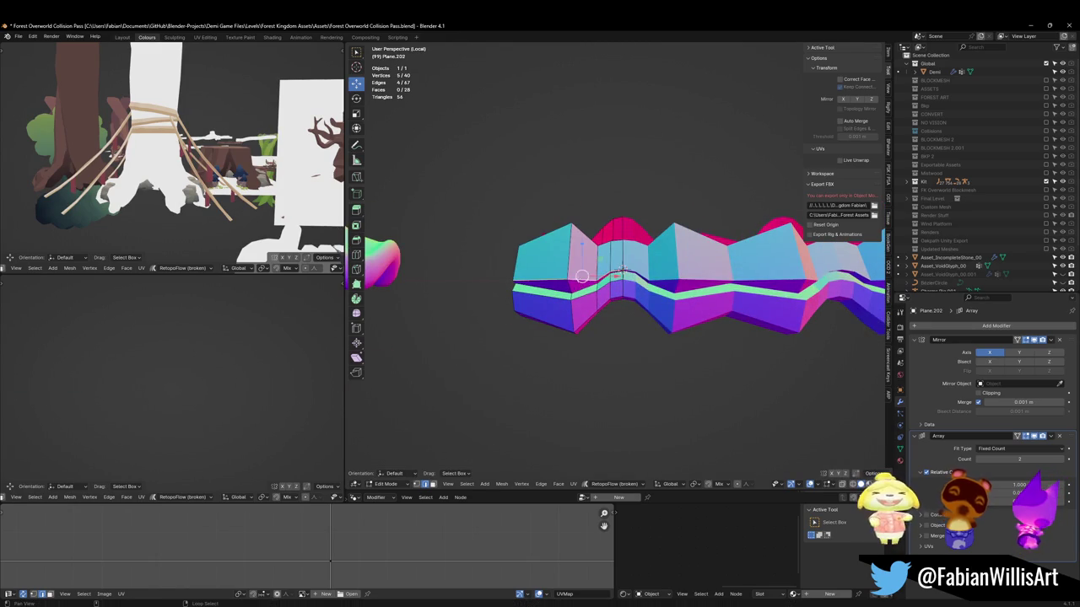
Raise the selected vertices about 0.16 m on Z
middle_drag(578, 285, 619, 269)
key(g)
key(z)
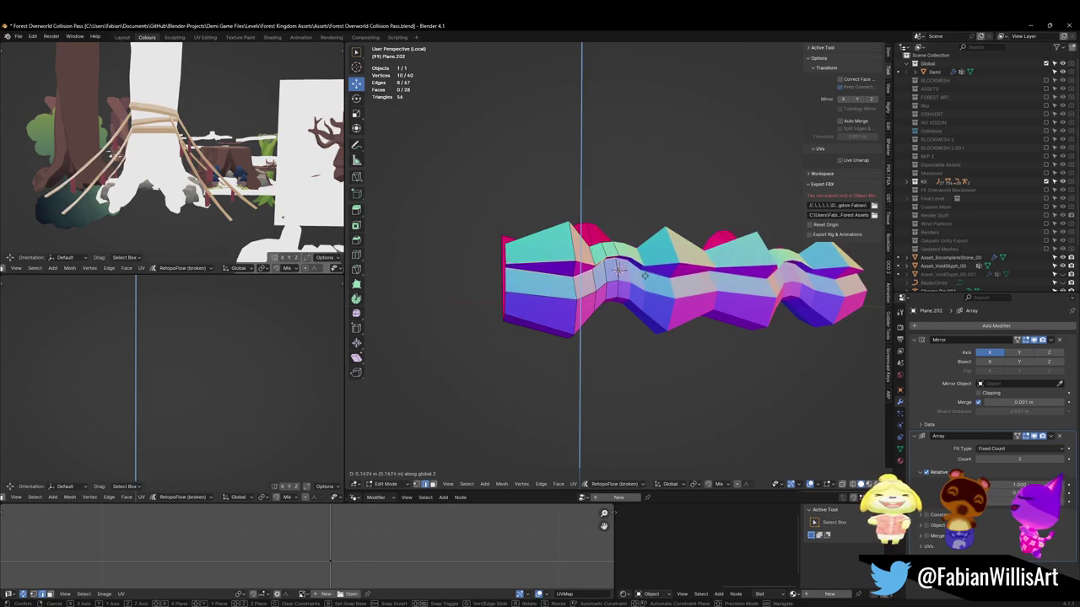
click(611, 268)
mouse_move(612, 268)
middle_down()
mouse_move(574, 270)
mouse_move(622, 268)
middle_up()
key(alt+a)
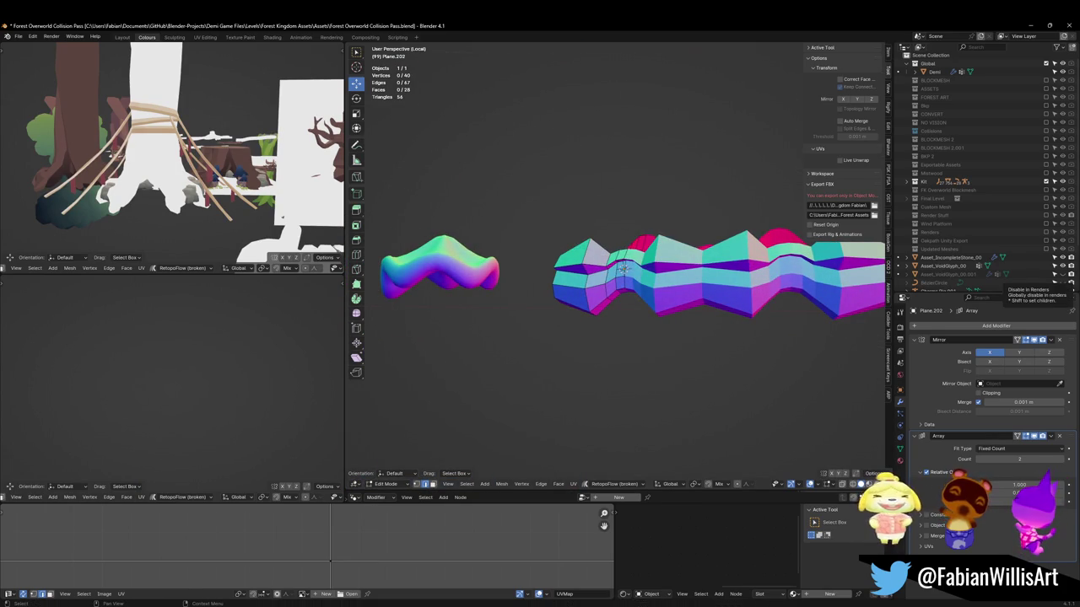
Add an edge loop near the base, move it vertically, then push it along Y
mouse_move(590, 293)
middle_down()
mouse_move(604, 317)
mouse_move(631, 279)
middle_up()
key(ctrl+r)
click(713, 345)
scroll(631, 273, up, 2)
key(g)
key(z)
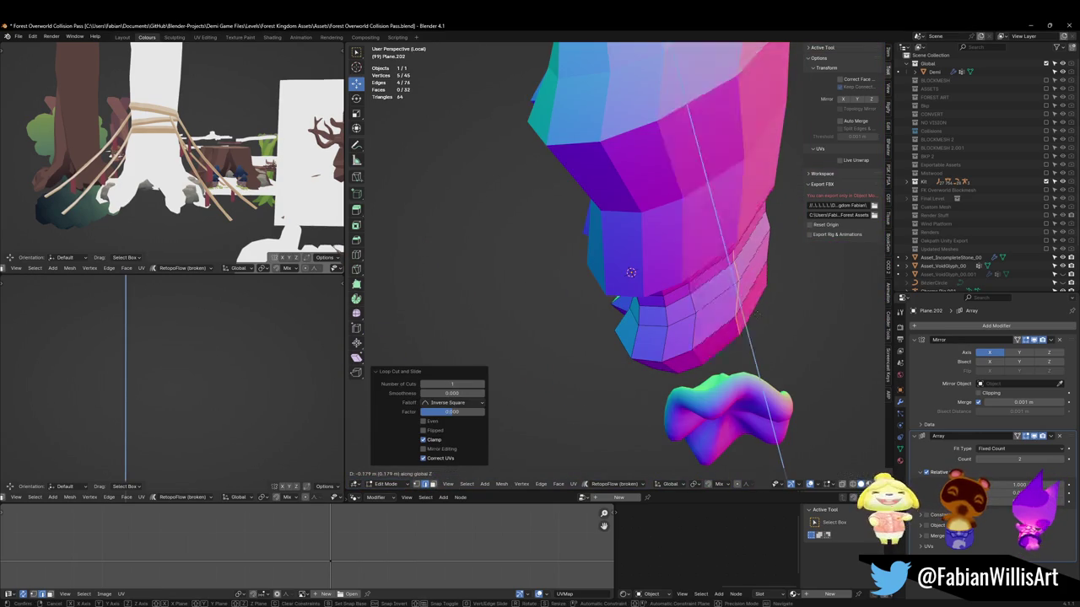
click(749, 314)
key(g)
key(y)
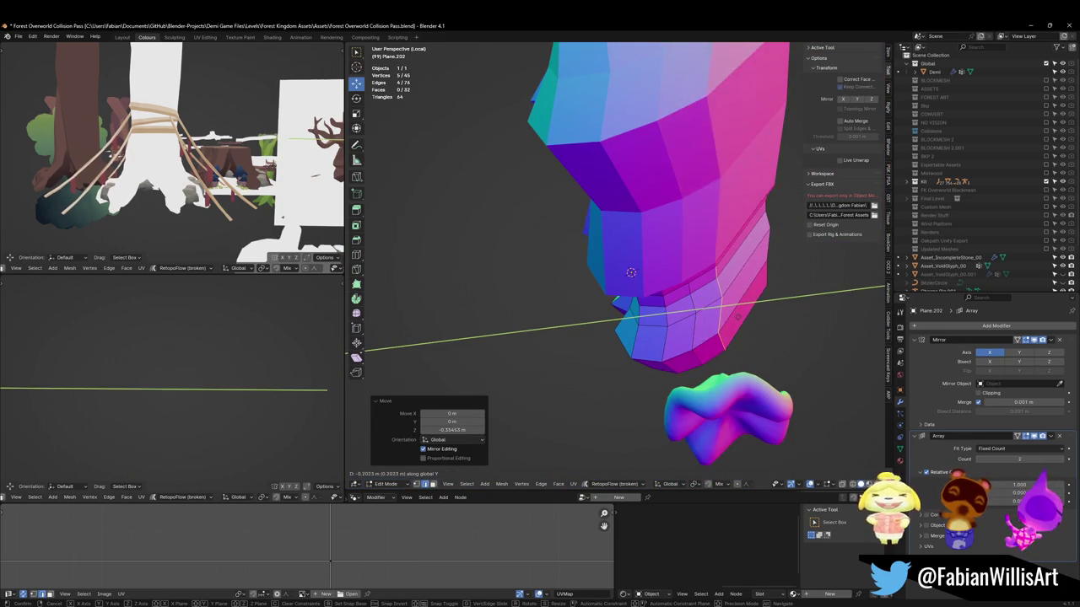
click(741, 313)
Add another loop on the lower wall, shift it along Y and lower it about 0.5 m
key(ctrl+r)
click(746, 270)
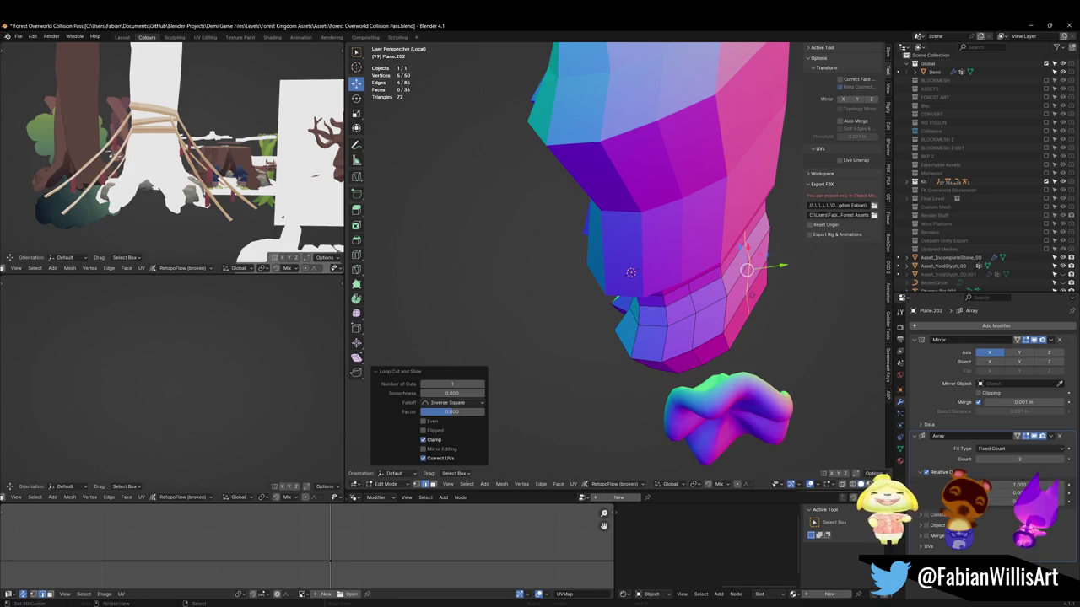
key(g)
key(y)
click(754, 309)
key(g)
key(z)
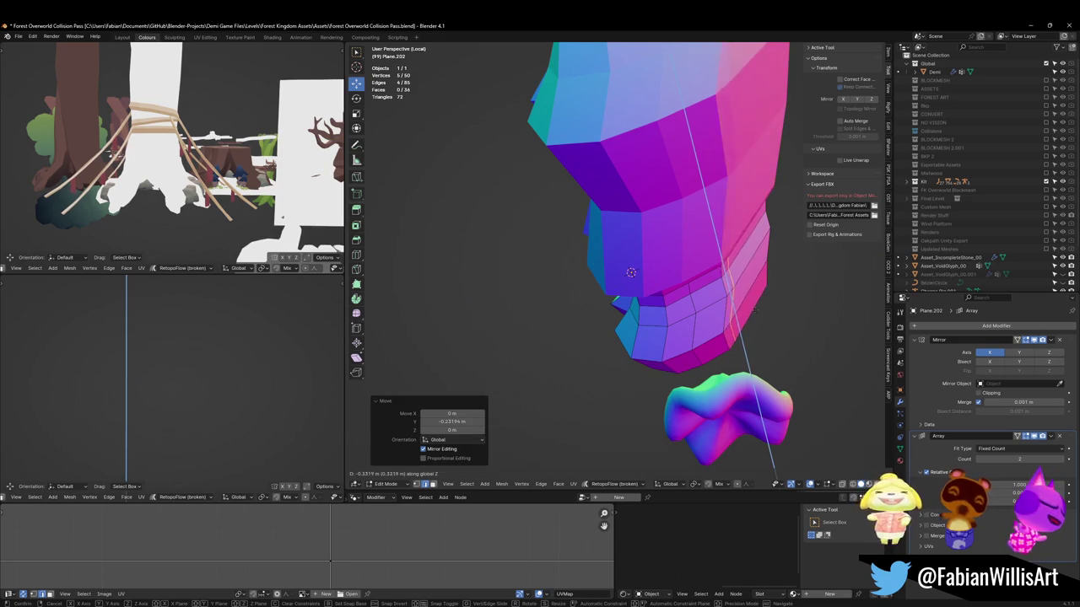
click(733, 311)
Lower the selected loop a further 0.16 m on Z
middle_drag(631, 273, 714, 287)
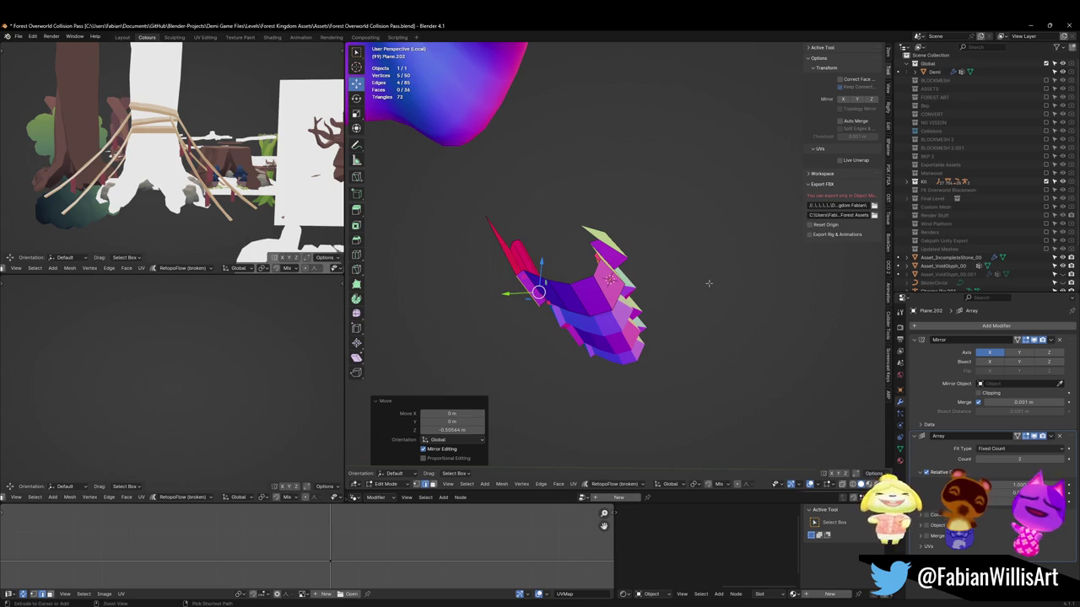
key(g)
scroll(706, 280, up, 4)
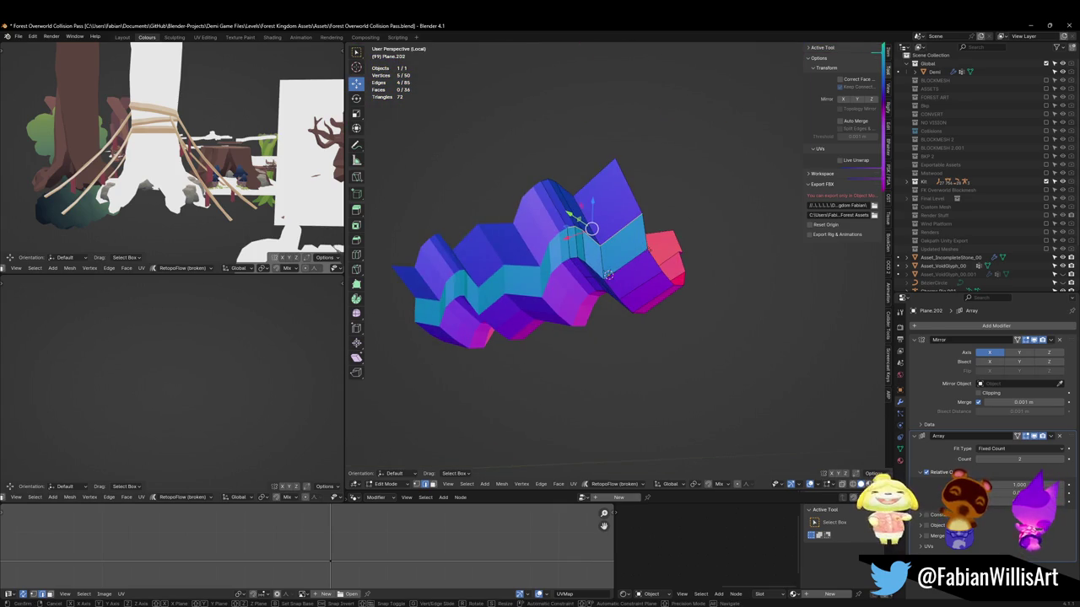
key(z)
click(607, 275)
middle_drag(607, 275, 607, 276)
Tilt the loop about −53° around X and push it out along Y
key(g)
key(y)
key(r)
key(x)
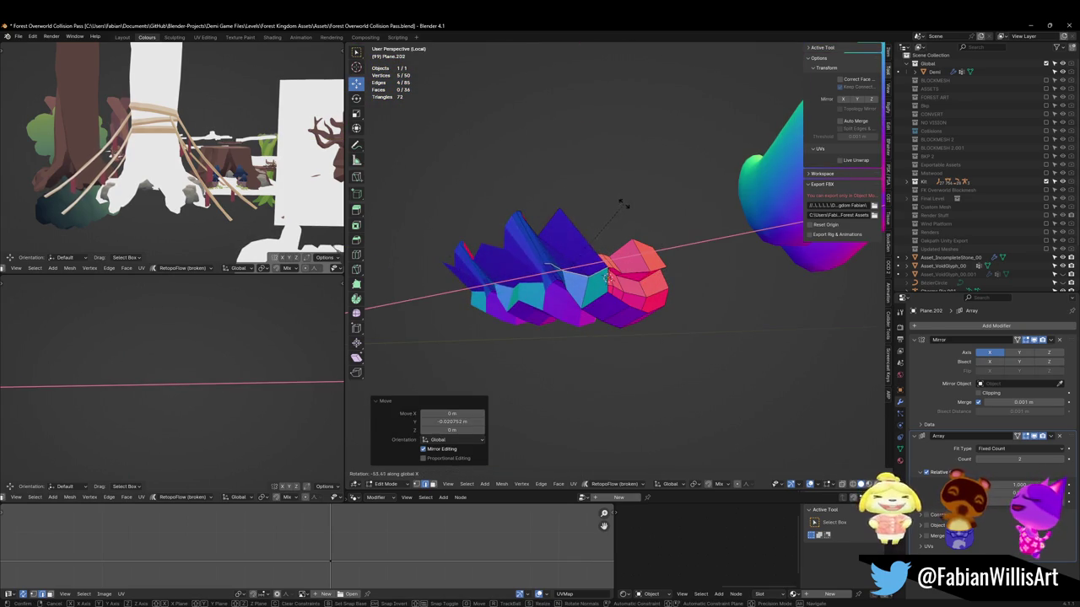
click(623, 205)
key(g)
key(y)
click(606, 274)
mouse_move(554, 241)
middle_down()
mouse_move(700, 241)
mouse_move(694, 282)
mouse_move(633, 304)
mouse_move(680, 279)
mouse_move(697, 285)
middle_up()
scroll(681, 279, down, 3)
scroll(681, 279, up, 3)
key(Tab)
right_click(697, 283)
Shade the strip smooth and add a level-1 Subdivision modifier
click(697, 283)
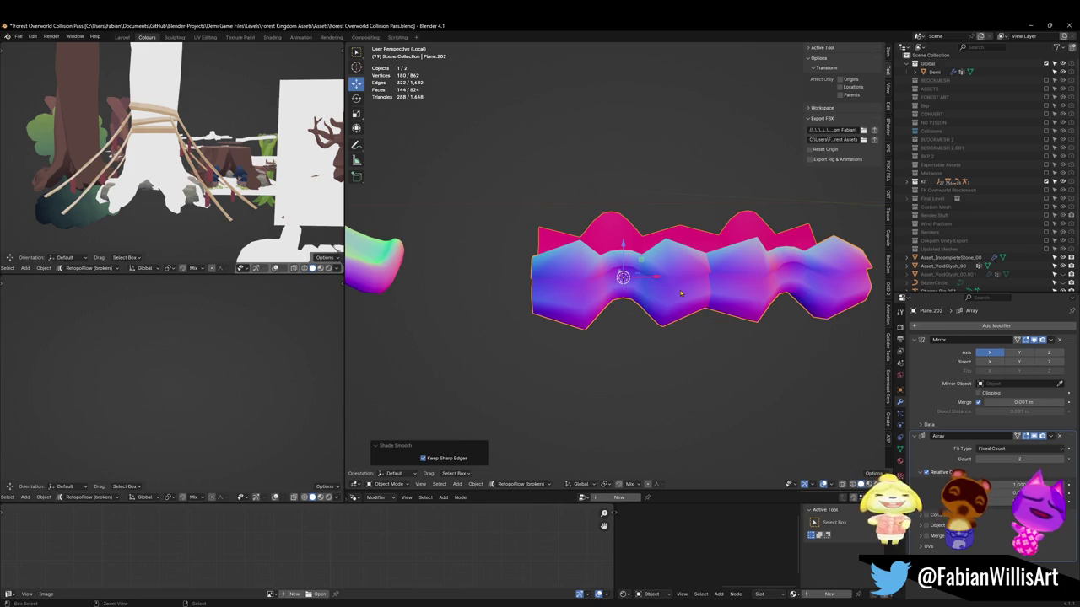
key(ctrl+1)
middle_drag(719, 283, 725, 284)
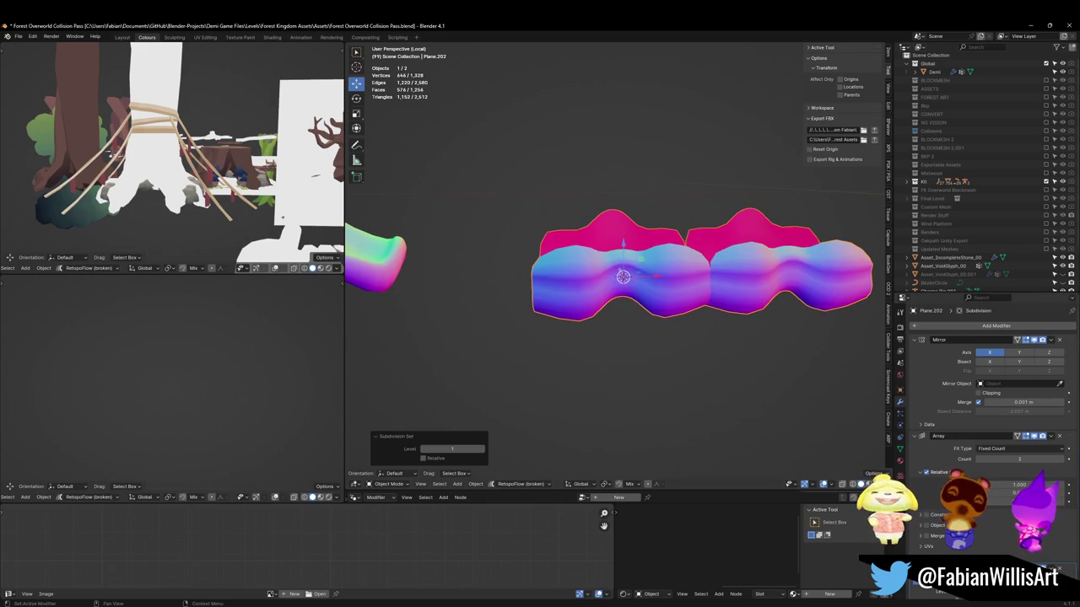
ctrl+click(921, 437)
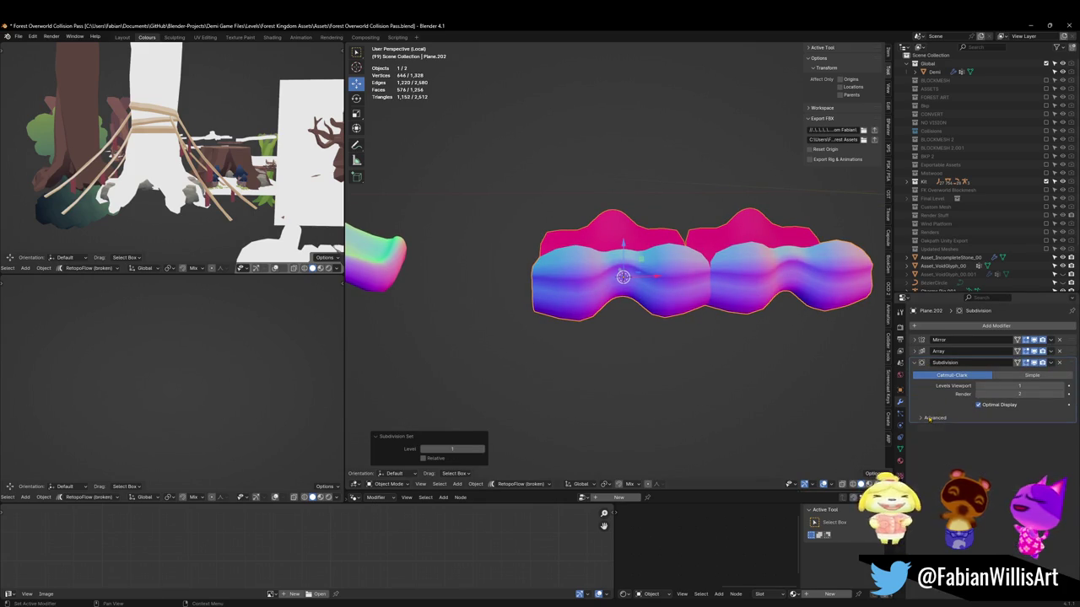
Set the Mirror merge distance to 0.001 m and move Subdivision above Array
click(928, 362)
click(936, 339)
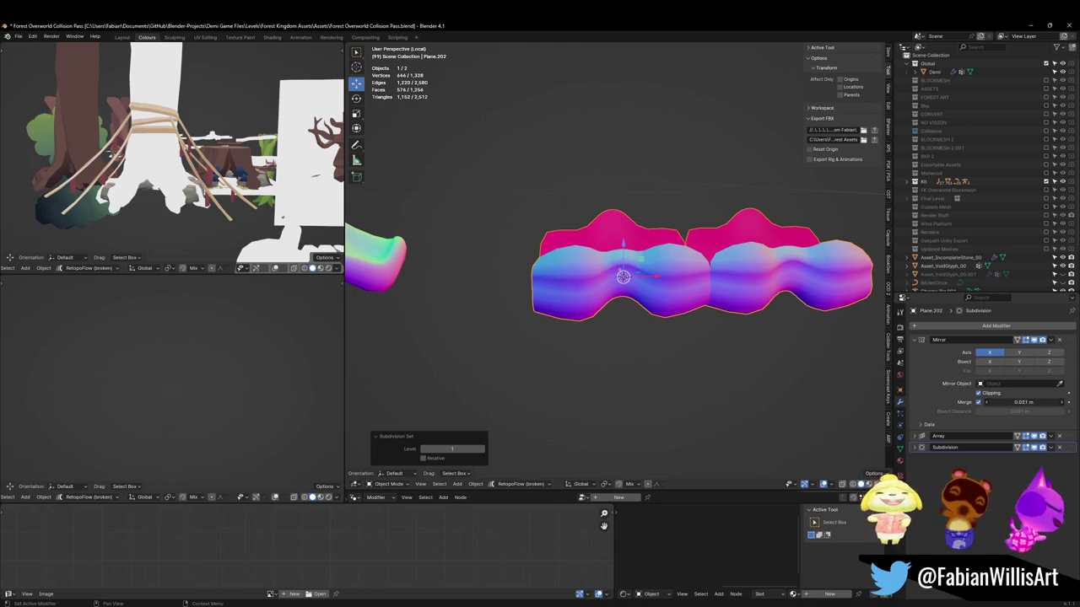
drag(1022, 402, 970, 402)
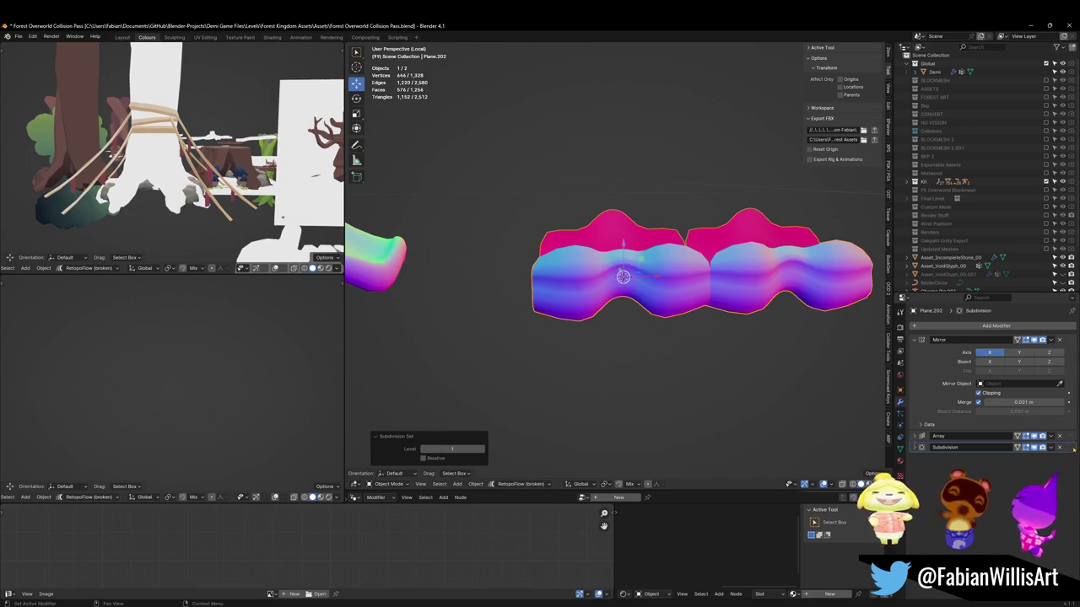
mouse_move(1074, 450)
mouse_down()
mouse_move(1073, 340)
mouse_move(1034, 437)
mouse_up()
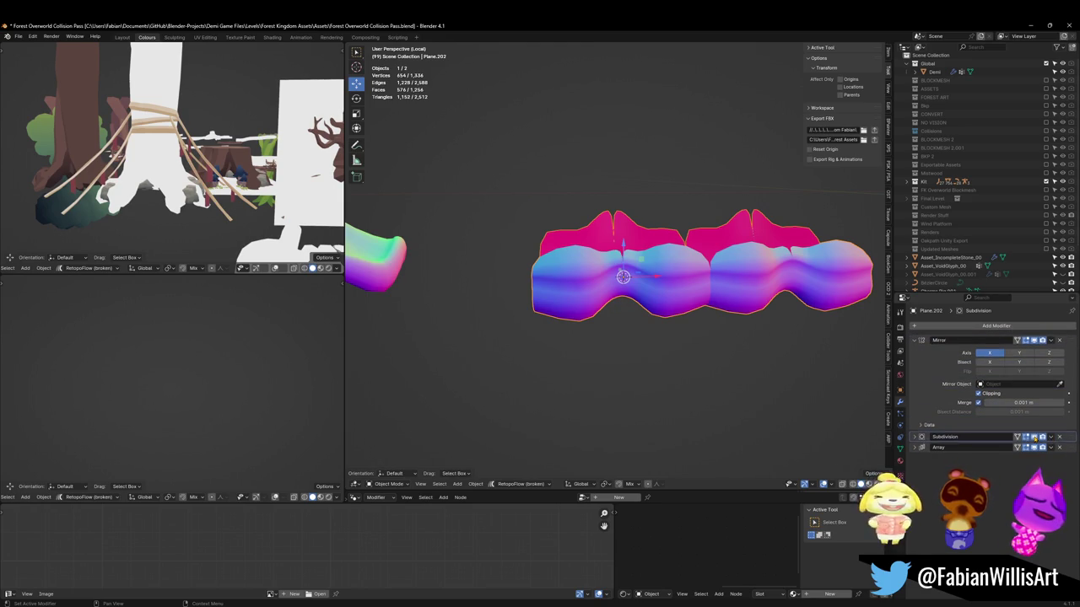
Move Subdivision below Array, enable Array Merge, and save the file
drag(1074, 438, 1074, 460)
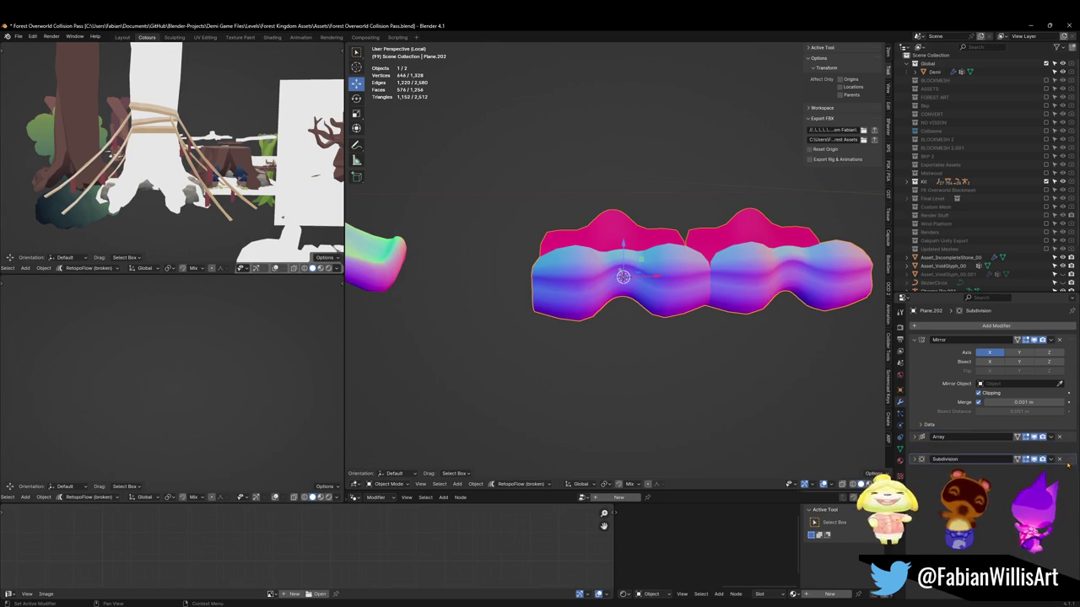
click(913, 435)
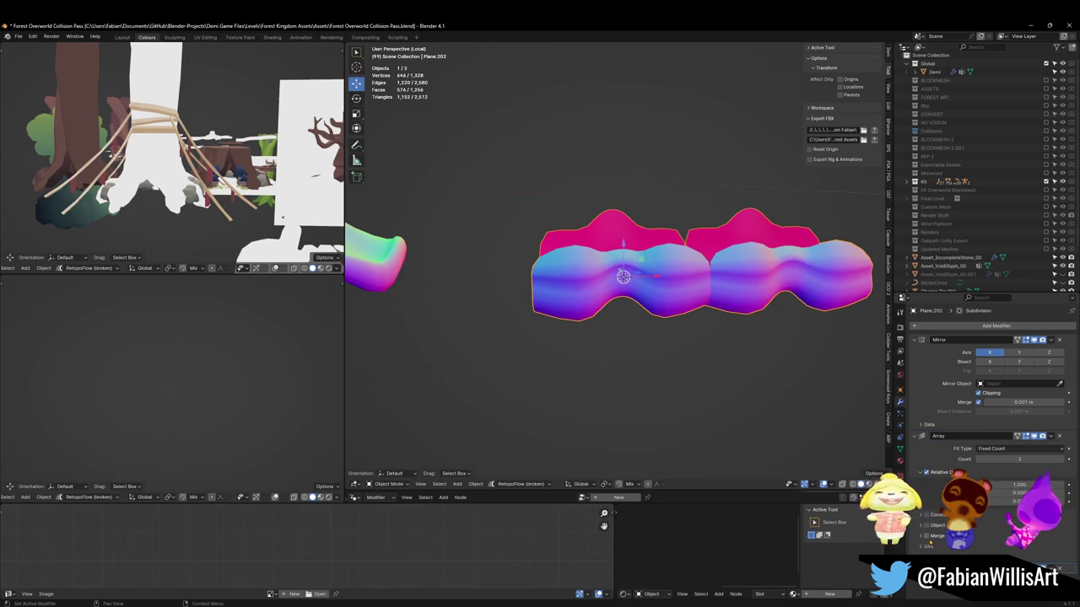
click(926, 536)
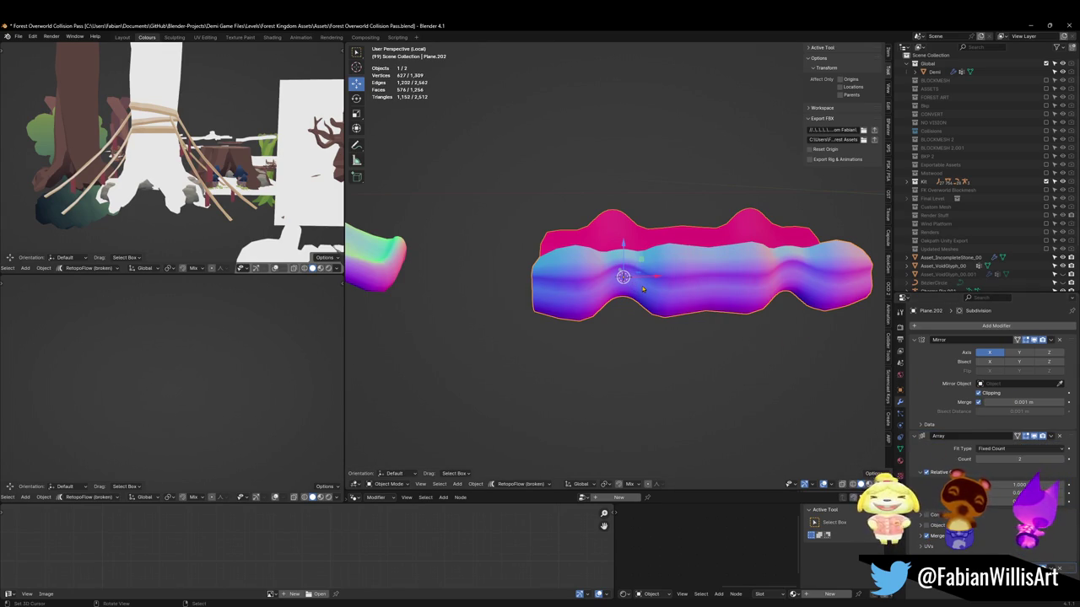
key(ctrl+s)
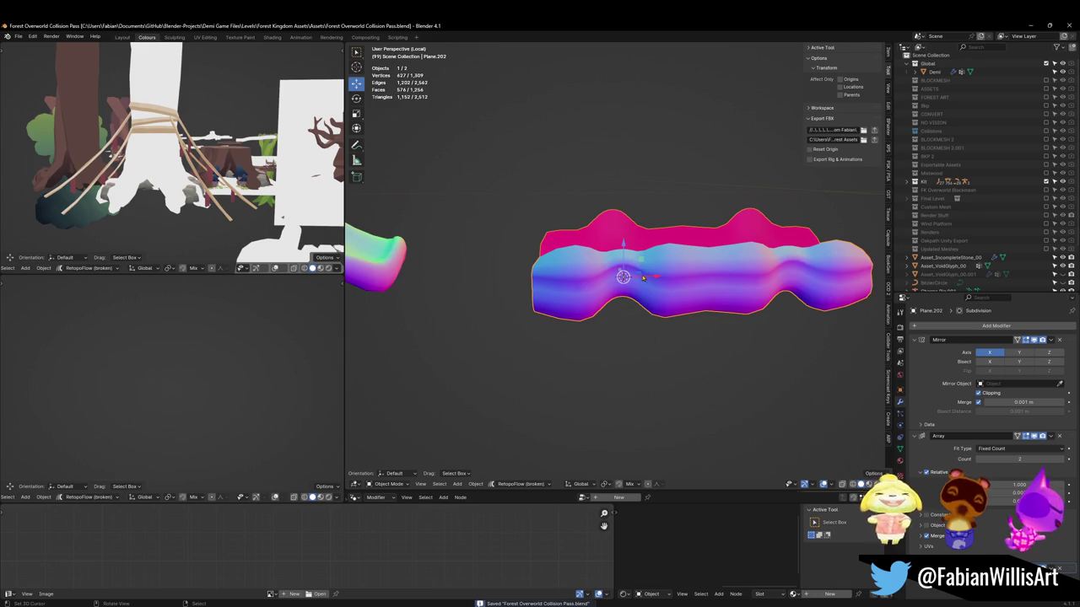
key(Tab)
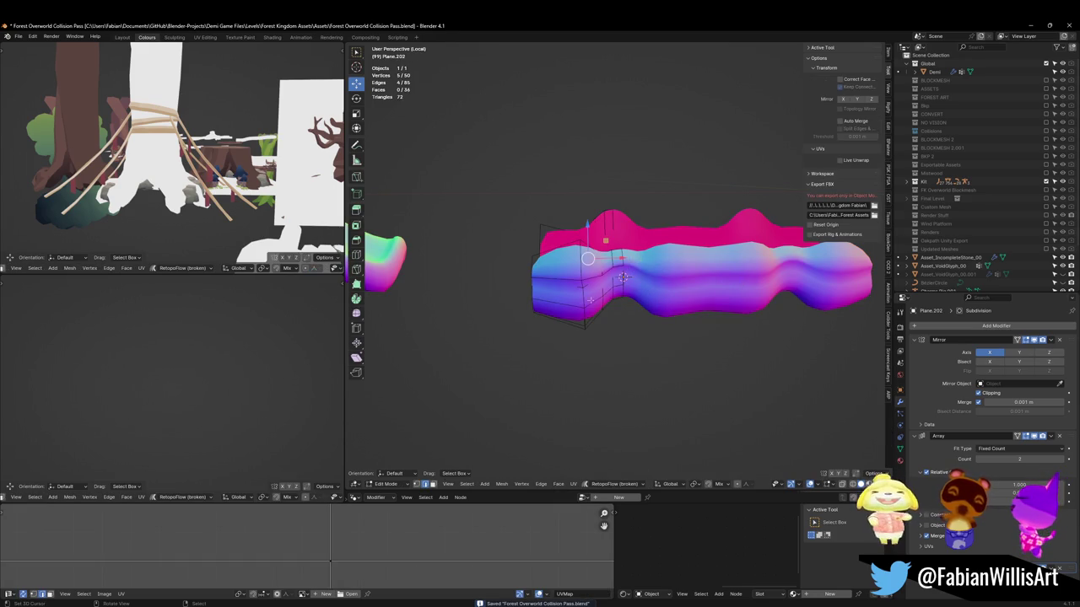
Show the strip's unsmoothed base shape at subdivision level 1 and view it from the front
middle_drag(738, 314, 718, 314)
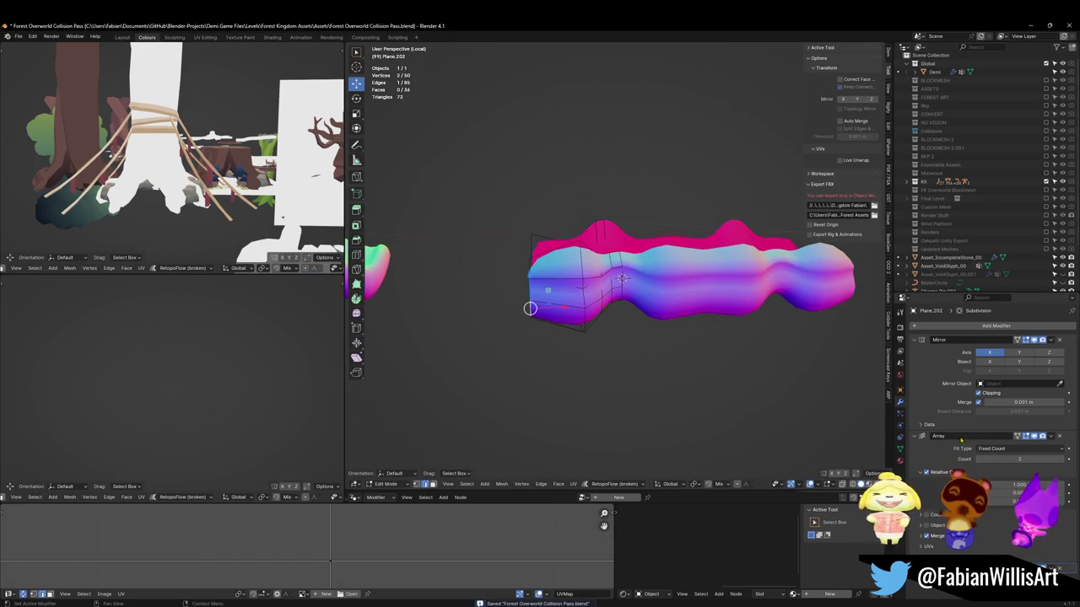
key(ctrl+1)
mouse_move(530, 309)
middle_down()
mouse_move(481, 316)
mouse_move(501, 322)
mouse_move(478, 314)
middle_up()
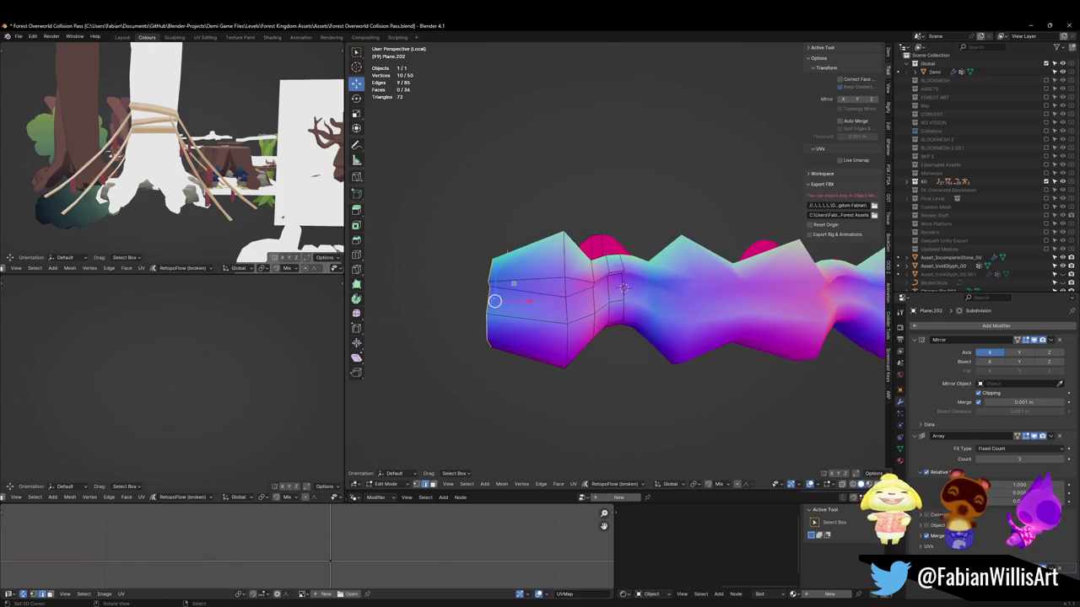
key(KP_1)
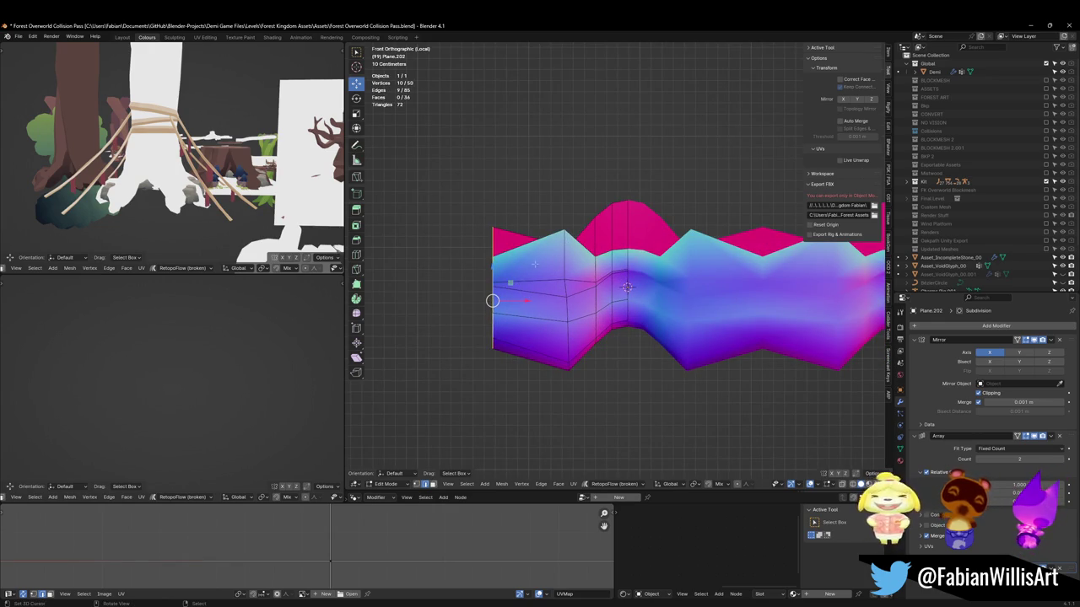
middle_drag(535, 264, 559, 266)
key(KP_1)
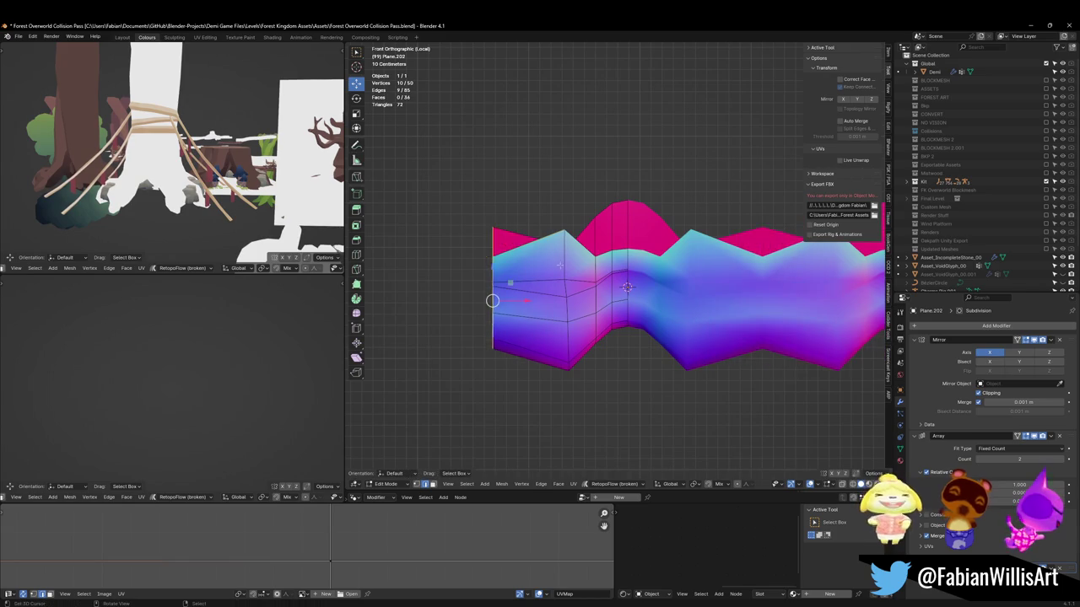
Extrude the strip's end edges along X to lengthen the end section
key(e)
key(x)
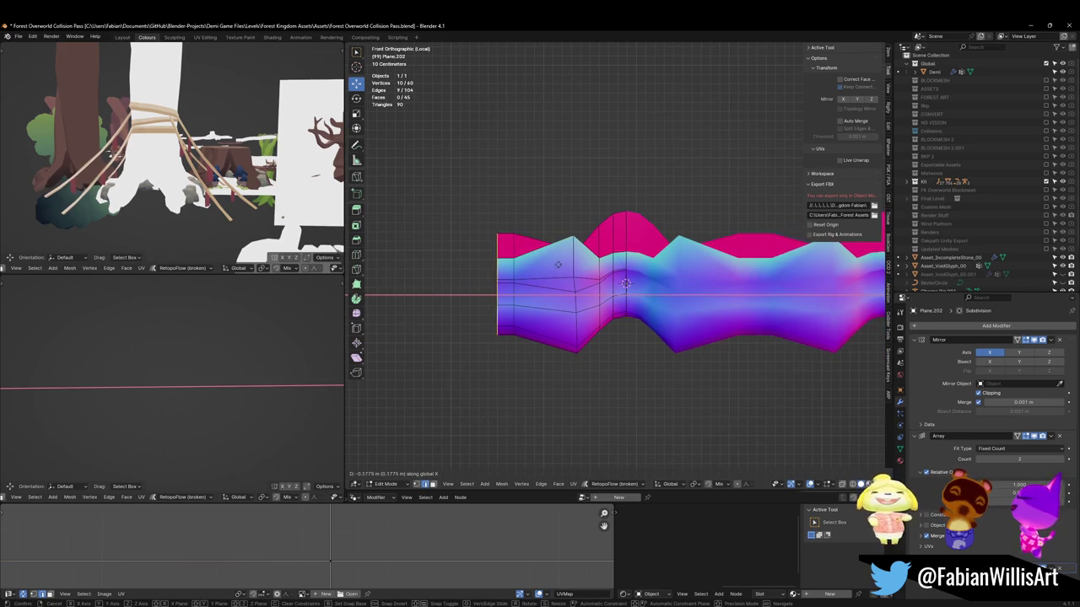
click(554, 264)
key(alt+a)
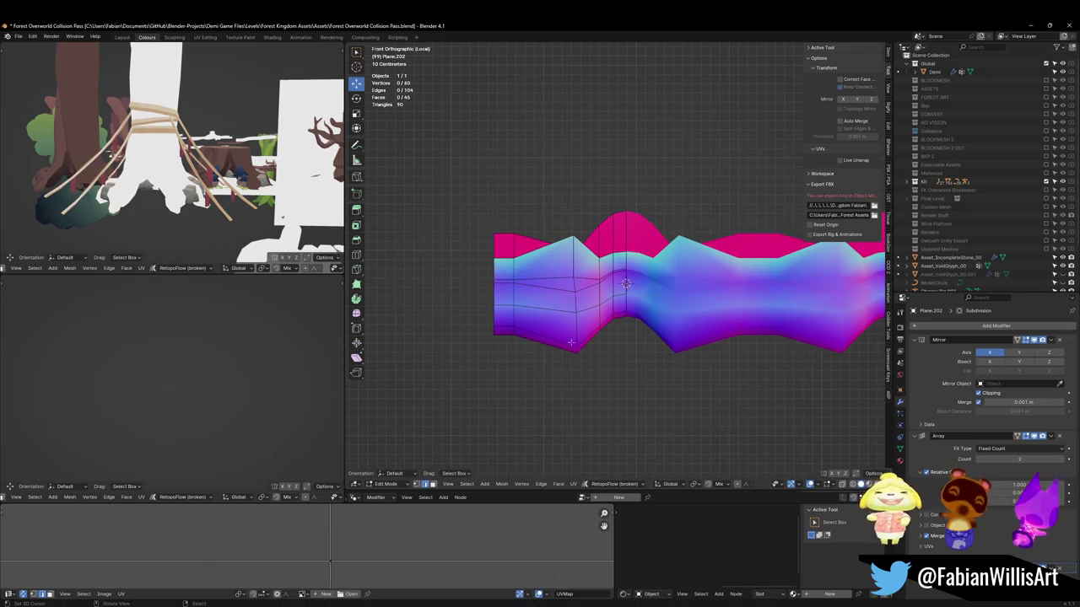
Bevel a vertical edge loop near the end with 2 segments
alt+click(578, 335)
key(ctrl+b)
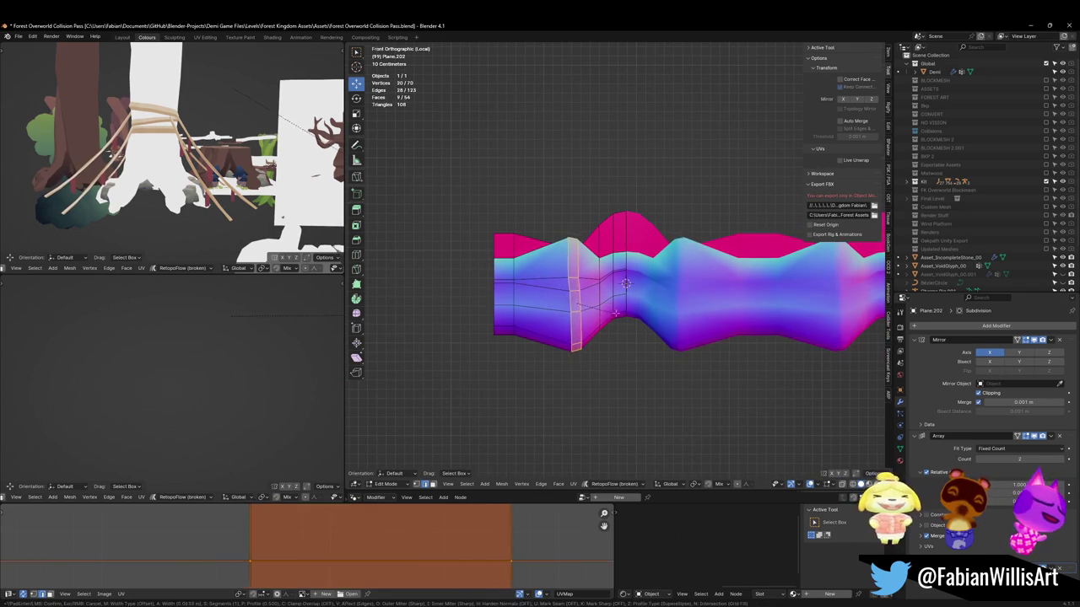
scroll(623, 304, up, 1)
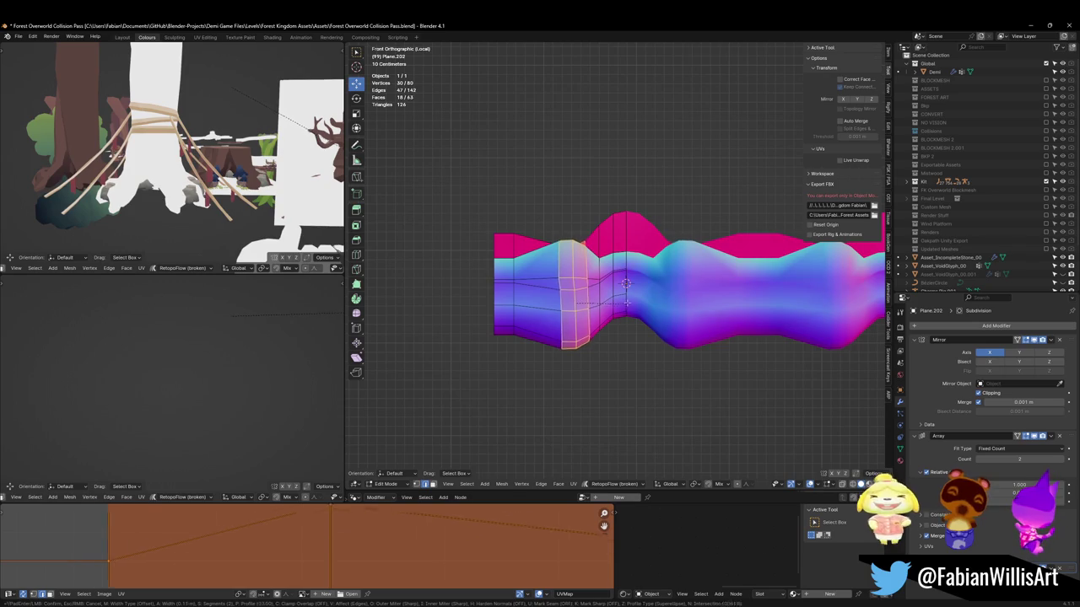
click(622, 301)
Slide three vertical edge loops leftward along the strip
alt+click(566, 319)
key(g)
key(g)
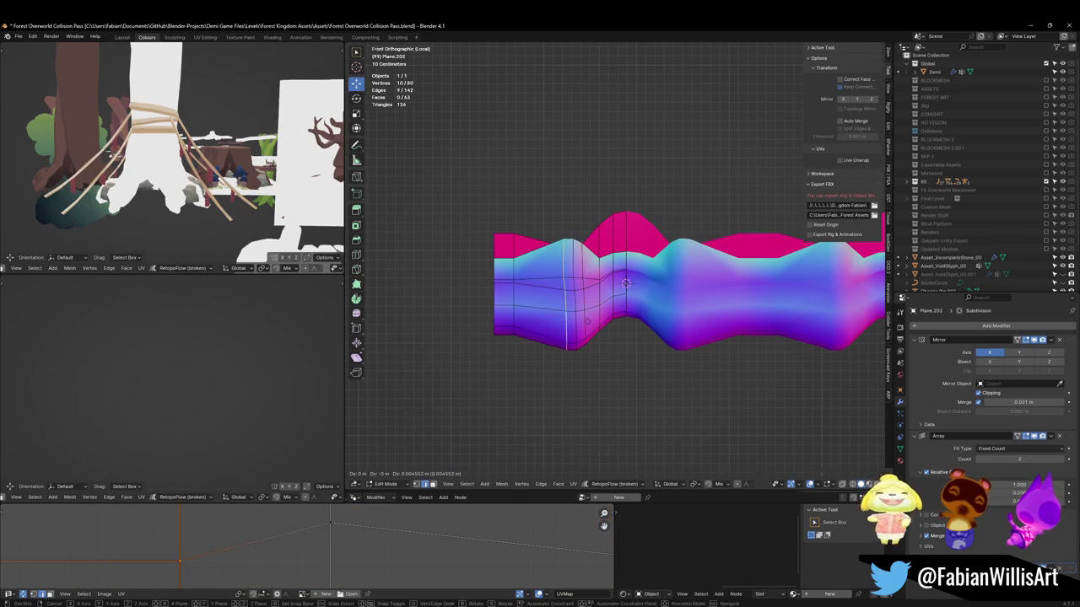
click(573, 316)
key(alt+a)
key(g)
key(g)
click(581, 326)
key(alt+a)
key(g)
key(g)
click(580, 325)
Add a horizontal loop cut along the strip and shift a vertical loop along X
key(ctrl+r)
click(525, 312)
key(g)
key(x)
click(530, 291)
key(g)
key(x)
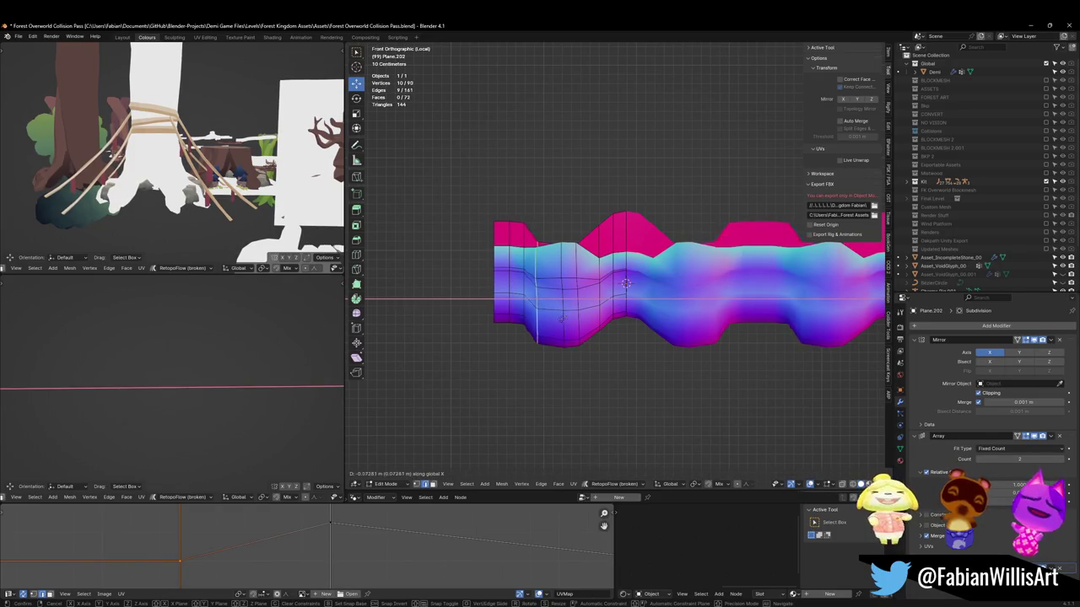
click(567, 315)
Offset the vertical loop further along X, abandoning the trial Z moves
key(g)
key(z)
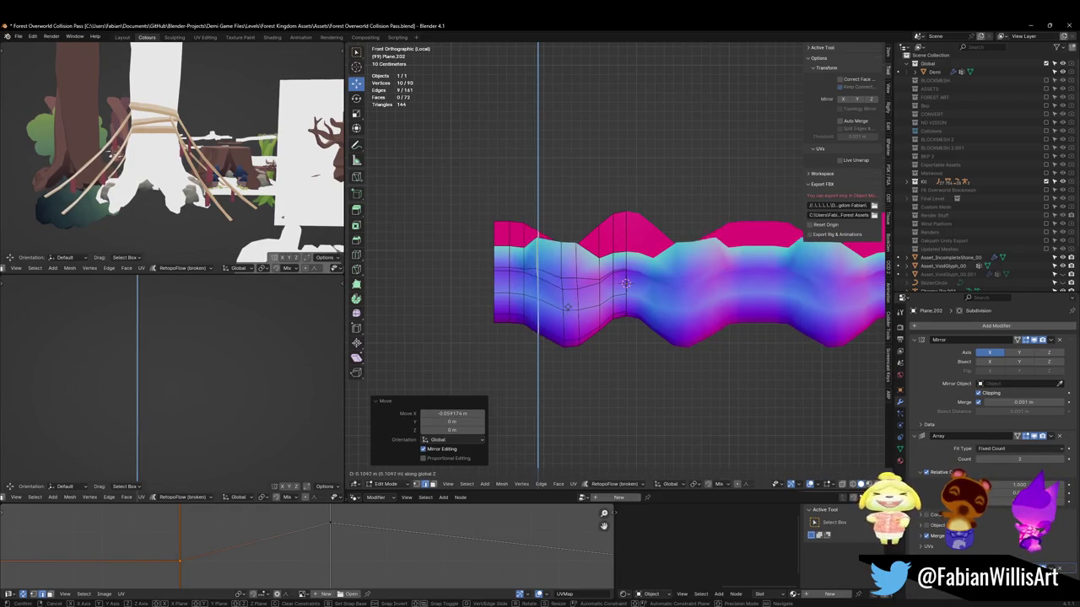
key(Escape)
key(g)
key(x)
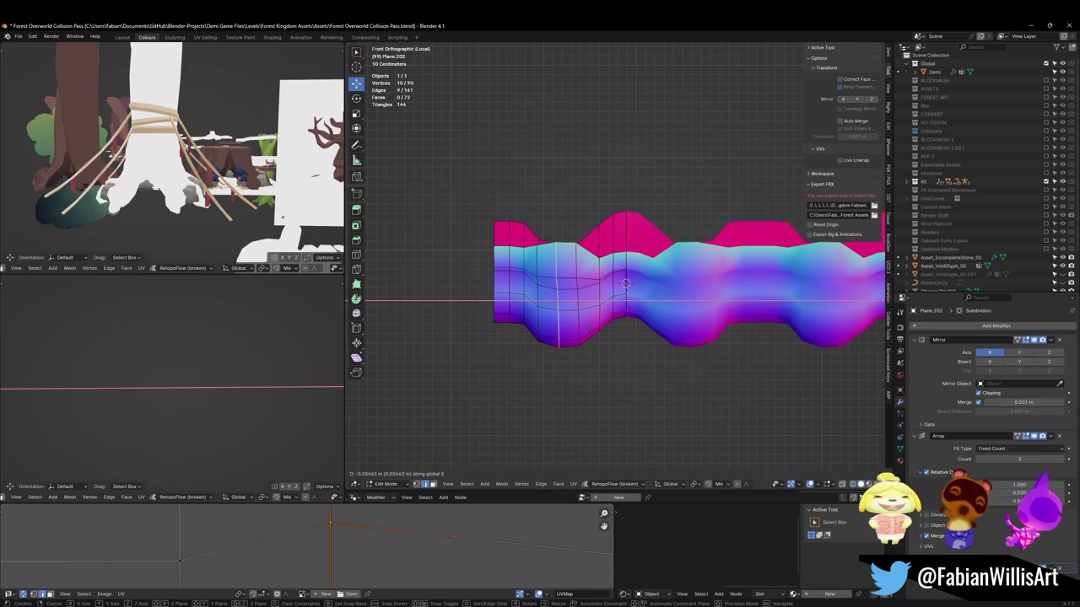
click(625, 284)
key(g)
key(z)
key(Escape)
key(alt+a)
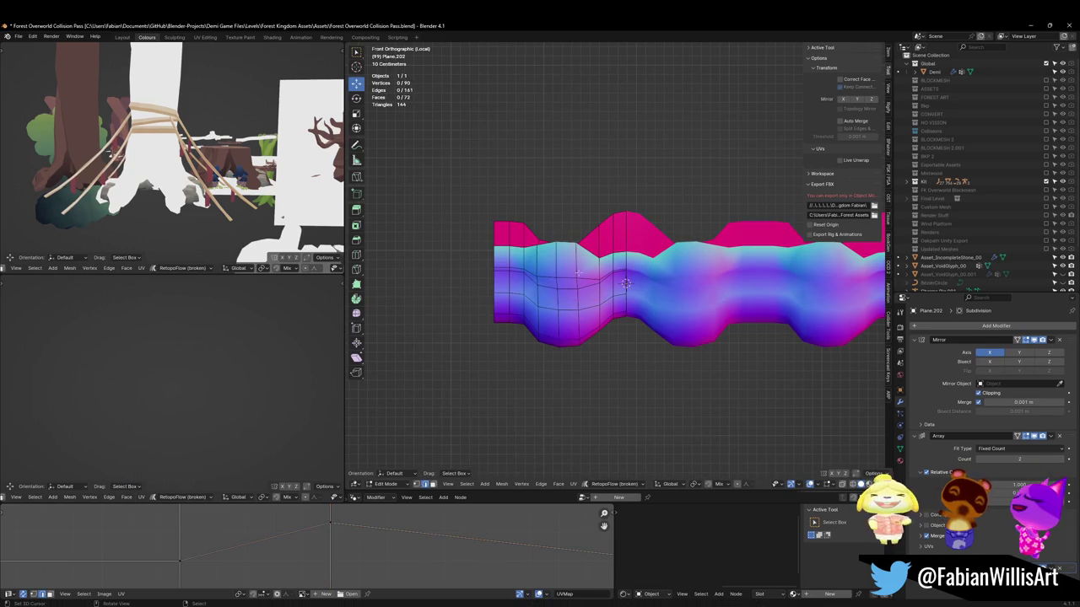
Move two vertical end loops along Z to reshape the wavy profile
alt+click(526, 313)
key(g)
key(z)
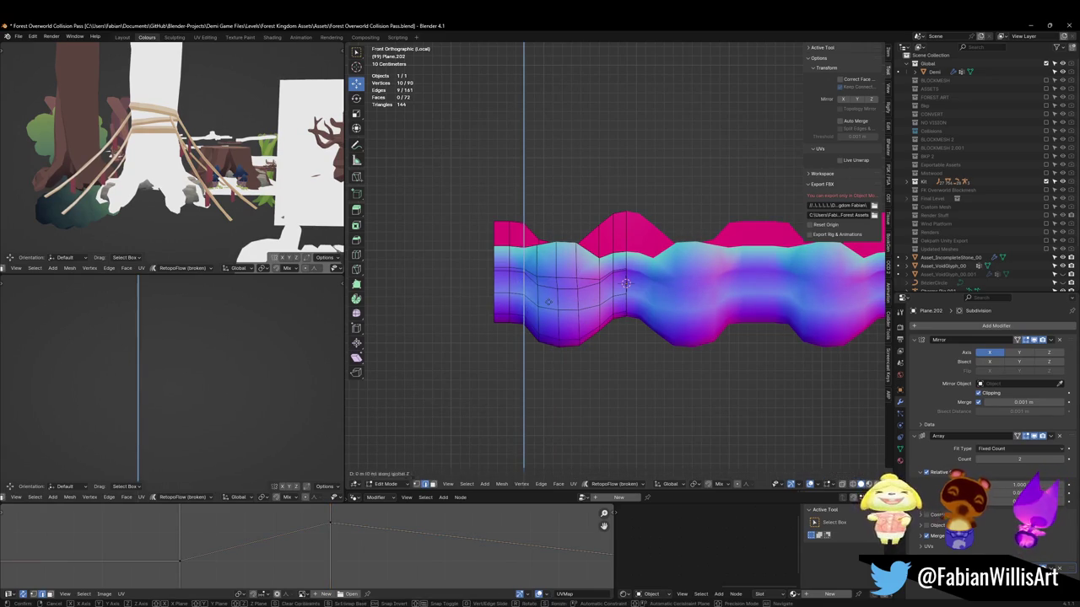
click(548, 309)
alt+click(559, 327)
key(g)
key(z)
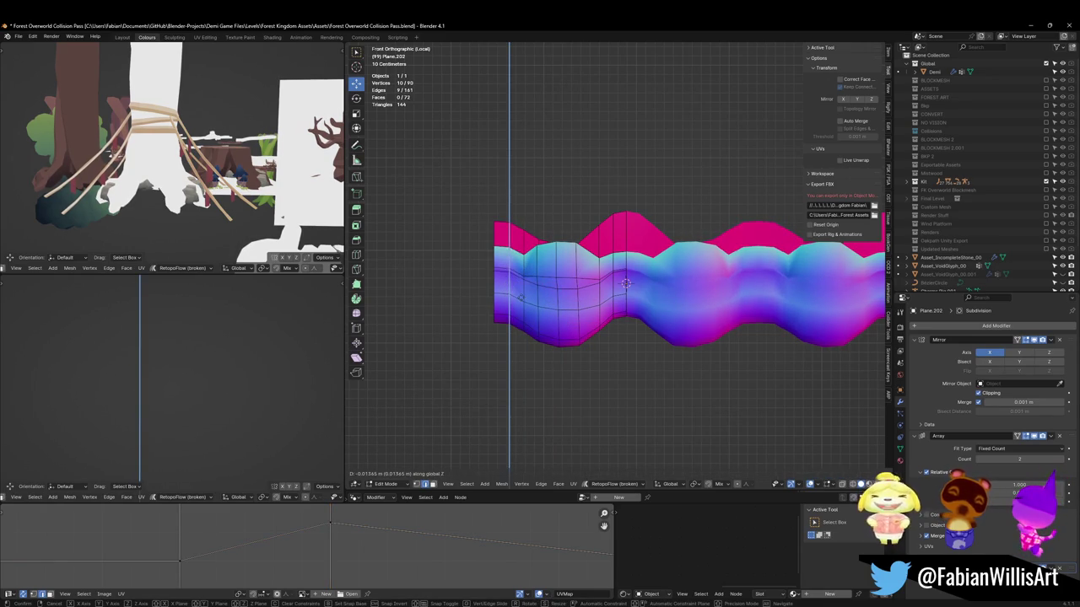
click(625, 283)
scroll(625, 283, down, 3)
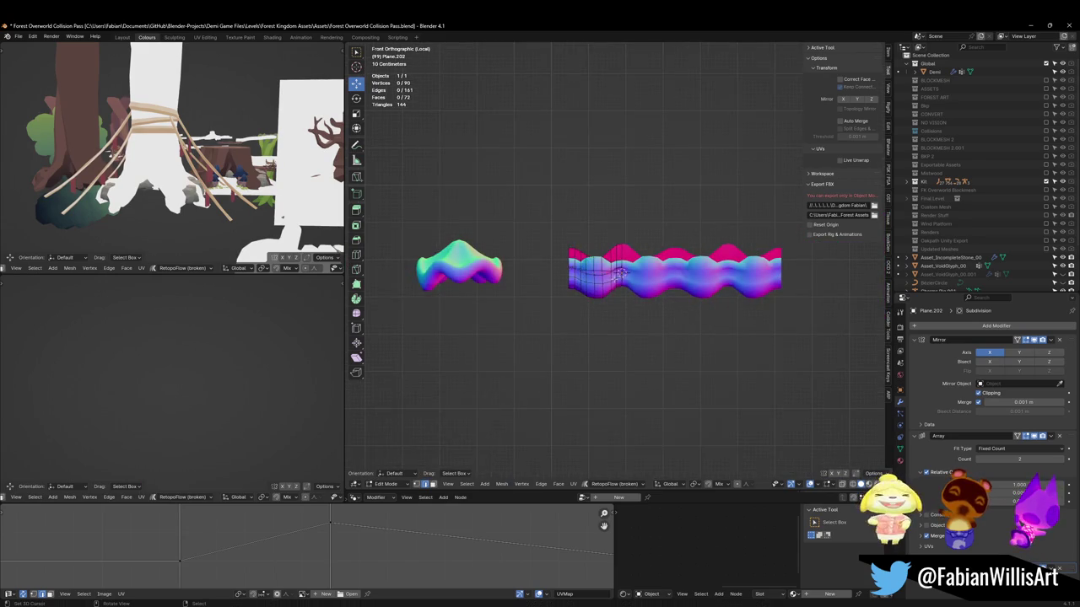
Return to Object Mode and save the file
key(Tab)
scroll(622, 279, up, 2)
key(alt+a)
mouse_move(622, 278)
middle_down()
mouse_move(731, 218)
mouse_move(582, 293)
middle_up()
key(ctrl+s)
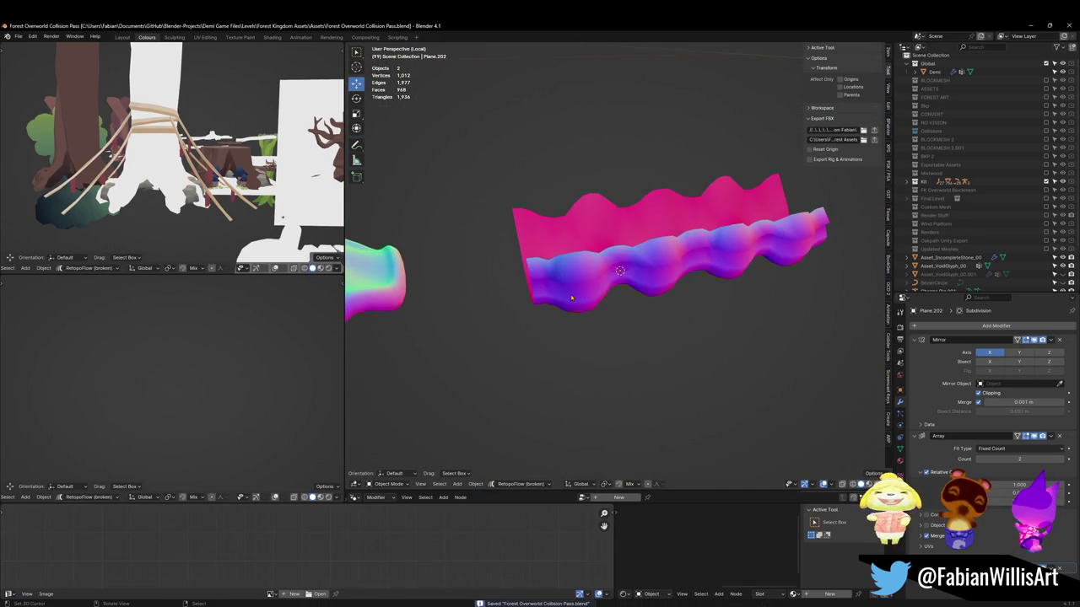
Select the strip's bottom edge loop in Edit Mode and relax it
key(KP_7)
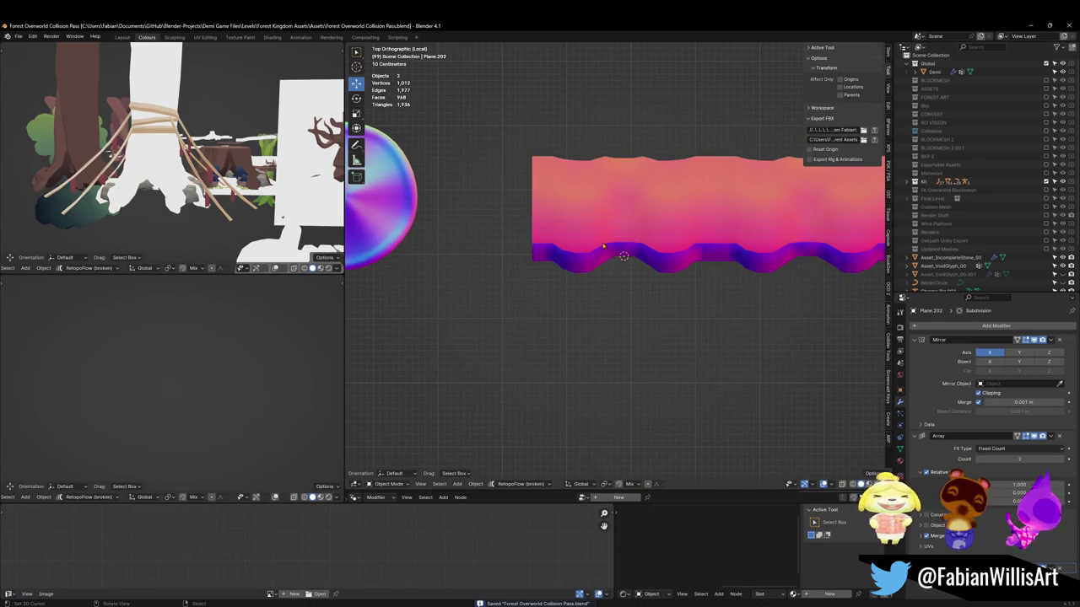
click(603, 245)
key(Tab)
scroll(603, 246, up, 3)
alt+click(532, 222)
key(q)
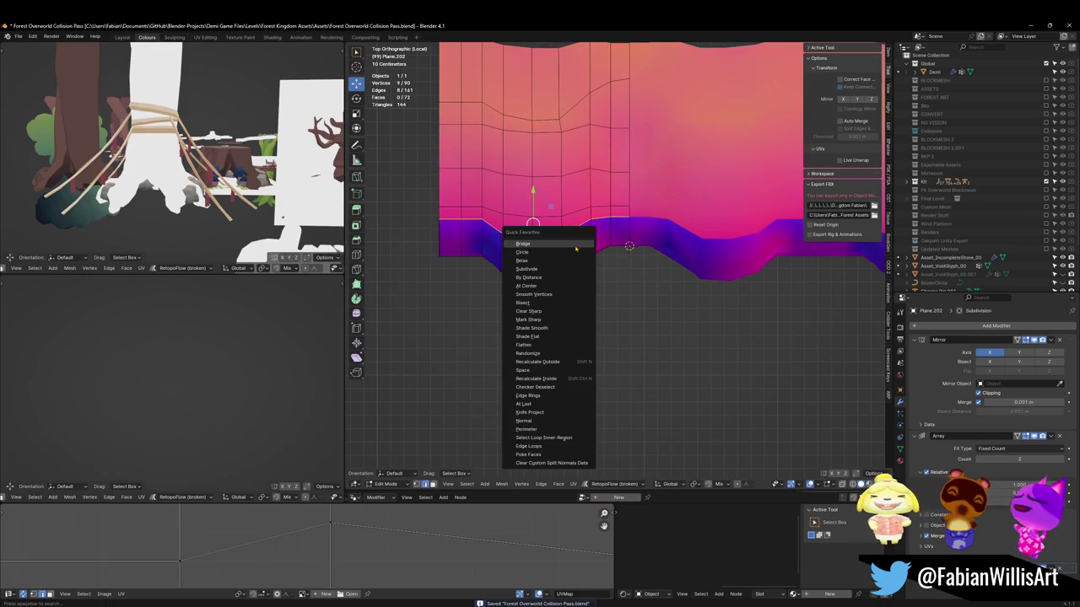
click(552, 260)
Relax the bottom loop two more times to smooth it
middle_drag(553, 274, 620, 296)
key(q)
click(530, 270)
key(q)
click(526, 282)
Crease two horizontal wall loops to a full 1.0 to form a fold
alt+click(528, 311)
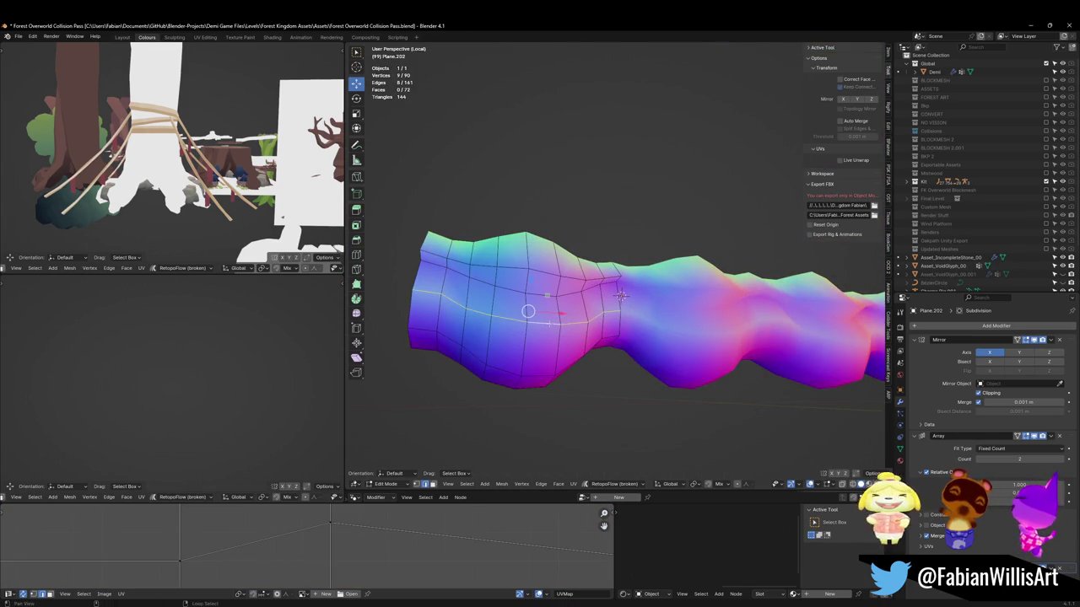
alt+click(619, 296)
key(shift+e)
click(772, 274)
alt+shift+click(533, 271)
key(shift+e)
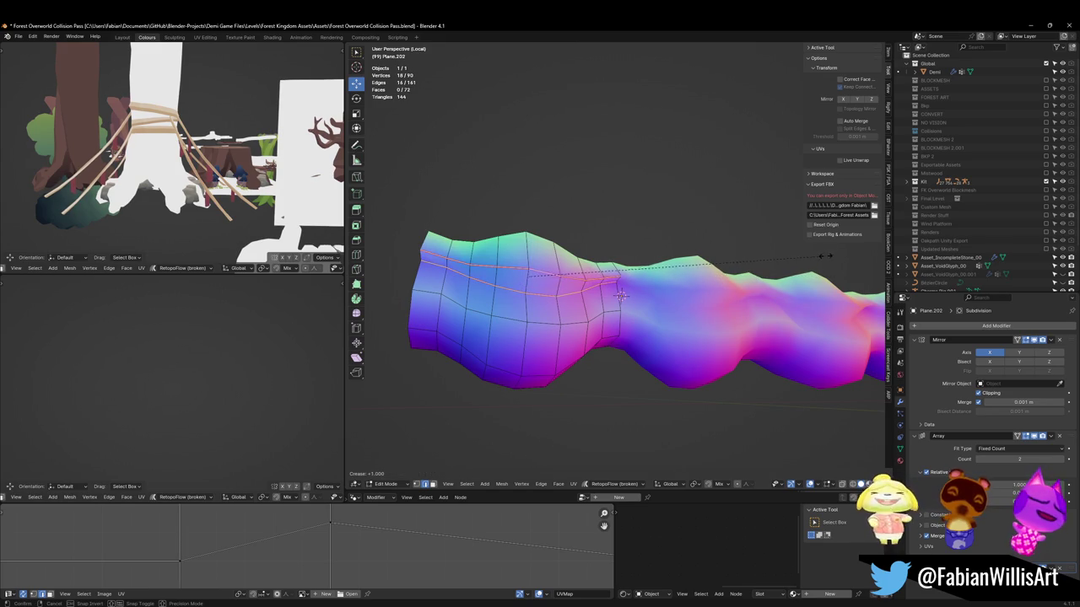
click(826, 255)
middle_drag(826, 255, 544, 291)
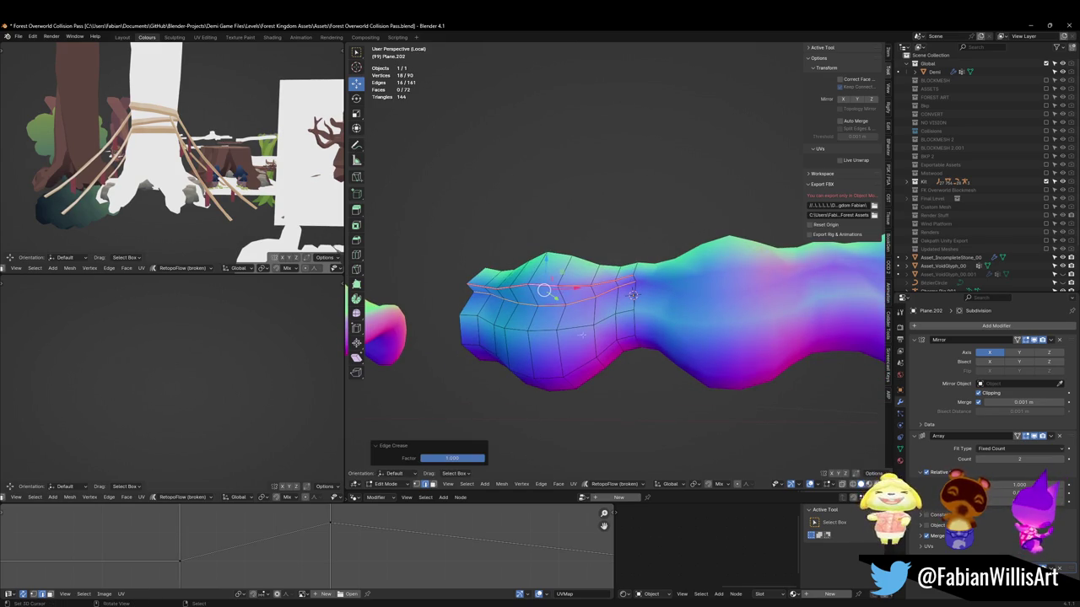
Clear the selection and leave Edit Mode on the strip
key(alt+a)
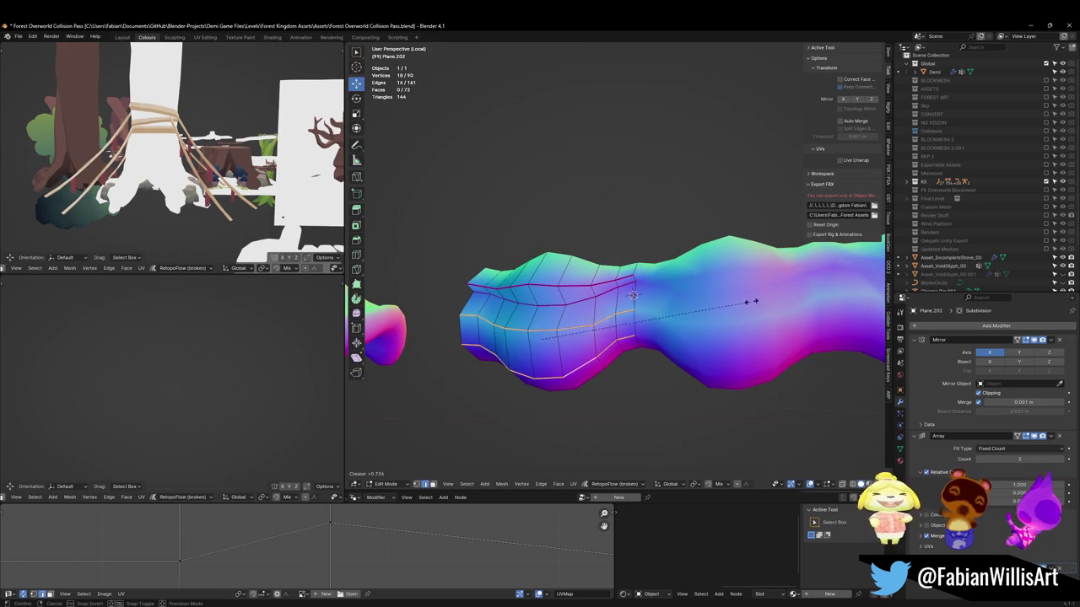
mouse_move(600, 354)
middle_down()
mouse_move(646, 344)
mouse_move(636, 271)
middle_up()
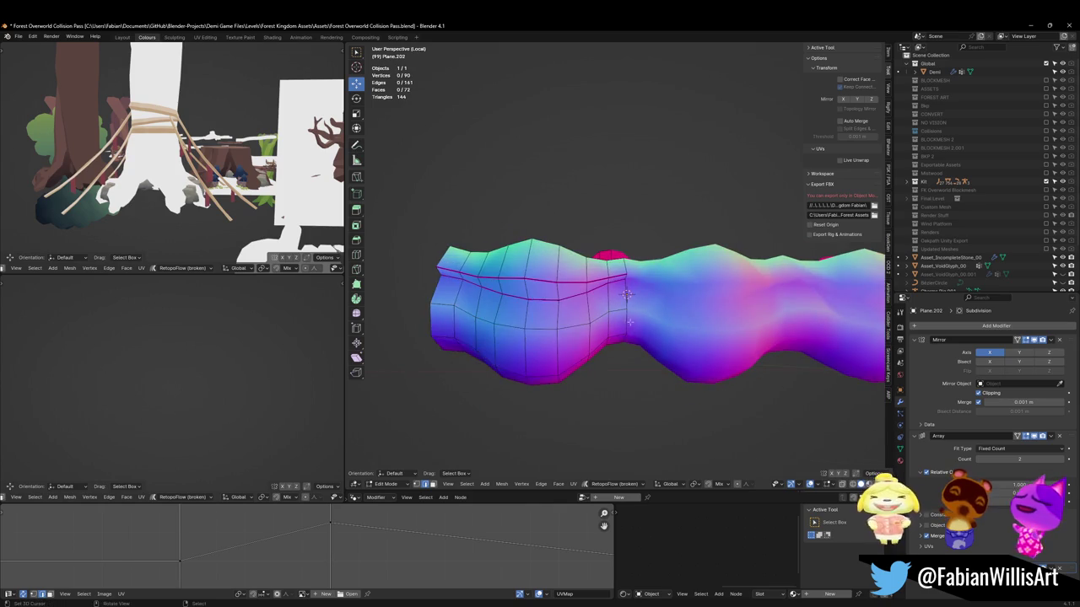
key(Tab)
key(Tab)
scroll(698, 278, up, 2)
key(ctrl+r)
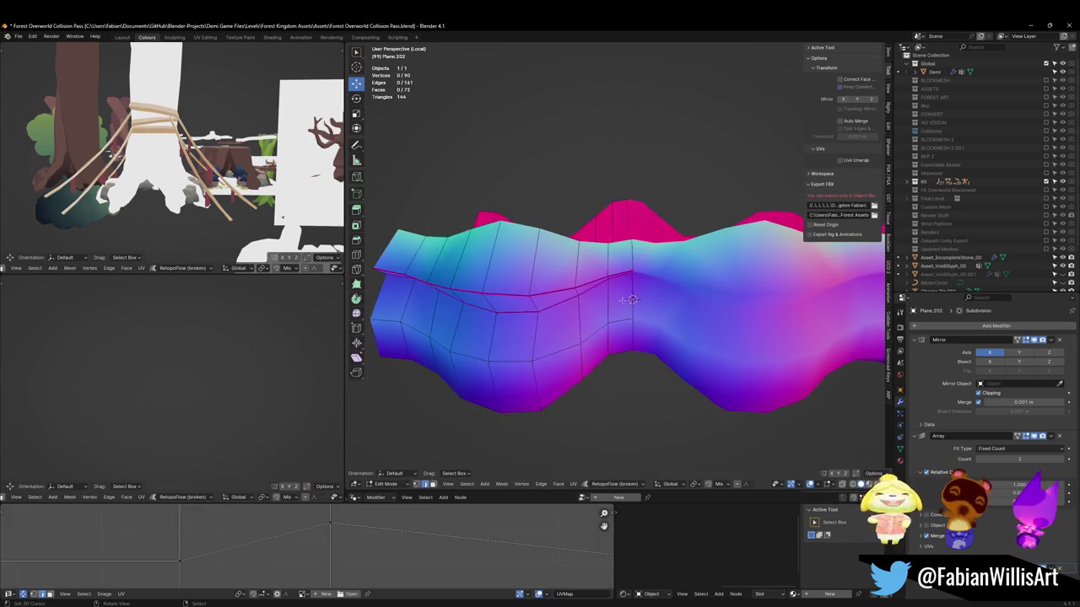
Place a centred horizontal loop cut and slide it along the wall
click(502, 285)
right_click(503, 285)
middle_drag(503, 285, 481, 272)
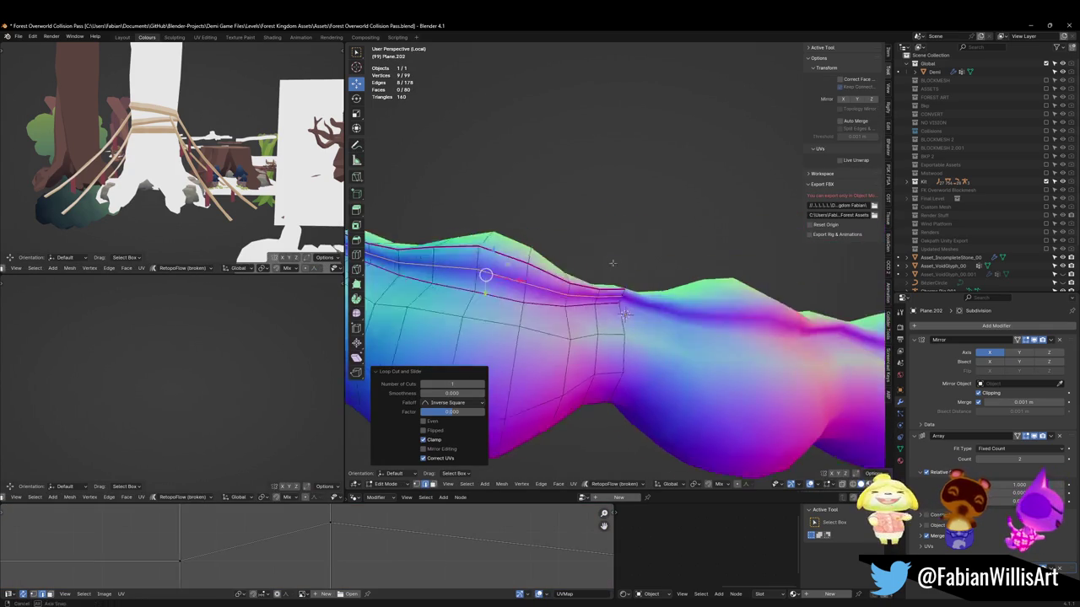
key(g)
key(g)
click(605, 272)
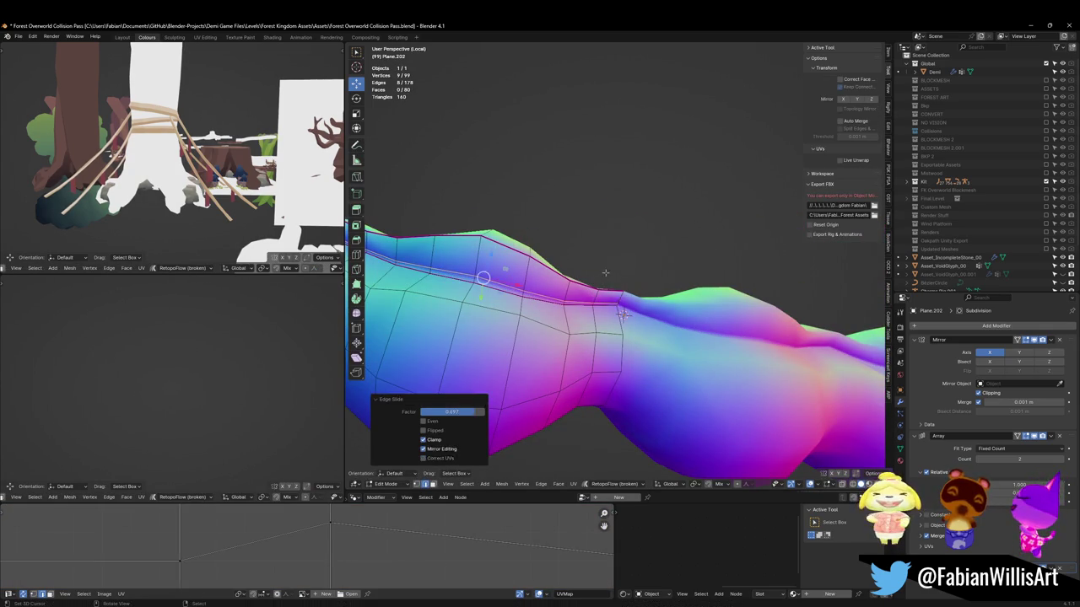
key(alt+a)
Select a wall edge loop, then dismiss Quick Favorites without applying anything
mouse_move(606, 272)
middle_down()
mouse_move(571, 347)
mouse_move(588, 322)
mouse_move(607, 335)
middle_up()
alt+click(539, 335)
key(q)
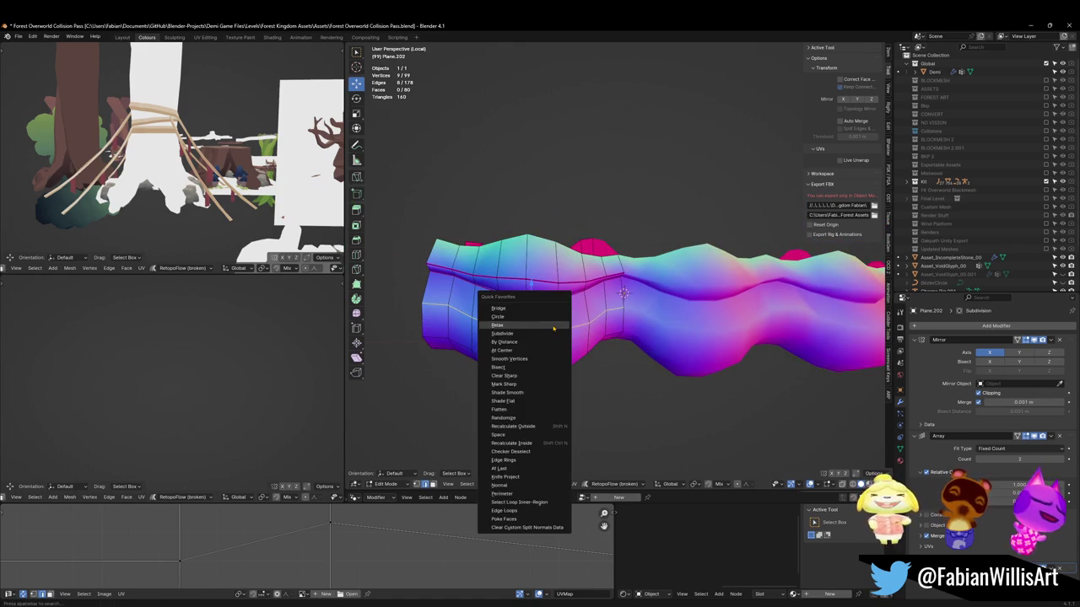
click(552, 324)
click(527, 384)
middle_drag(528, 351, 547, 304)
Insert another horizontal edge loop and slide it, cancelling a trial outward push
key(ctrl+r)
click(547, 301)
key(alt+a)
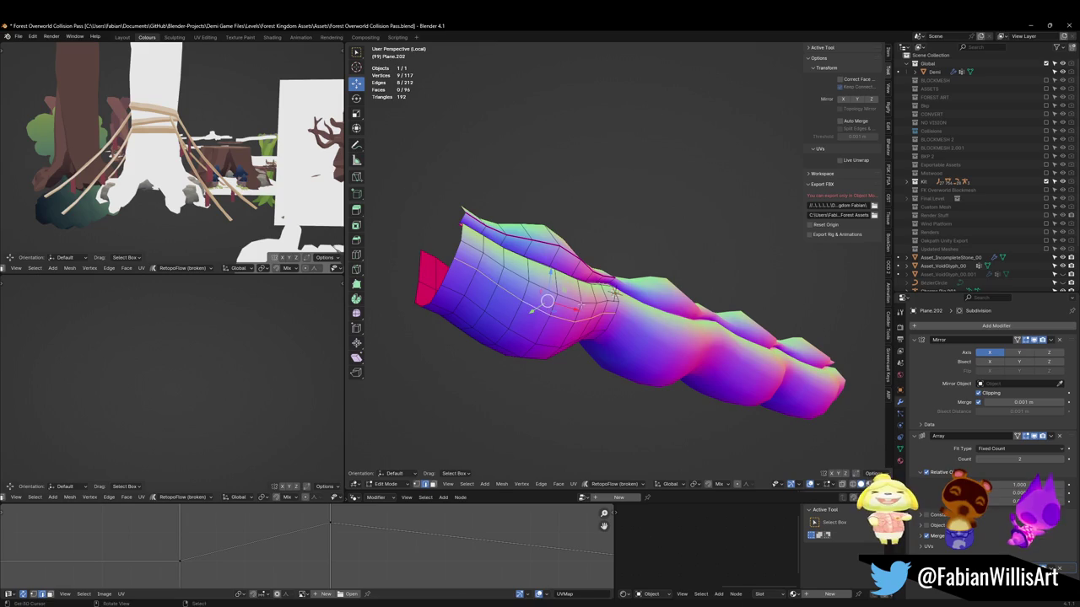
key(g)
key(g)
click(565, 306)
key(alt+s)
right_click(584, 303)
mouse_move(584, 304)
middle_down()
mouse_move(607, 329)
mouse_move(614, 319)
middle_up()
Tilt the selected loop around X and slide it along the wall
key(r)
key(x)
click(619, 312)
key(g)
key(g)
click(622, 309)
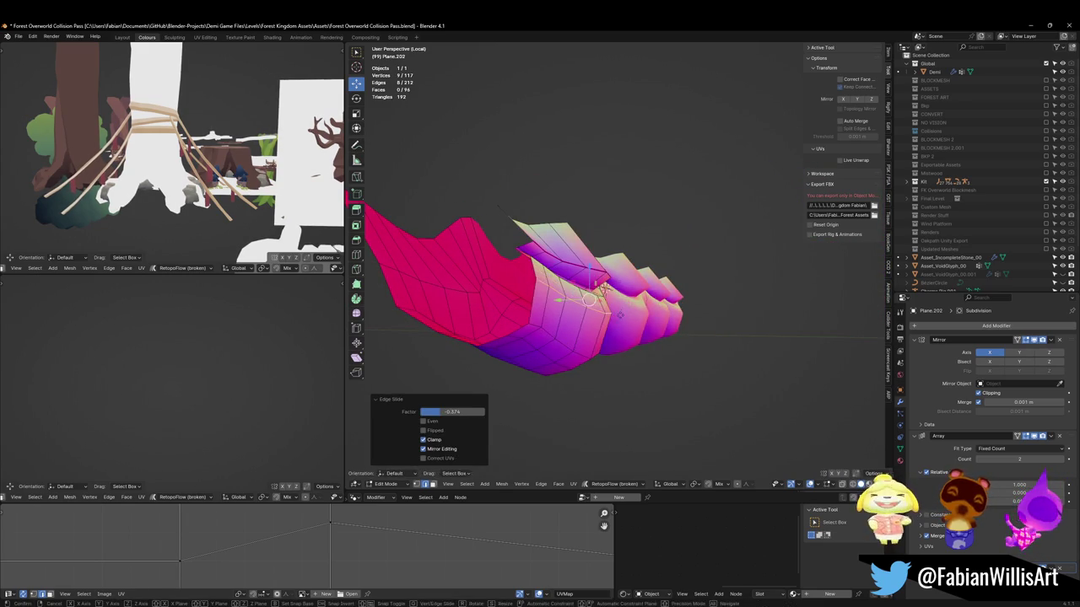
key(alt+a)
Tilt a second wall loop around X and slide it into place
alt+click(583, 349)
key(r)
key(x)
click(590, 342)
key(g)
key(g)
click(595, 338)
key(alt+a)
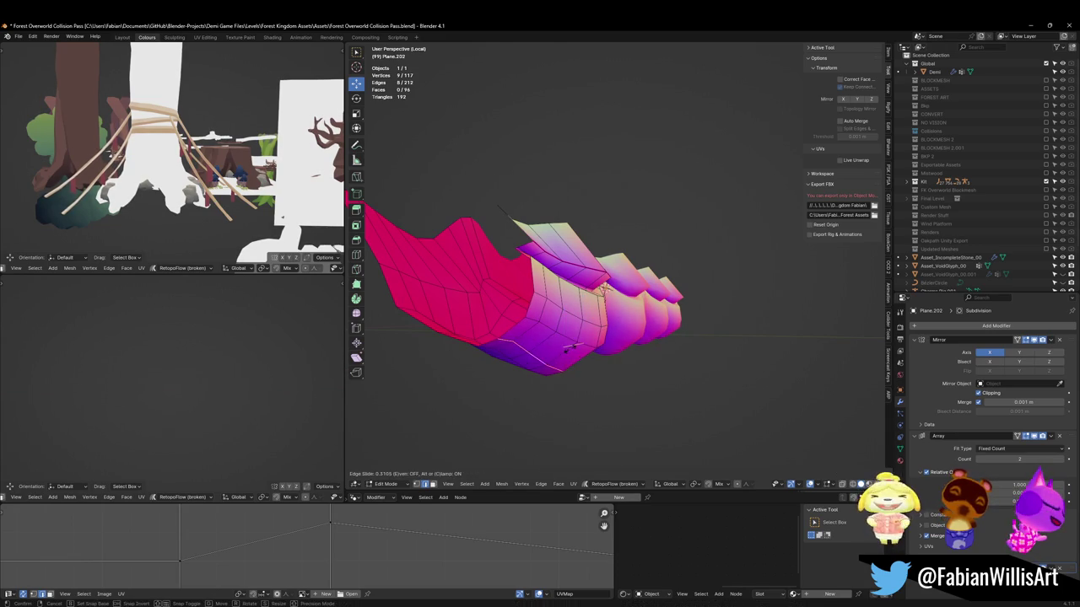
Edge-slide two more loops along the strip
key(g)
key(g)
click(593, 337)
key(alt+a)
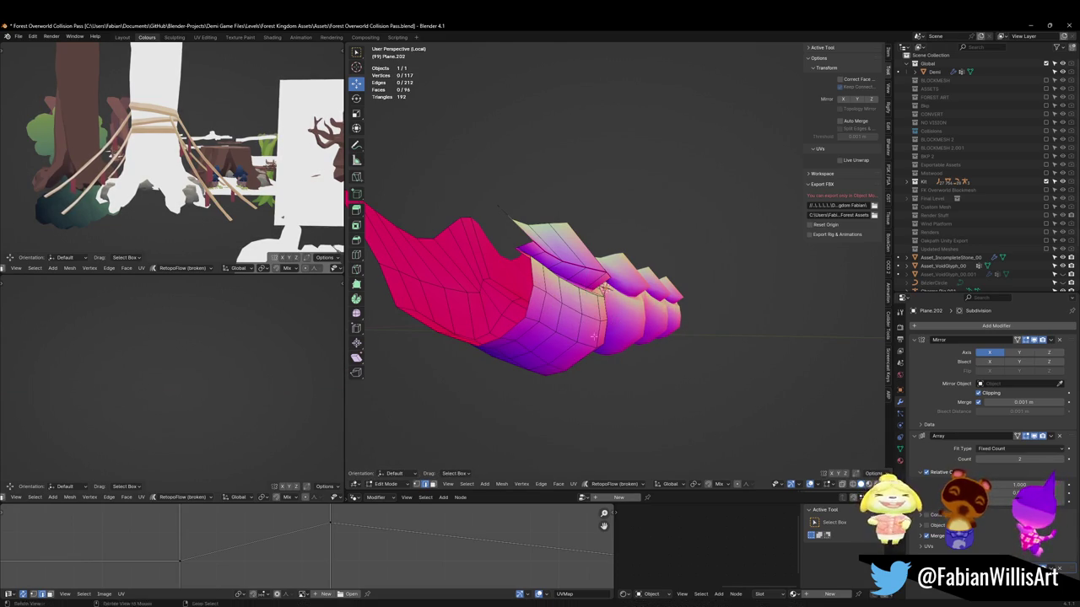
key(g)
key(g)
click(604, 288)
middle_drag(605, 289, 665, 290)
Select an edge loop across the strip and move it along X
key(Tab)
key(Tab)
scroll(641, 285, up, 3)
alt+click(631, 306)
scroll(628, 291, down, 3)
key(g)
key(x)
click(626, 288)
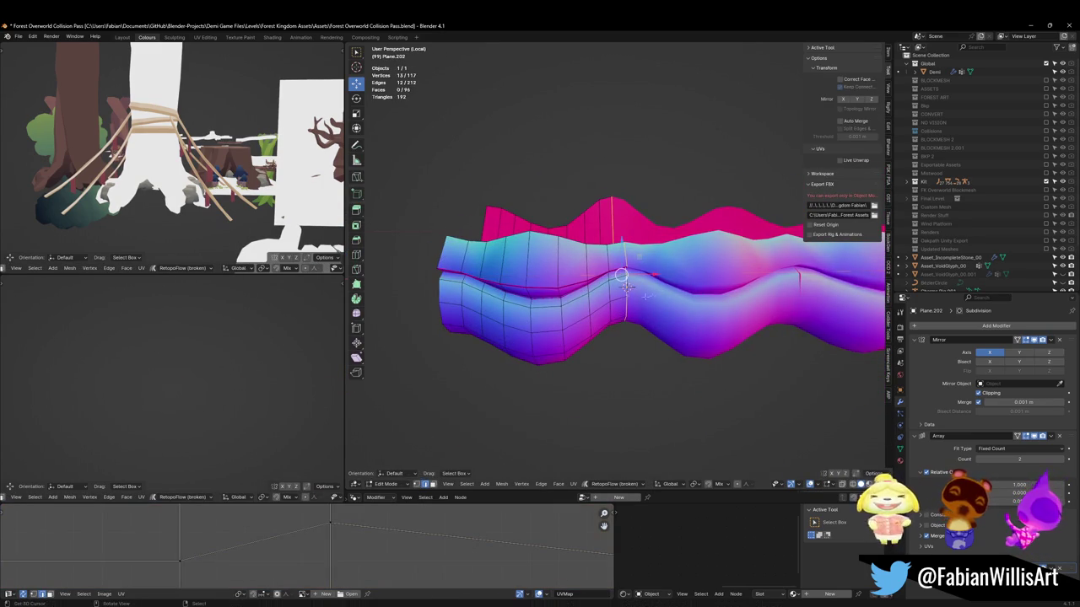
Flatten that loop to zero width on X
key(s)
key(x)
key(0)
key(Return)
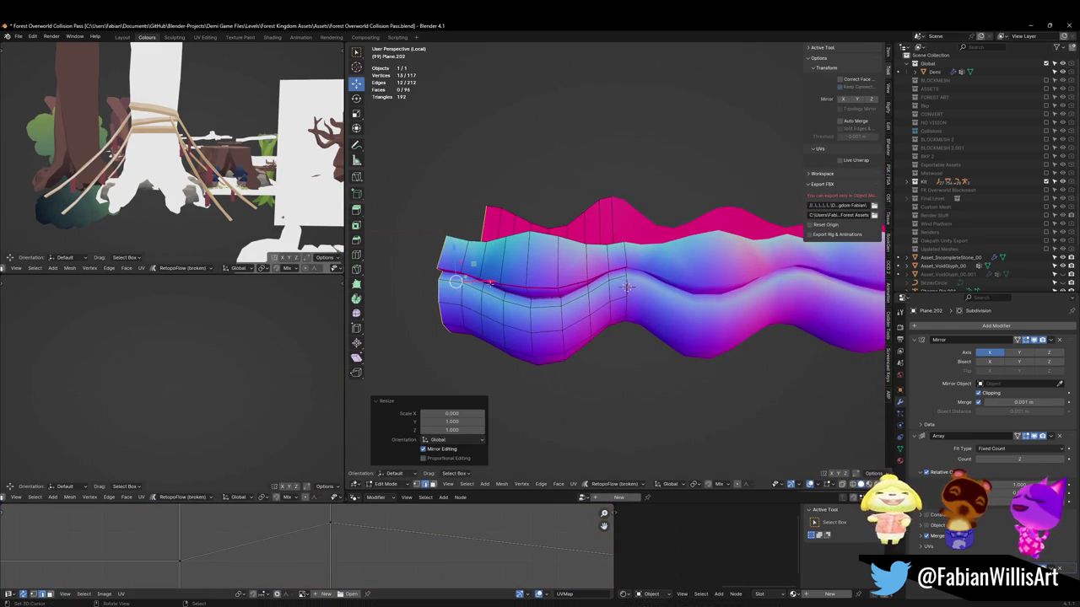
scroll(622, 276, down, 2)
Return to Object Mode and save Forest Overworld Collision Pass.blend
key(Tab)
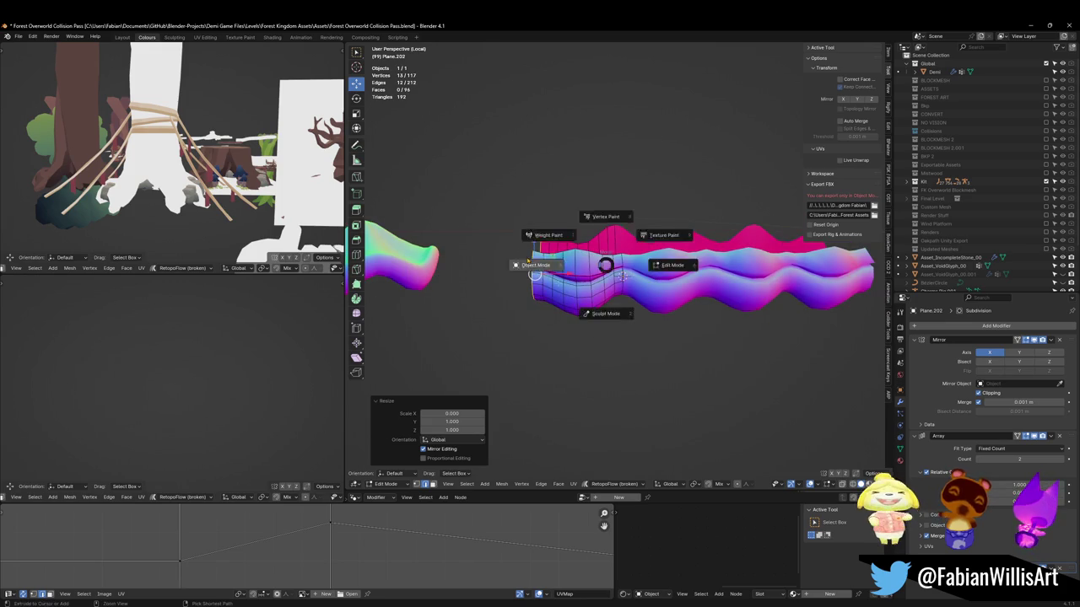
scroll(611, 290, up, 2)
key(ctrl+s)
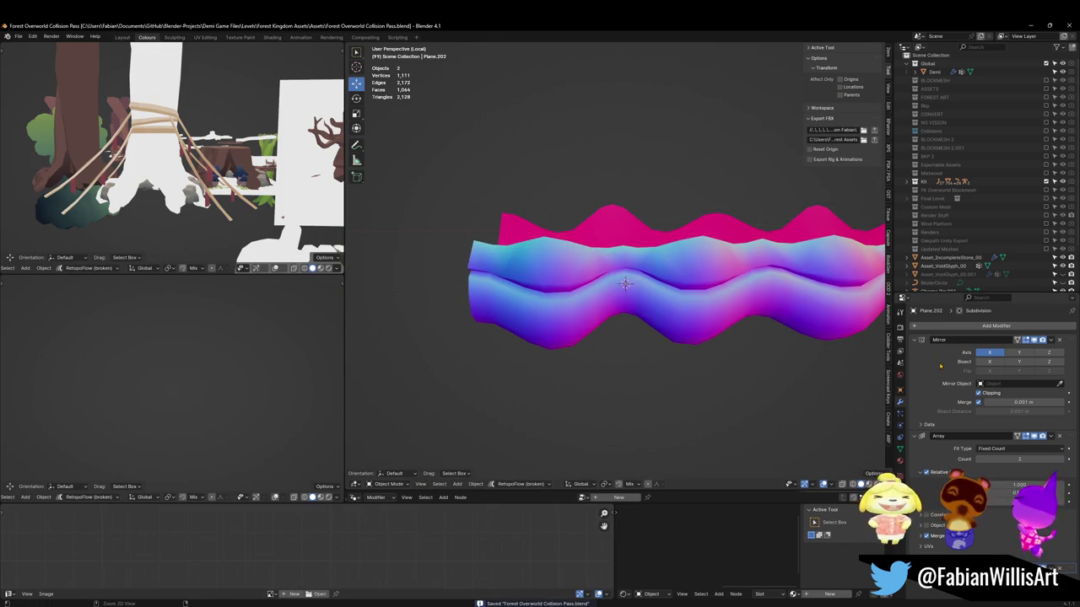
Apply the Mirror modifier to the wavy strip
key(ctrl+a)
middle_drag(776, 357, 605, 337)
key(Tab)
key(a)
key(Tab)
Place the 3D cursor at the strip's end and set the strip's origin to it
shift+right_click(449, 296)
key(q)
click(494, 339)
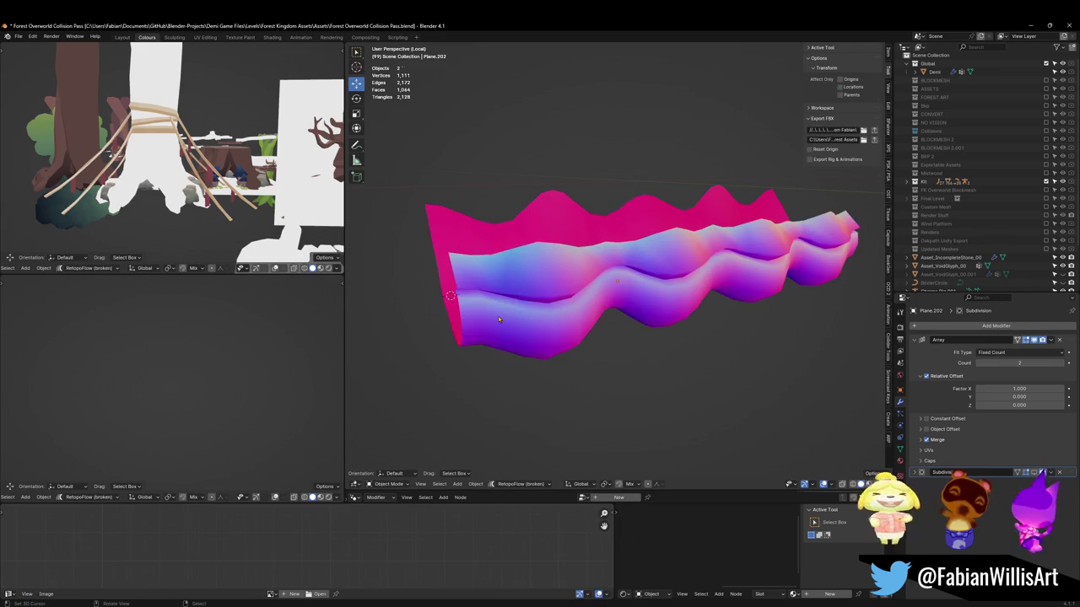
click(499, 319)
right_click(499, 319)
click(498, 319)
Add a Bezier circle at the cursor and scale it up about 2.86× to encircle the strip
key(shift+a)
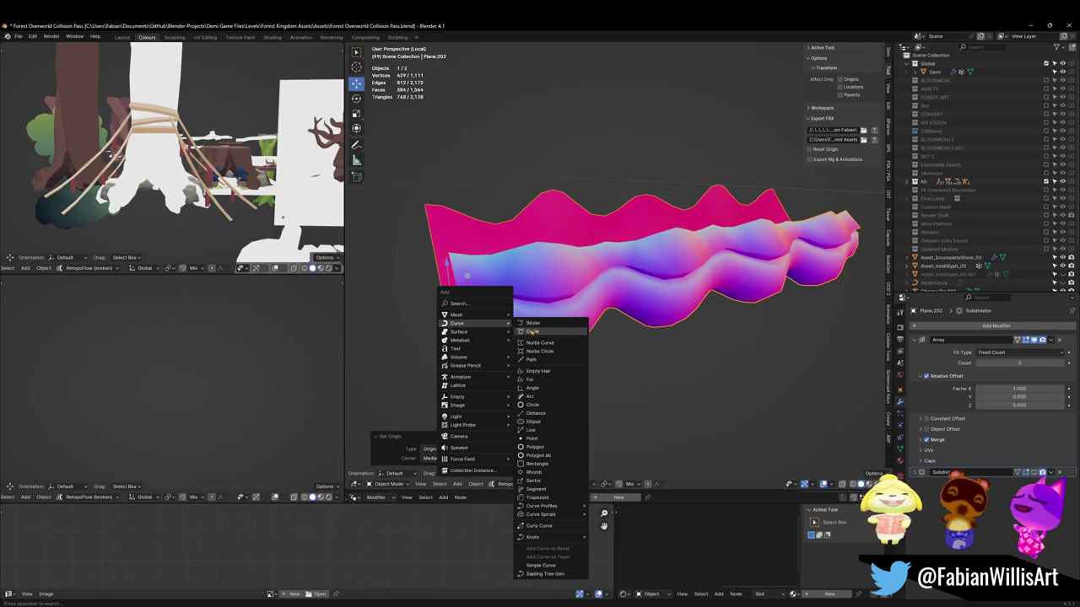
click(523, 333)
right_click(524, 333)
key(Escape)
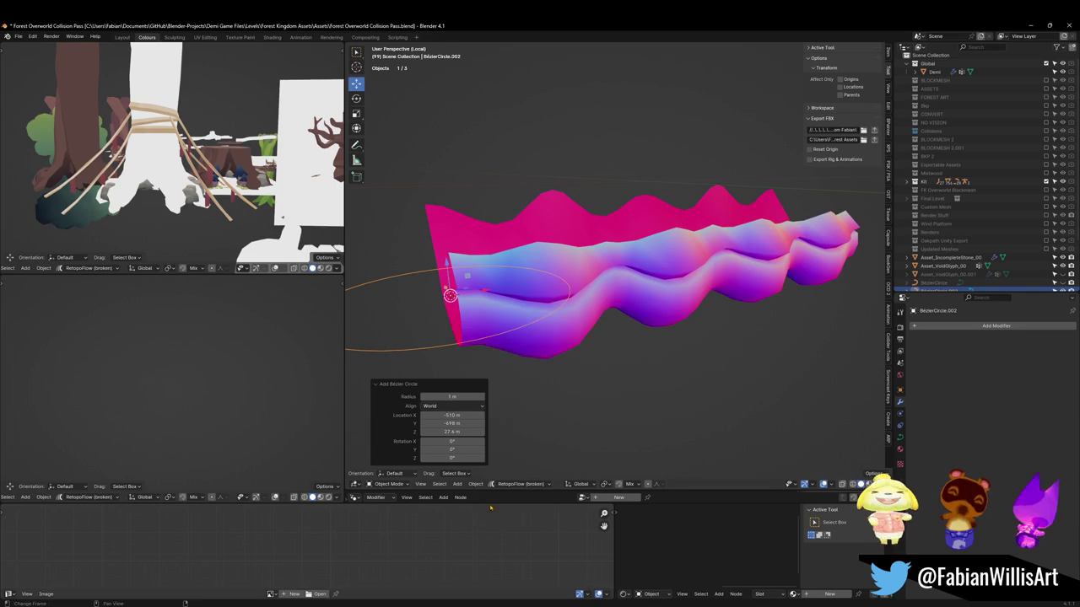
key(Tab)
key(s)
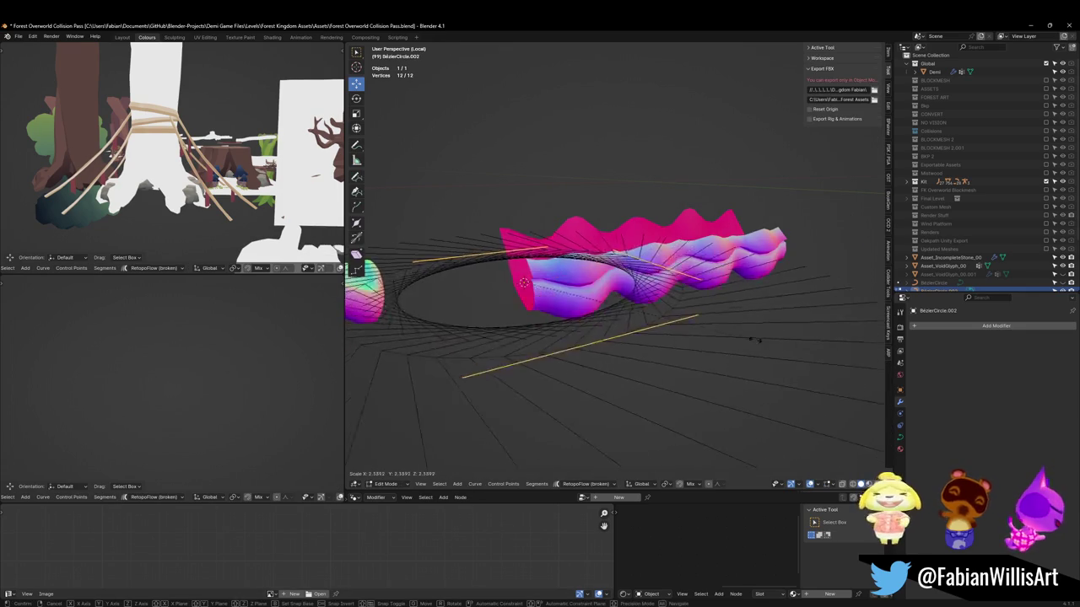
click(808, 336)
key(s)
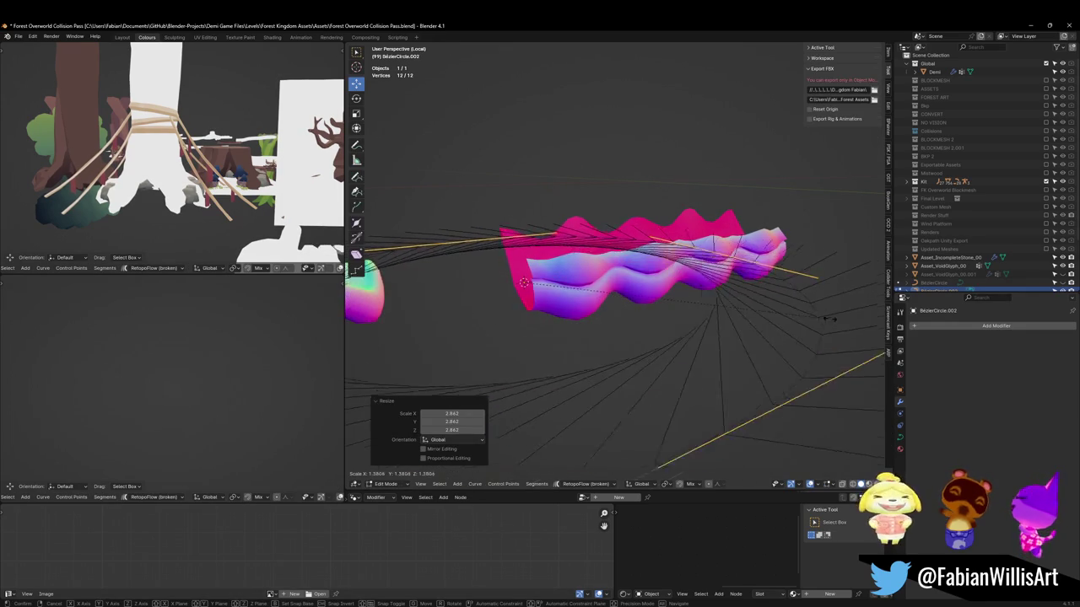
click(545, 288)
key(Tab)
click(561, 283)
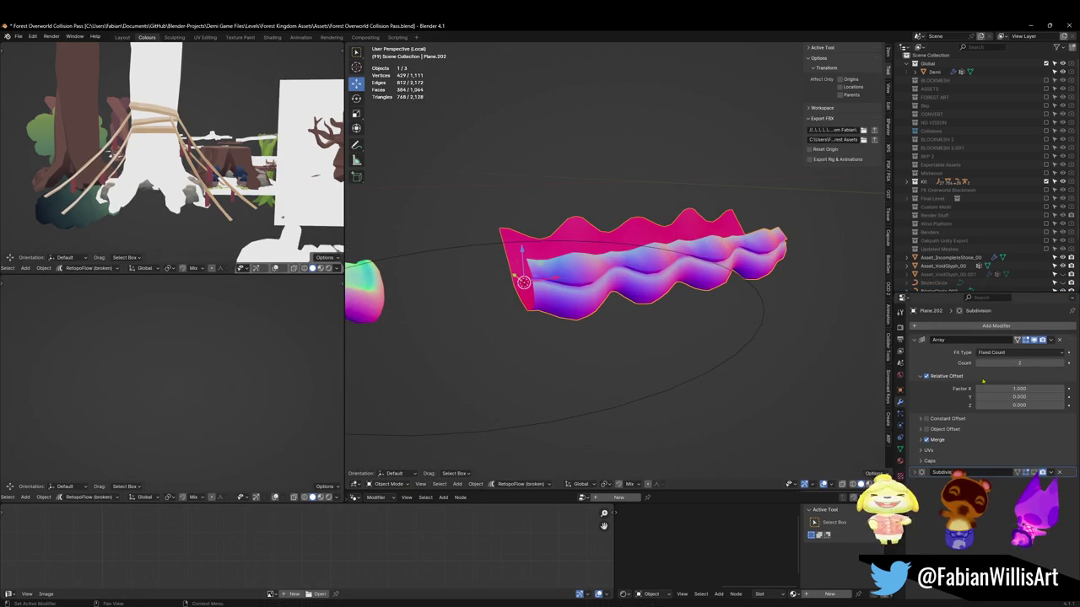
click(995, 325)
Add a Curve modifier bending the strip along BezierCircle.002 and delete the stray blob
text(curv)
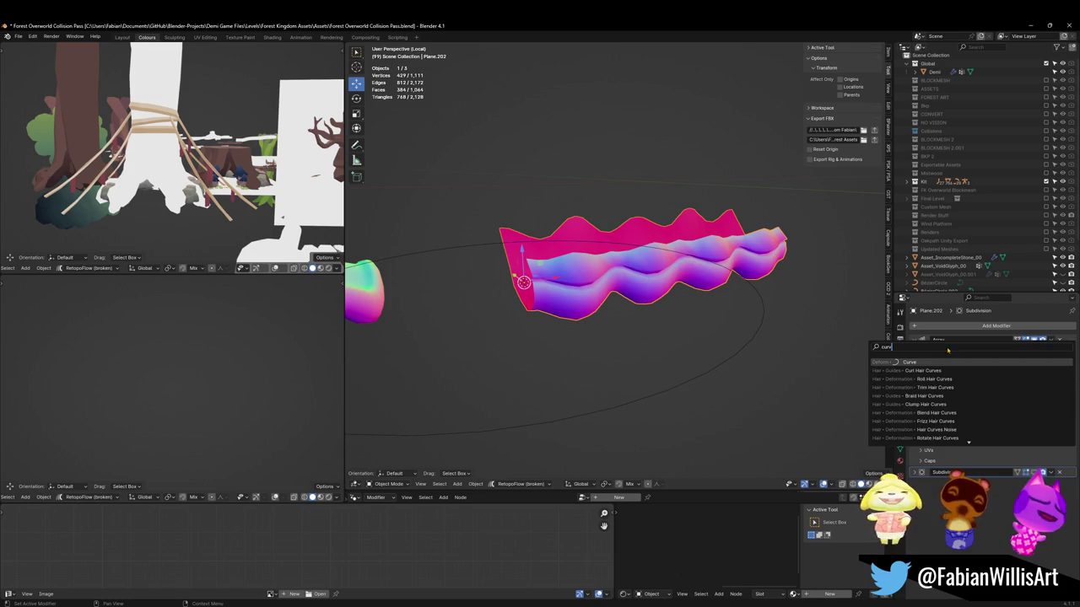
key(Return)
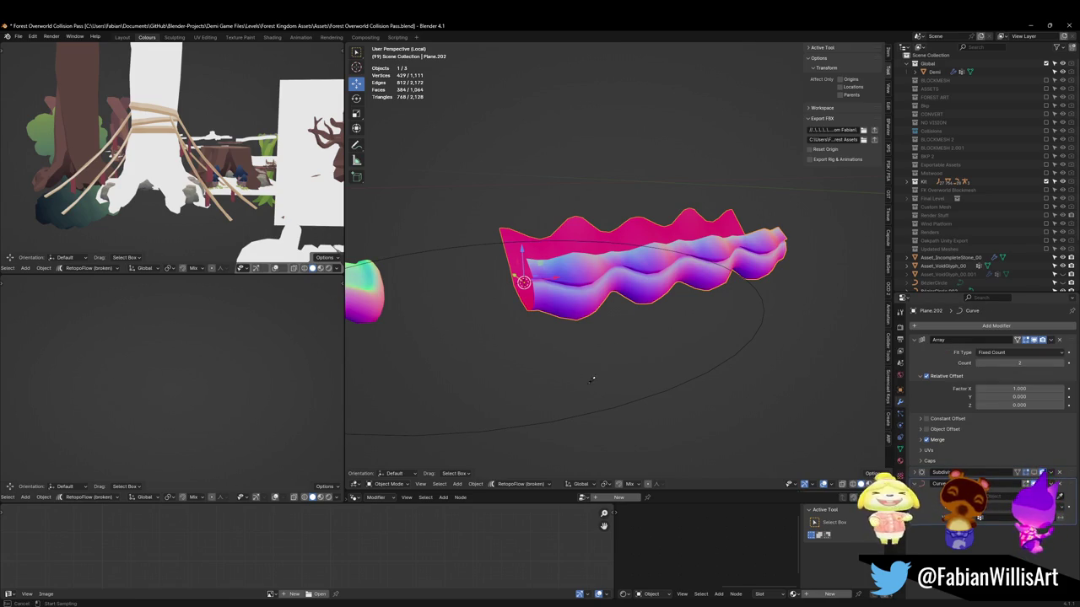
click(614, 403)
middle_drag(614, 403, 520, 327)
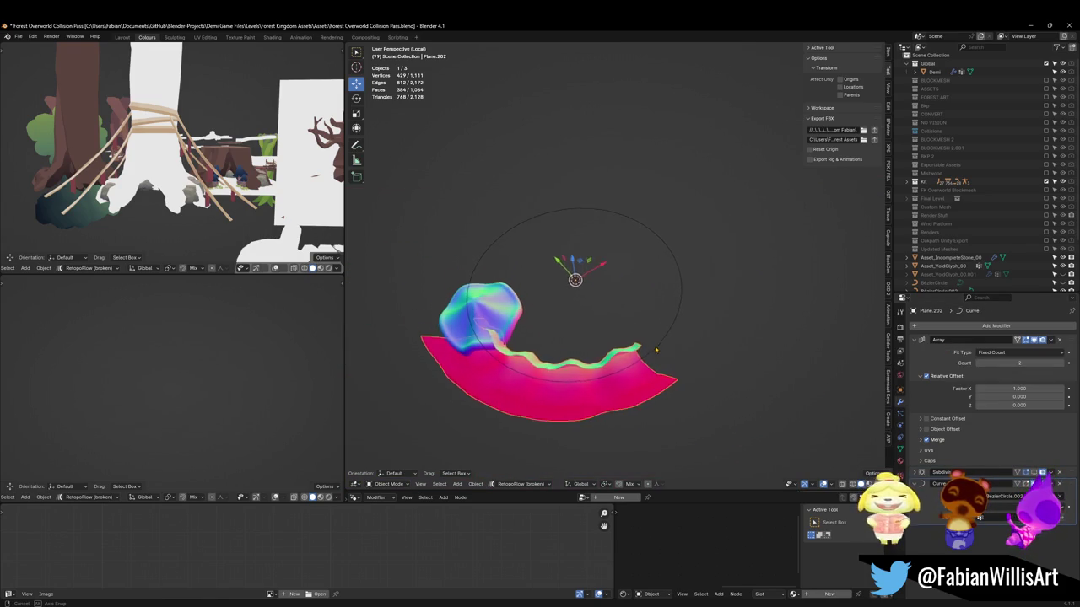
key(Delete)
Tilt the Bezier circle's points 115° so they stand upright
mouse_move(651, 437)
middle_down()
mouse_move(596, 278)
mouse_move(659, 249)
middle_up()
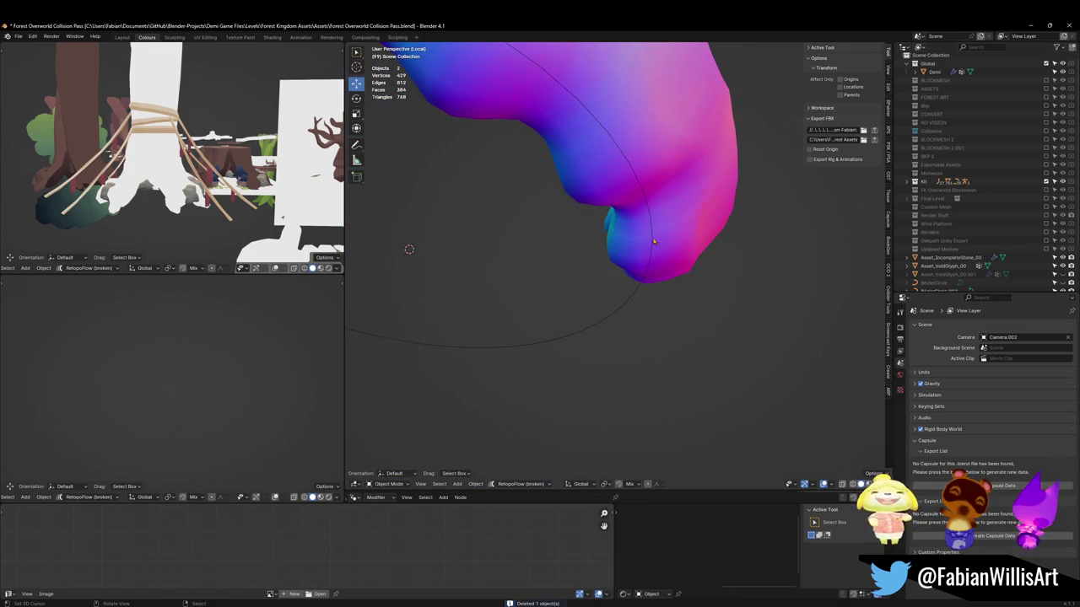
click(653, 241)
key(Tab)
key(ctrl+t)
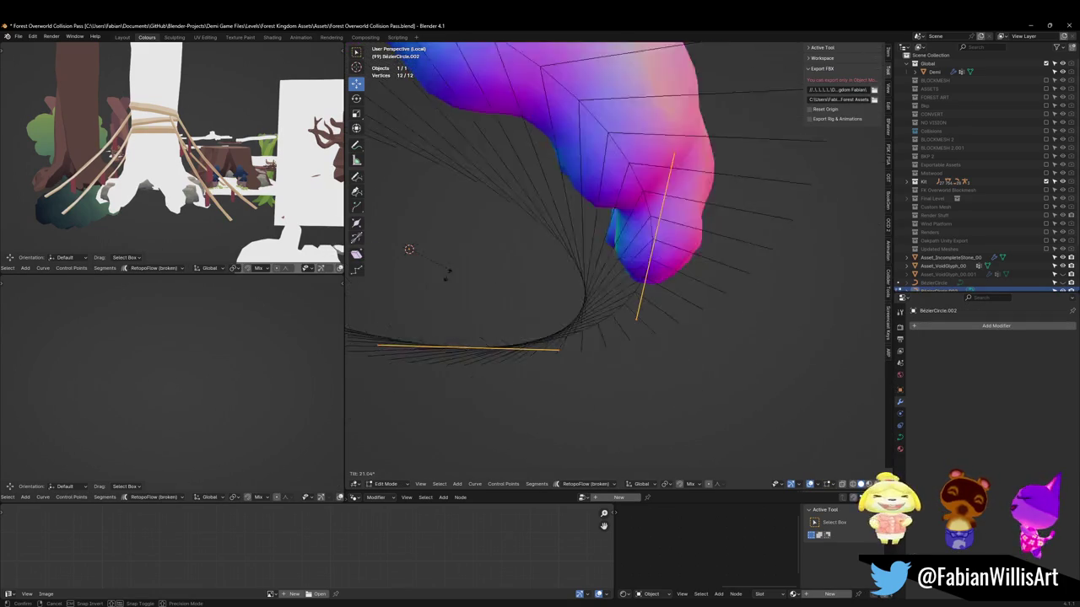
click(399, 266)
mouse_move(399, 265)
middle_down()
mouse_move(643, 301)
mouse_move(590, 253)
middle_up()
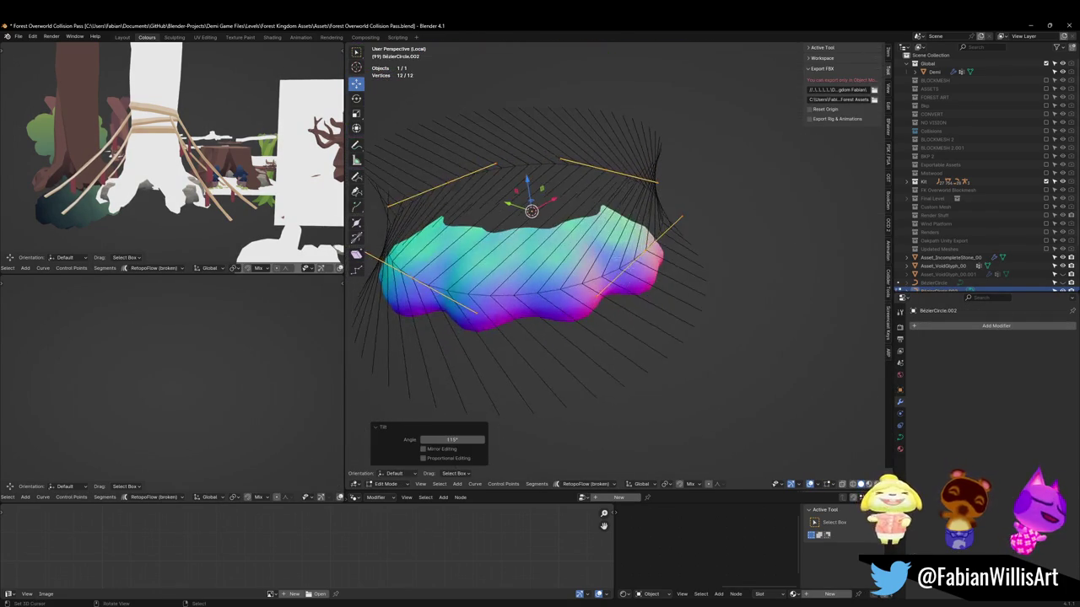
key(Tab)
click(583, 243)
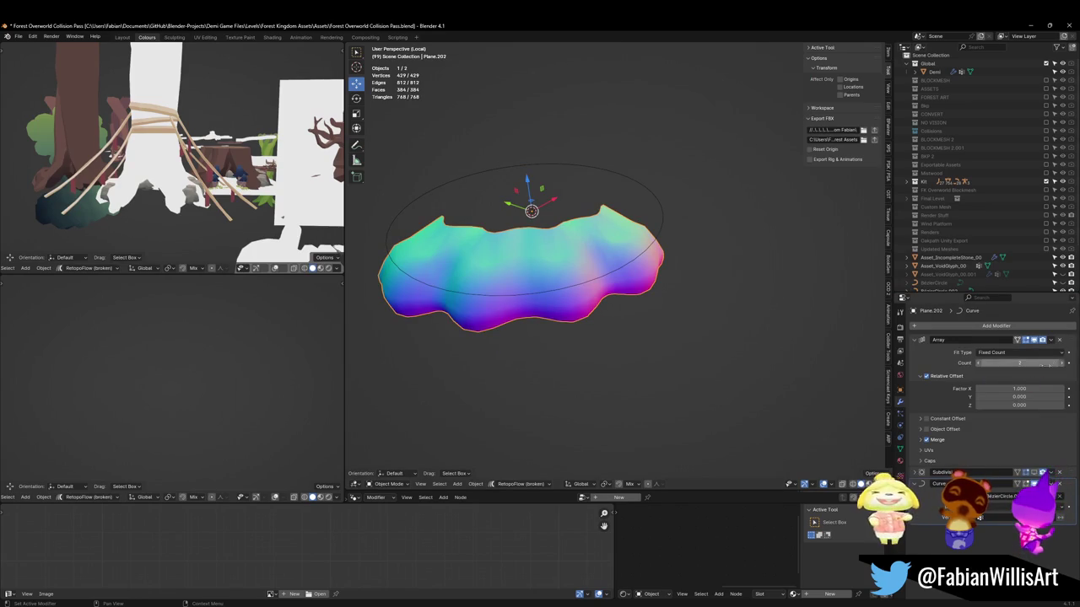
Raise the Array count to 4 and scale the strip about 1.856× into a closed ring
click(1067, 365)
click(1063, 366)
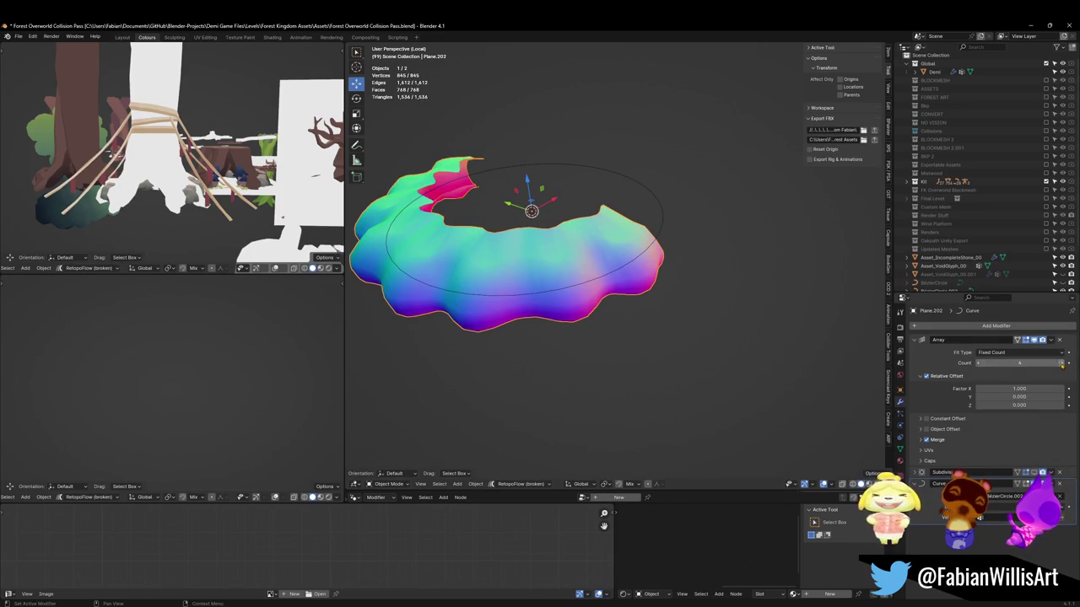
key(s)
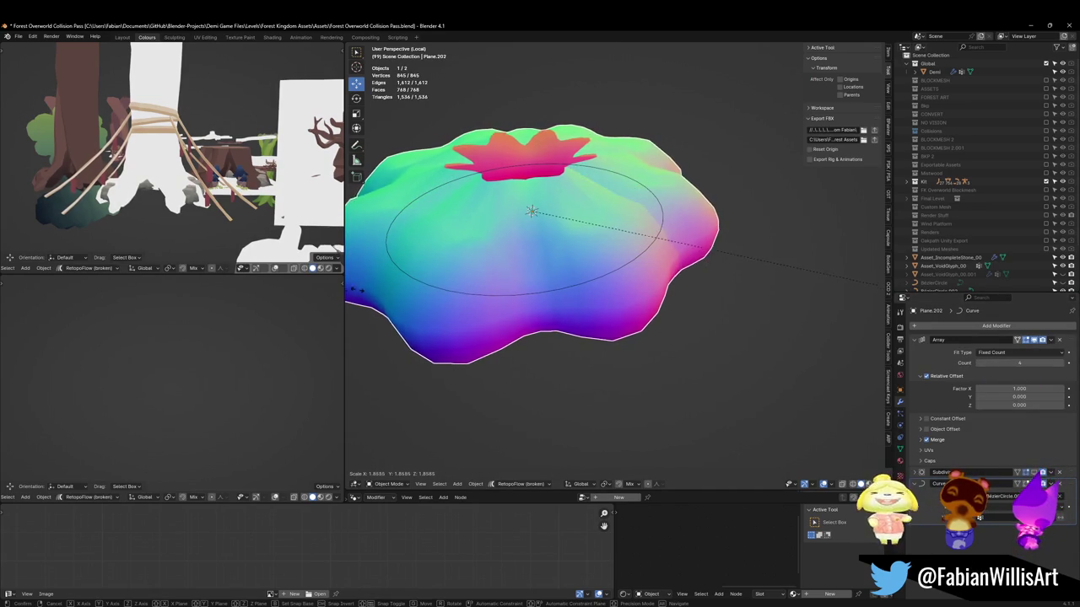
click(359, 290)
mouse_move(498, 243)
middle_down()
mouse_move(572, 239)
mouse_move(524, 265)
middle_up()
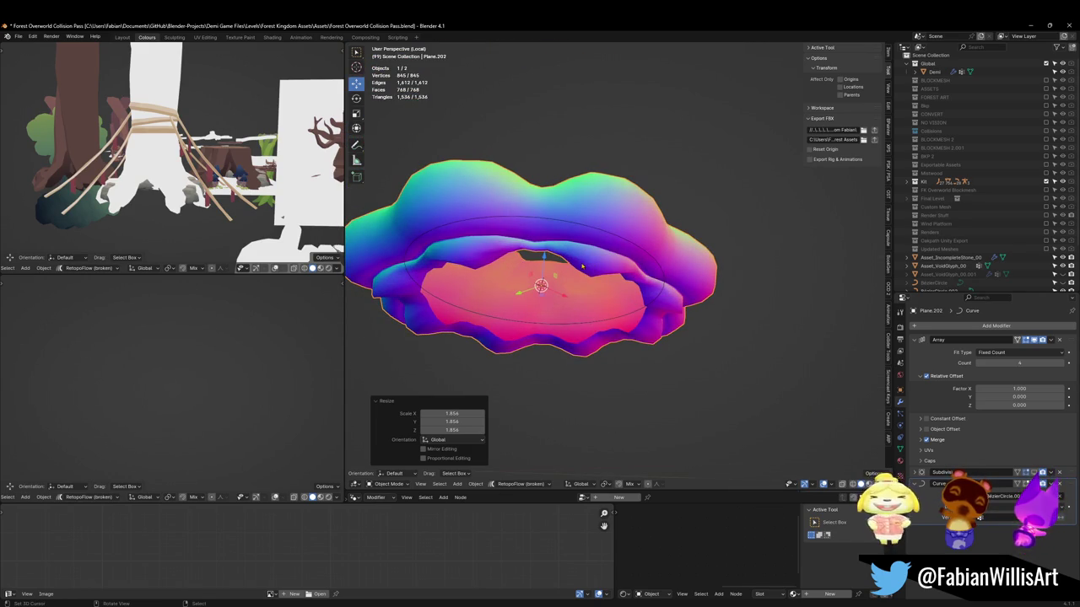
middle_drag(576, 267, 622, 238)
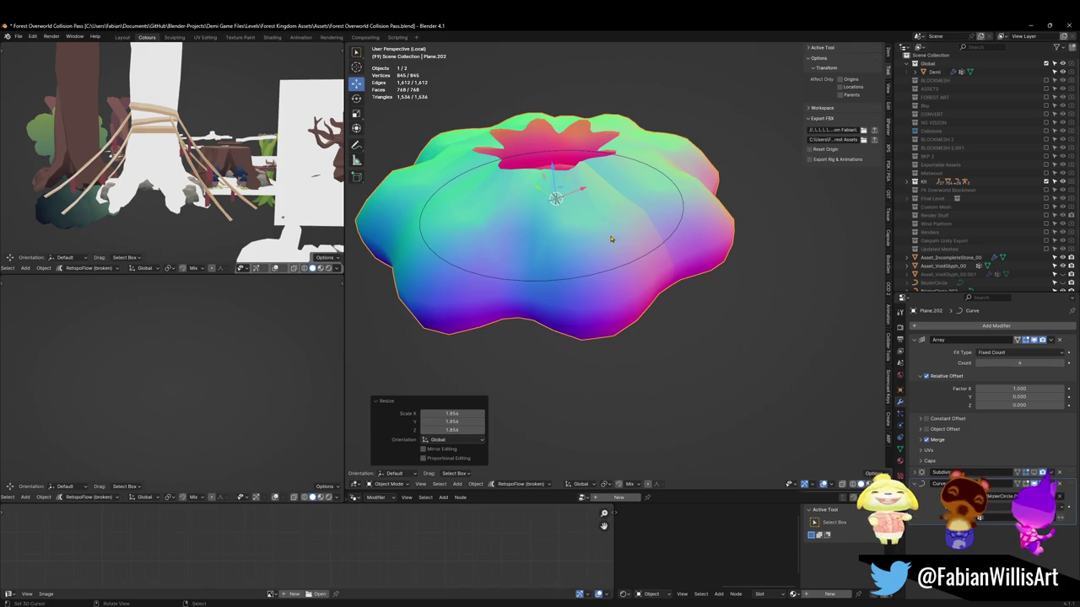
key(Tab)
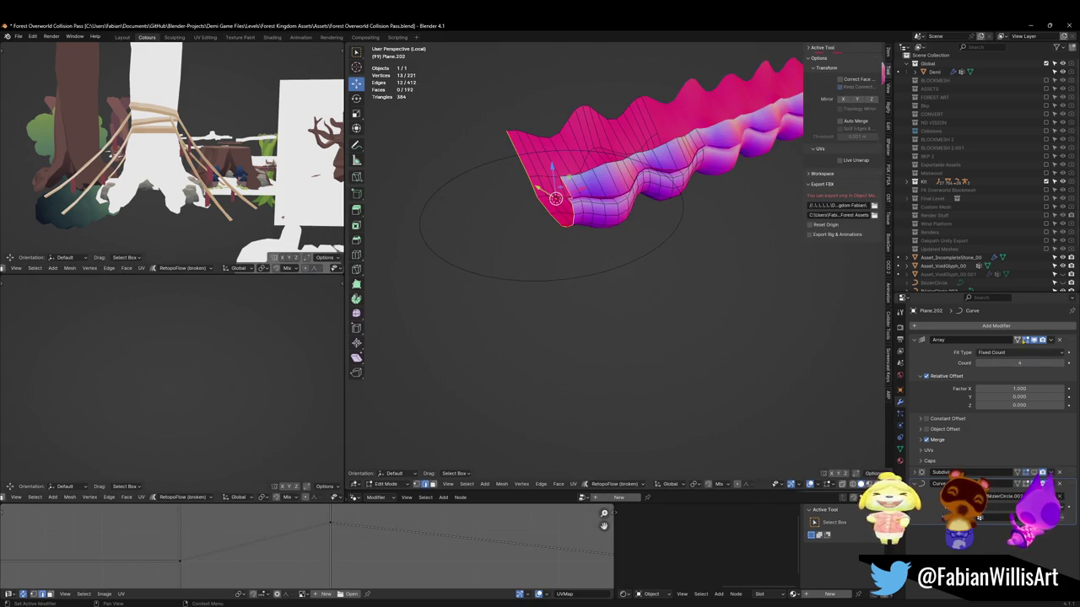
Select all strip vertices and try a Z-axis flip, then undo it
ctrl+scroll(1012, 496, up, 1)
ctrl+scroll(1010, 499, up, 1)
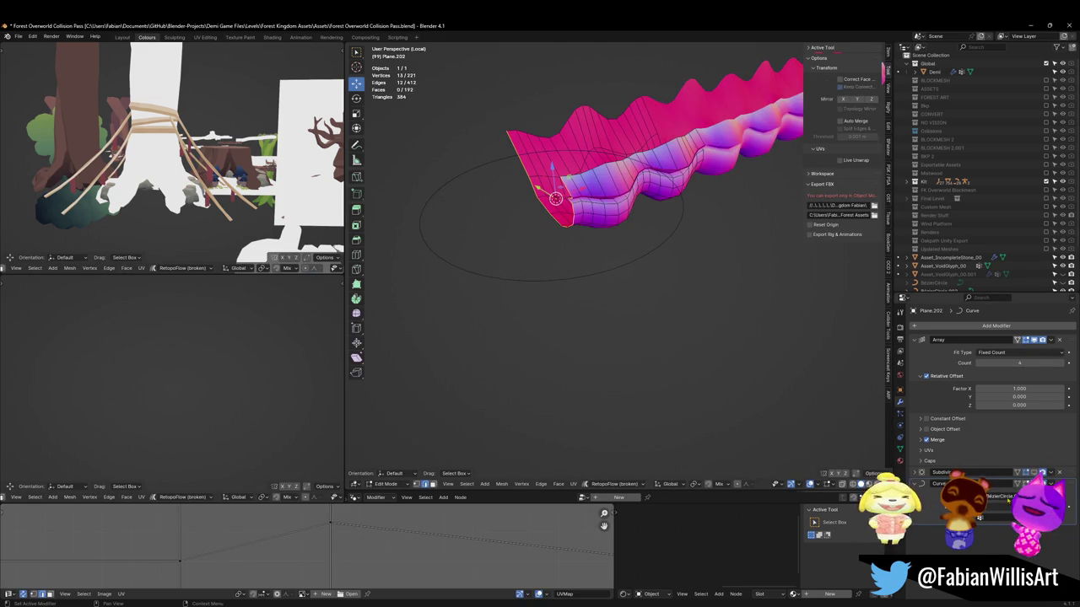
ctrl+scroll(1010, 498, up, 1)
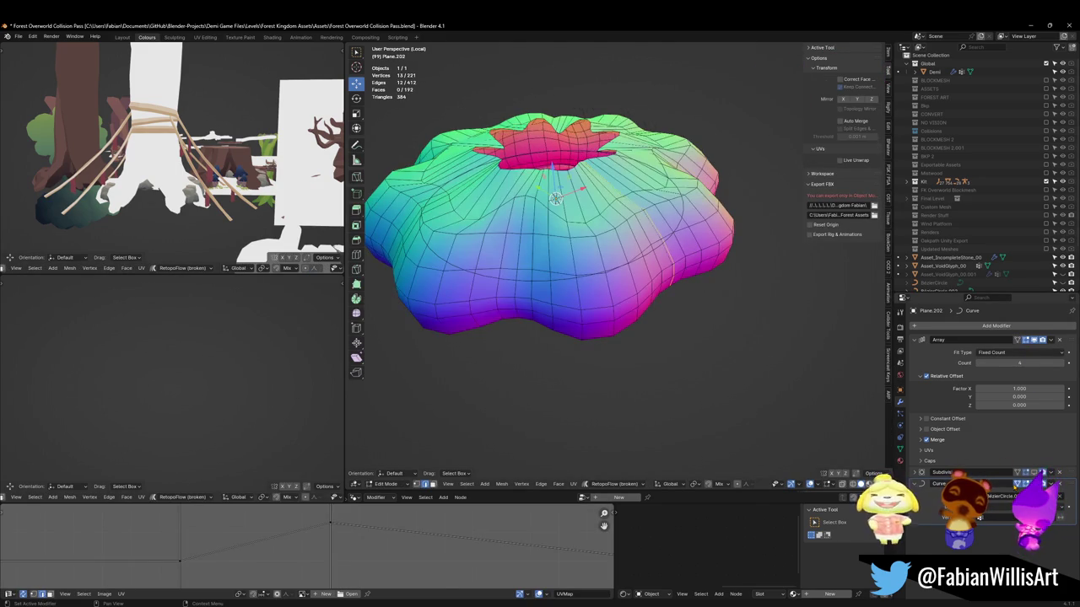
middle_drag(556, 198, 564, 245)
key(a)
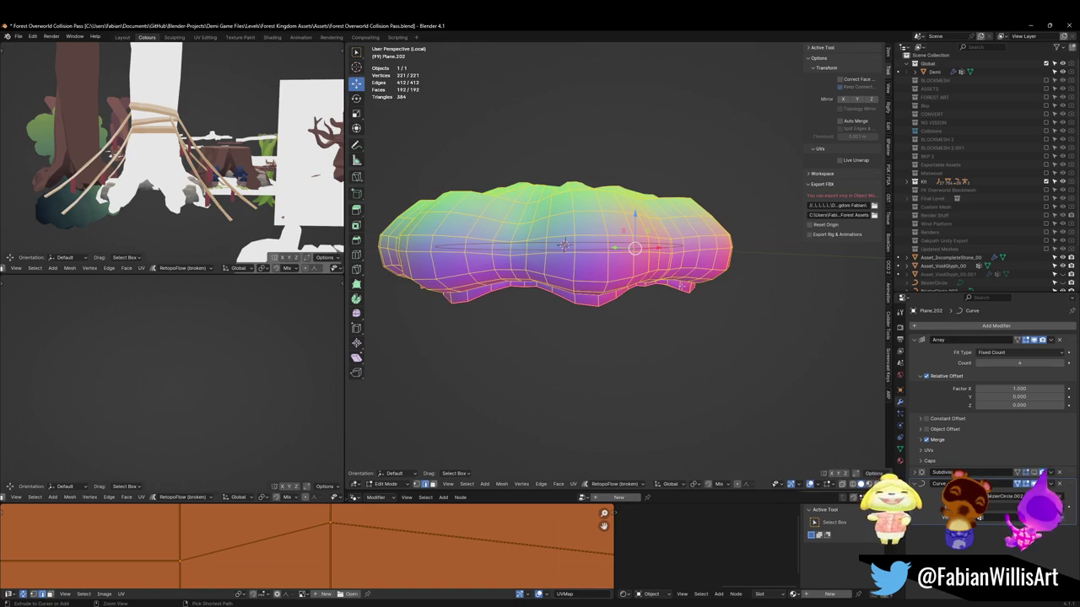
key(s)
key(z)
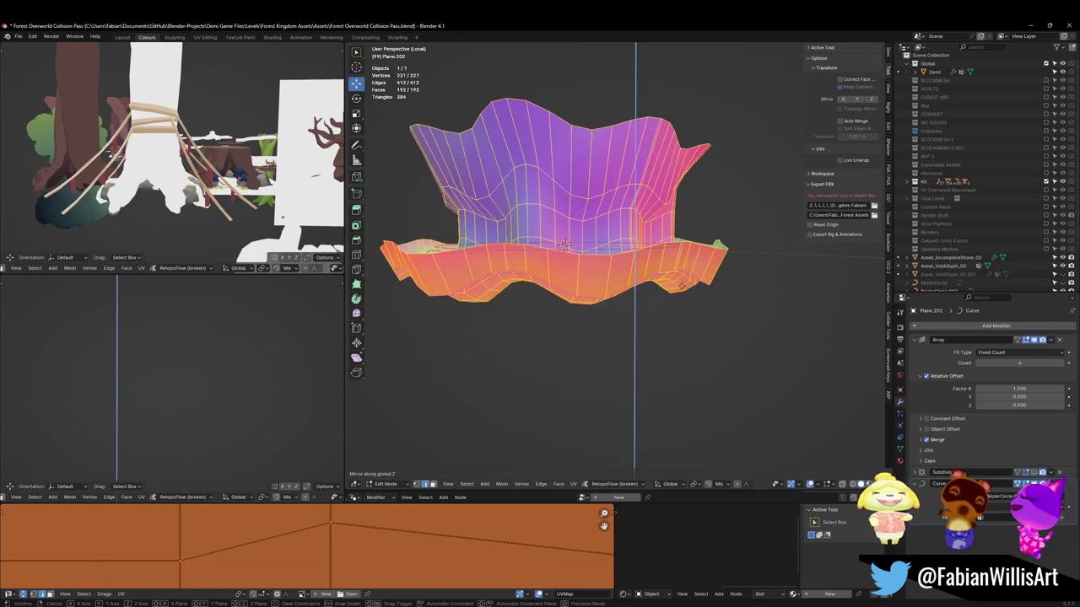
click(563, 244)
key(ctrl+z)
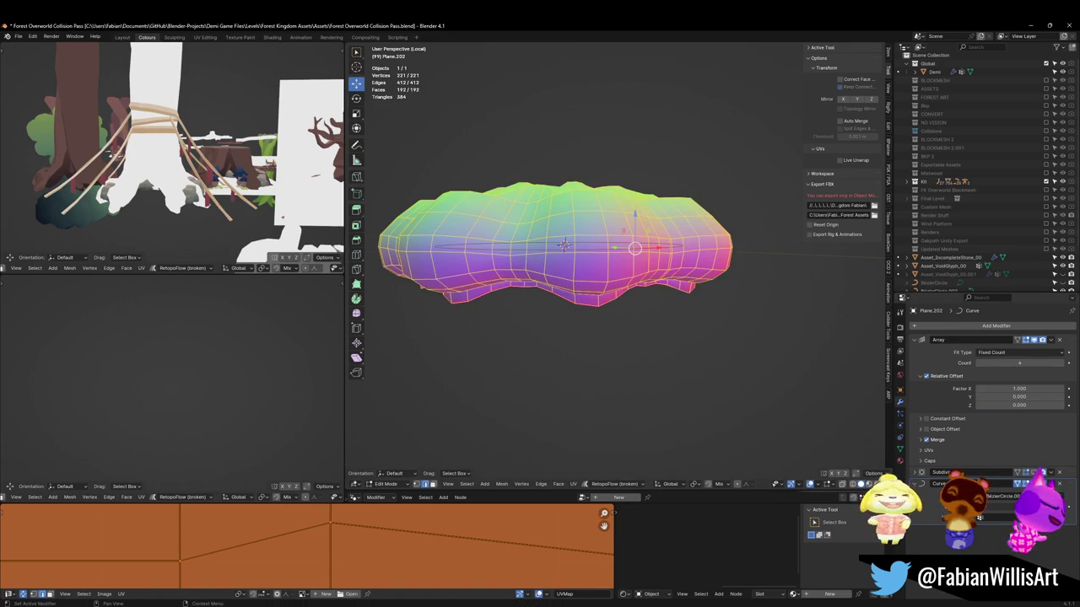
Hide the Array while editing and slide the strip further along the circle curve
click(1035, 340)
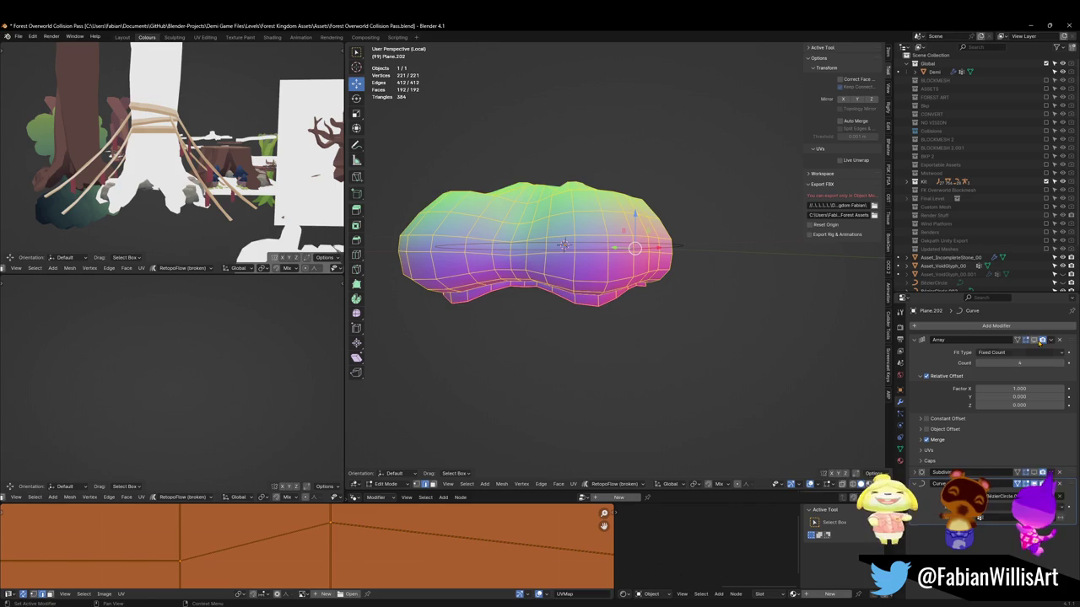
mouse_move(564, 244)
middle_down()
mouse_move(620, 246)
mouse_move(685, 217)
middle_up()
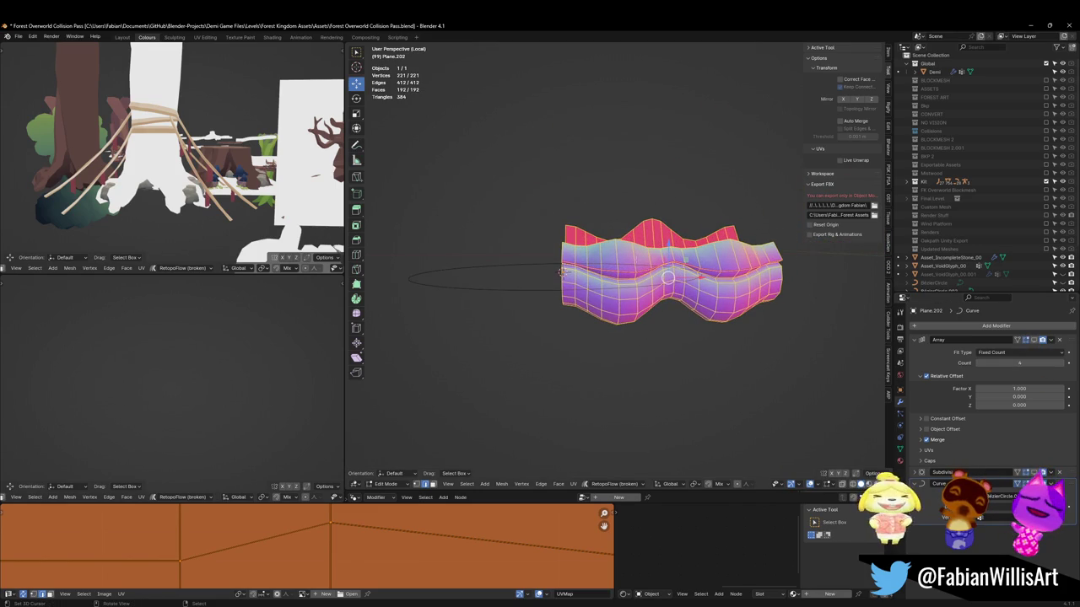
drag(667, 276, 563, 271)
drag(667, 276, 649, 281)
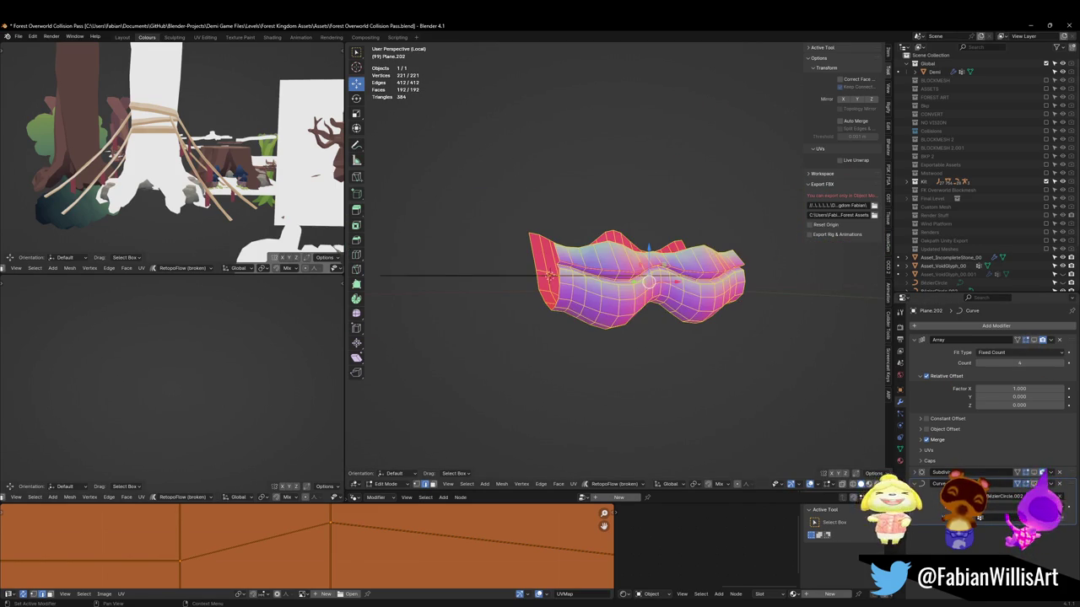
key(ctrl+m)
Mirror the strip along Z and flip its normals
key(z)
key(Return)
key(alt+n)
click(675, 320)
Rotate the strip about 41° around X, then tilt it a bit further on X
key(r)
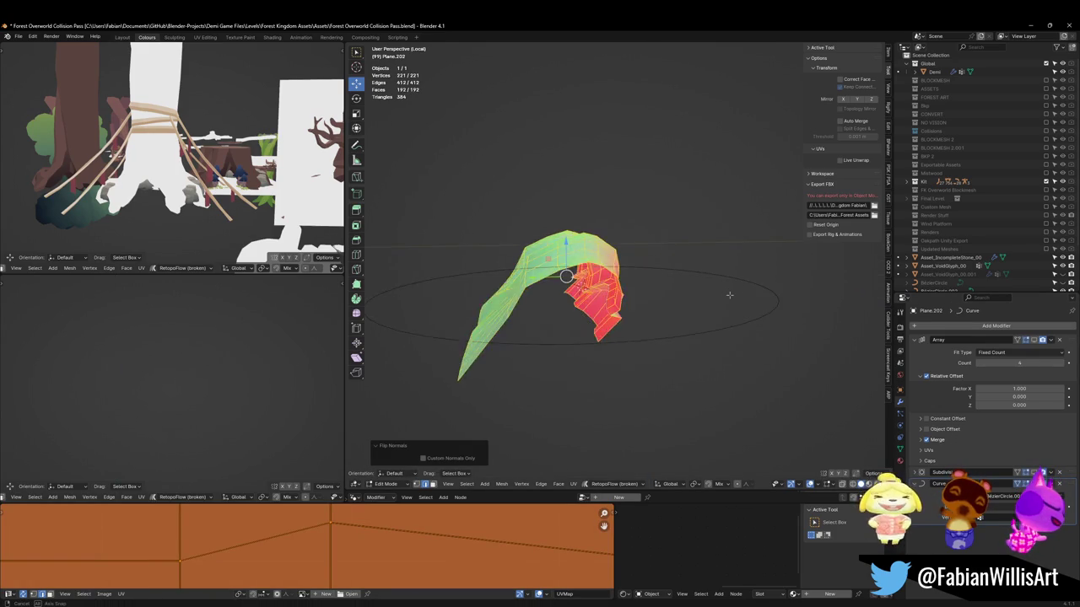
key(x)
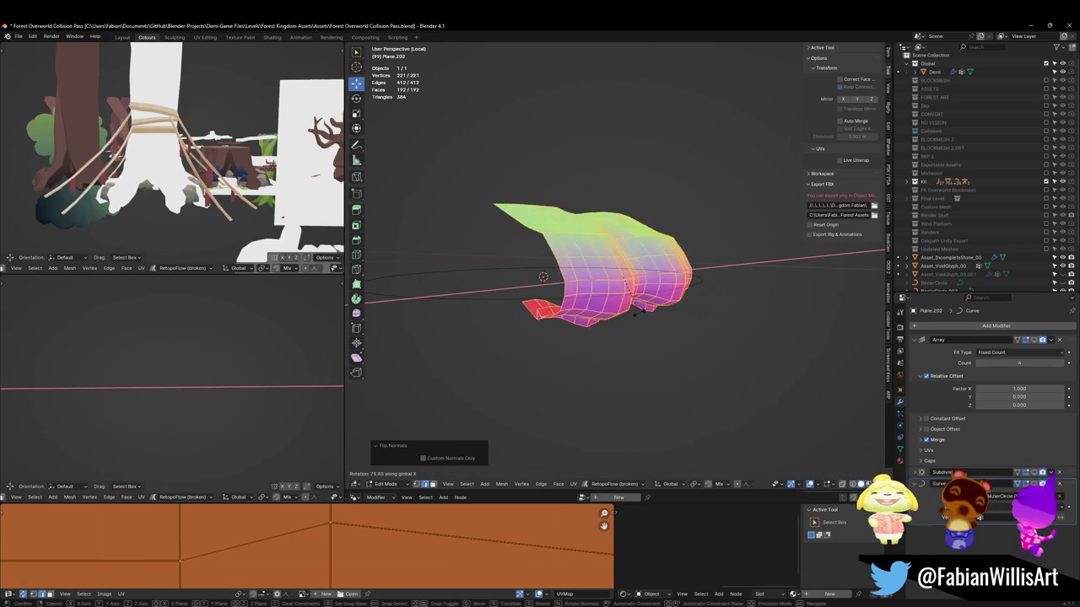
click(650, 314)
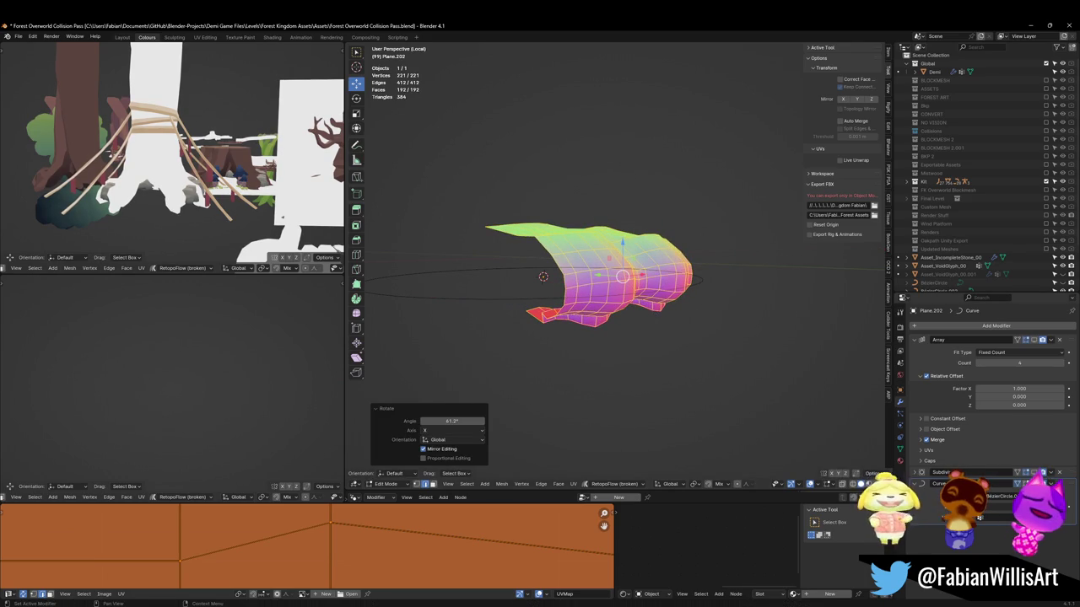
middle_drag(706, 283, 706, 283)
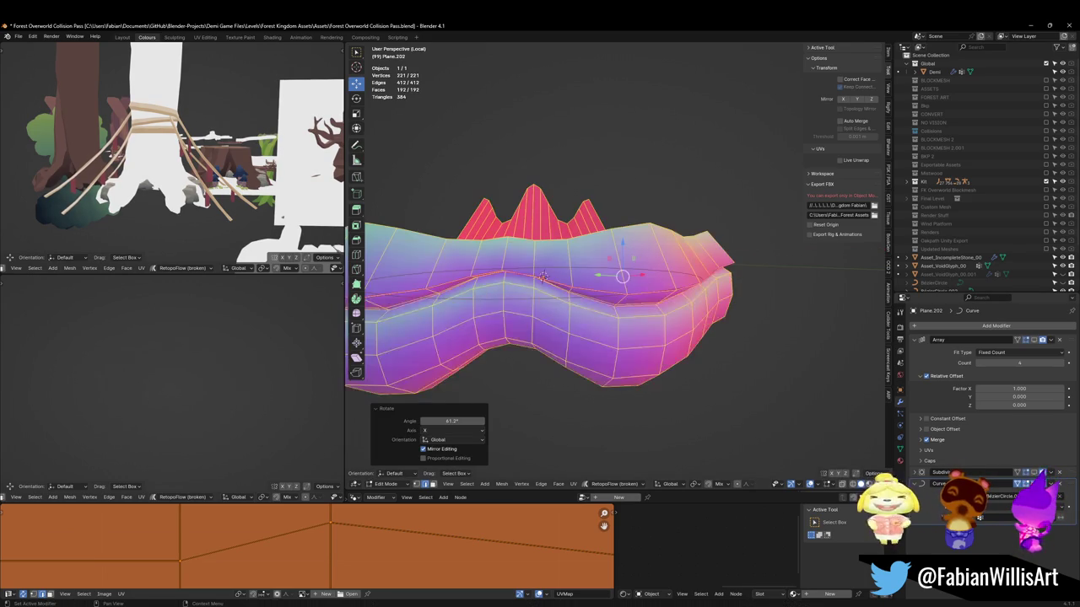
key(r)
key(x)
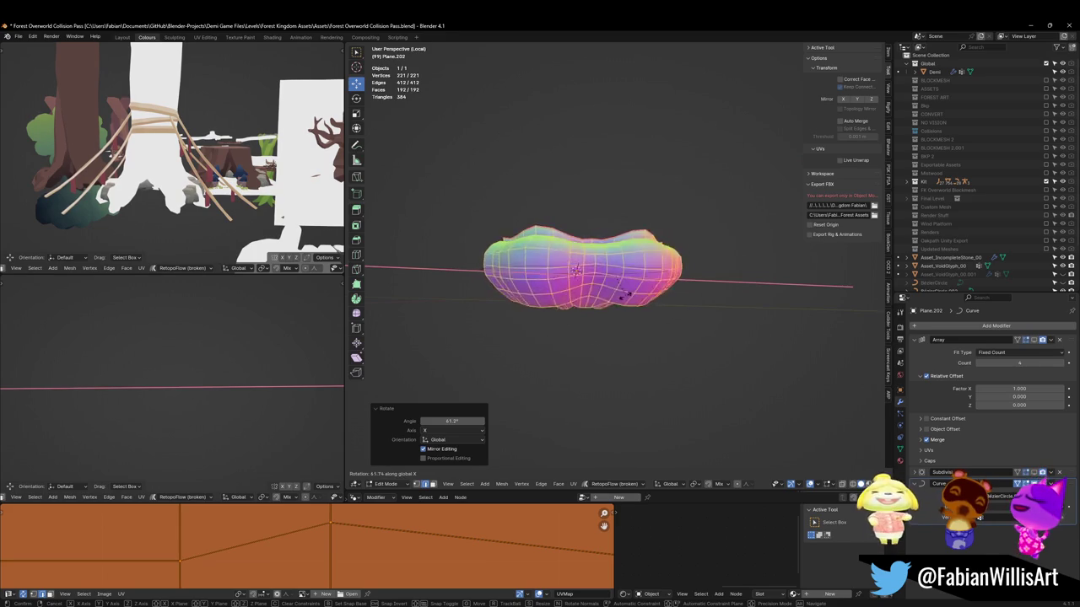
click(648, 280)
key(alt+a)
Inspect the ring from several angles, trying and cancelling another X rotation
middle_drag(623, 233, 652, 266)
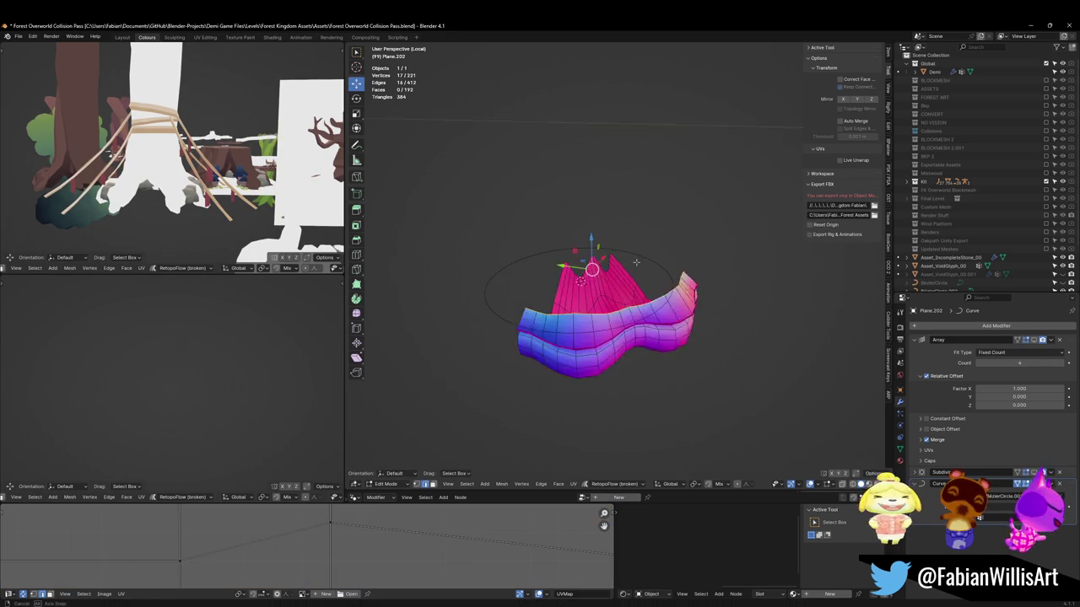
mouse_move(581, 270)
middle_down()
mouse_move(614, 291)
mouse_move(615, 305)
middle_up()
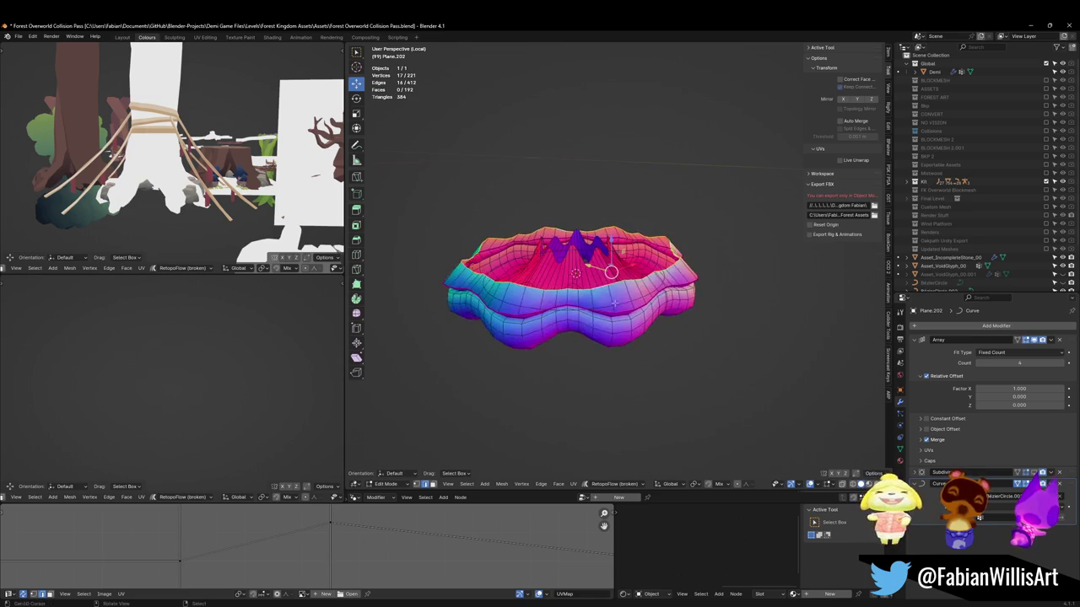
key(a)
key(r)
key(x)
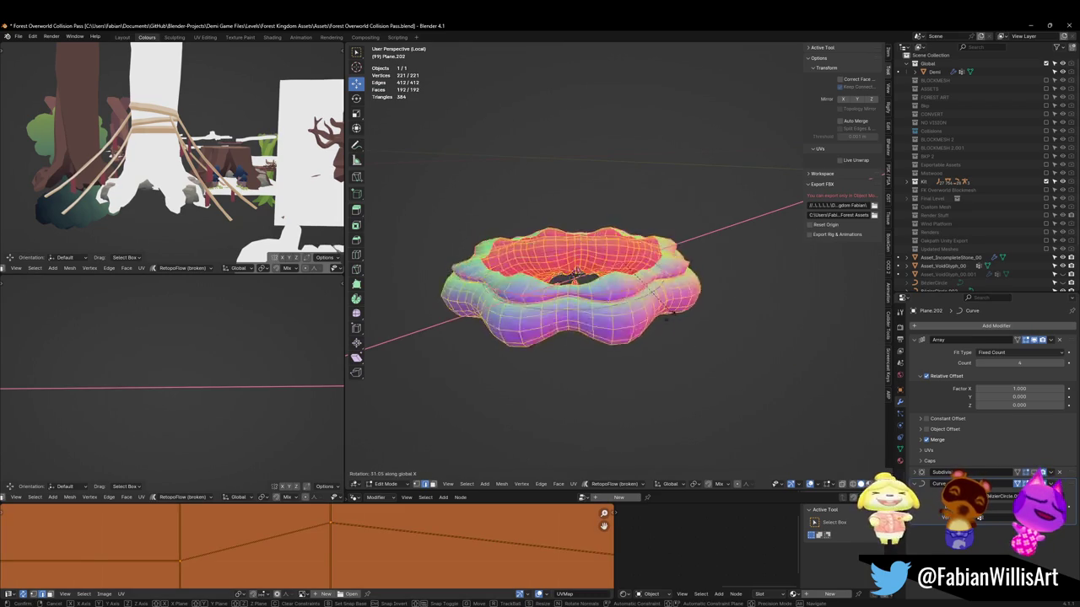
key(Escape)
key(alt+a)
Select the rim edge loop and hide the Array and Curve effects in the viewport
alt+click(608, 253)
middle_drag(608, 266, 600, 260)
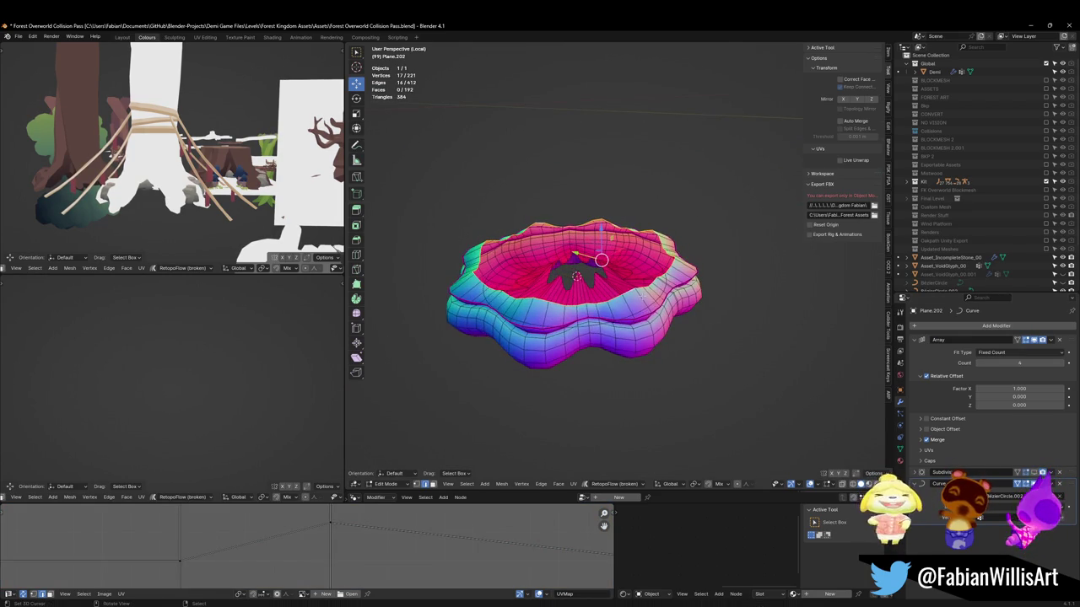
key(KP_1)
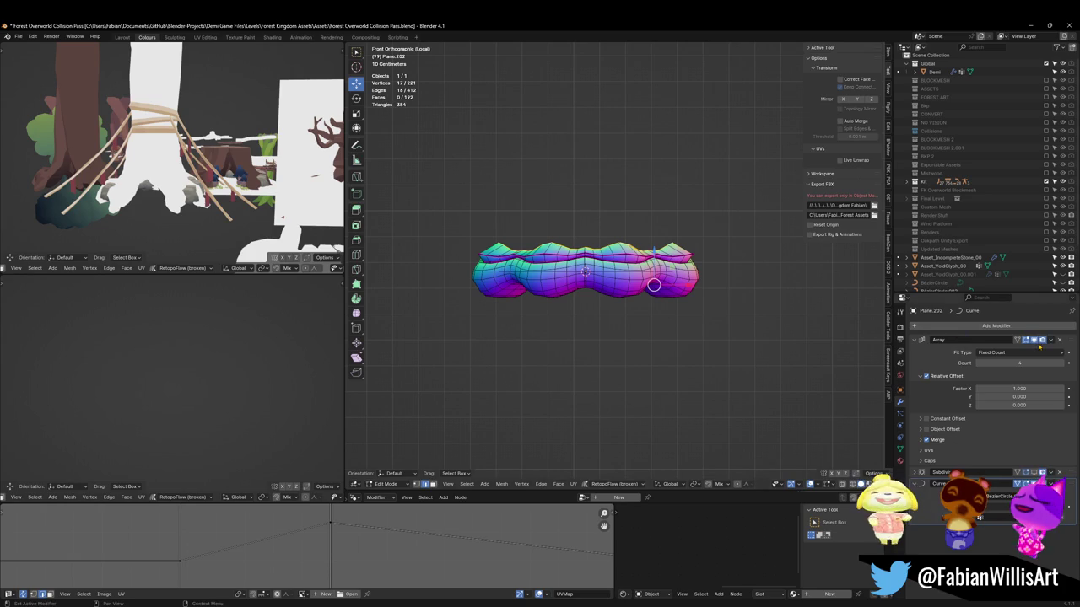
click(1034, 340)
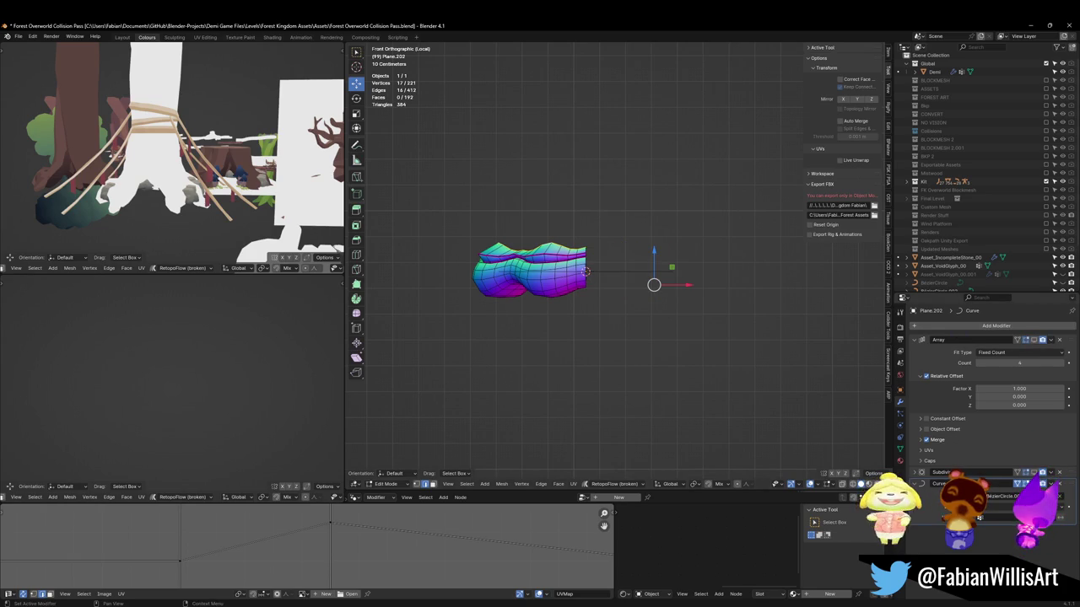
click(1019, 483)
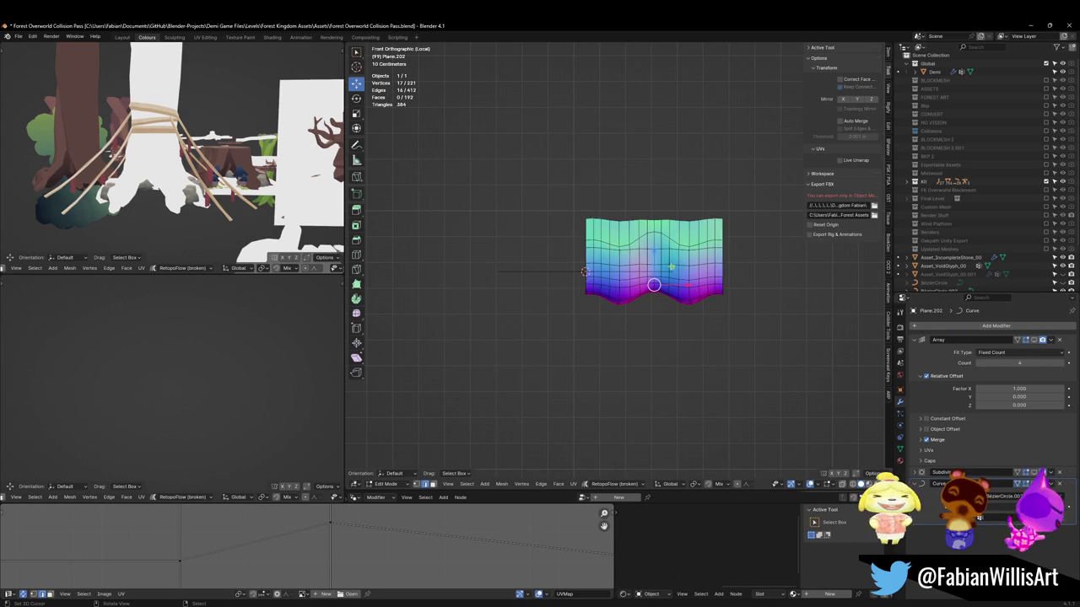
Try extruding the rim edge in Right view, then undo it
key(KP_3)
scroll(726, 250, up, 3)
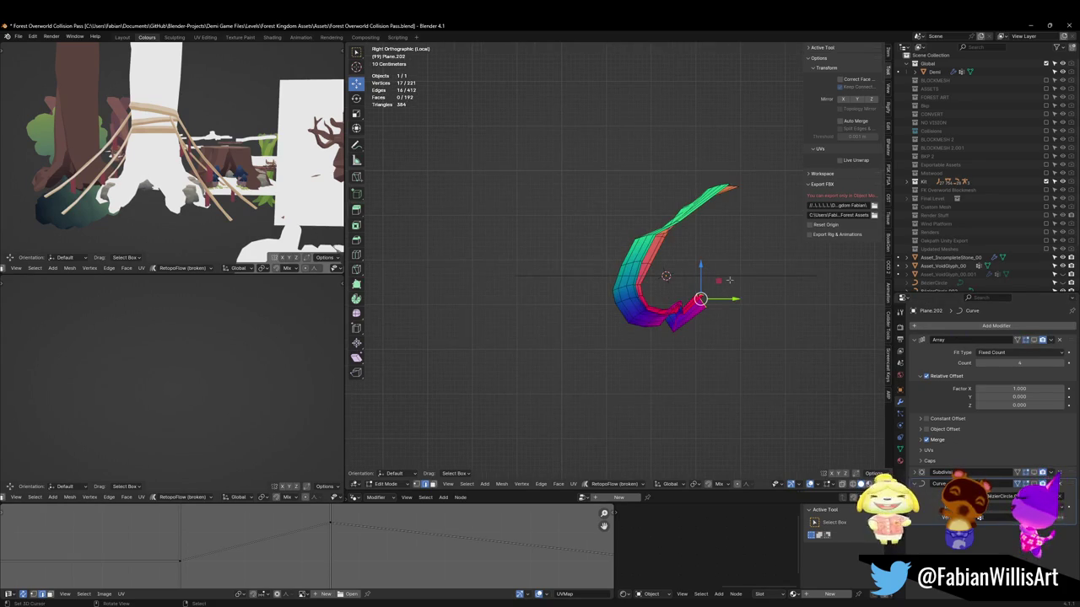
mouse_move(728, 282)
middle_down()
mouse_move(657, 253)
mouse_move(662, 278)
middle_up()
key(KP_1)
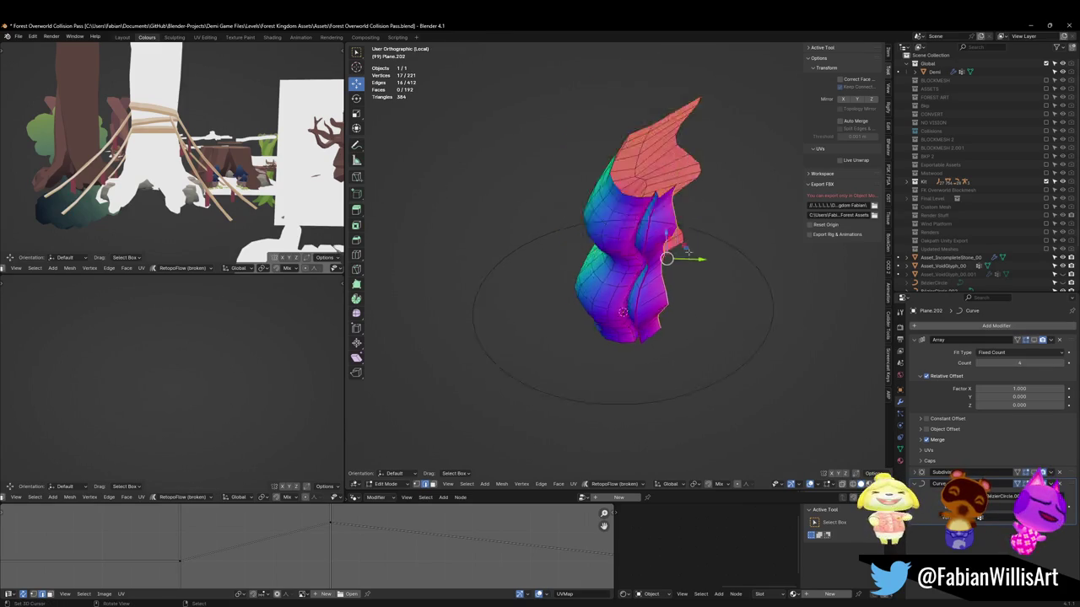
key(KP_3)
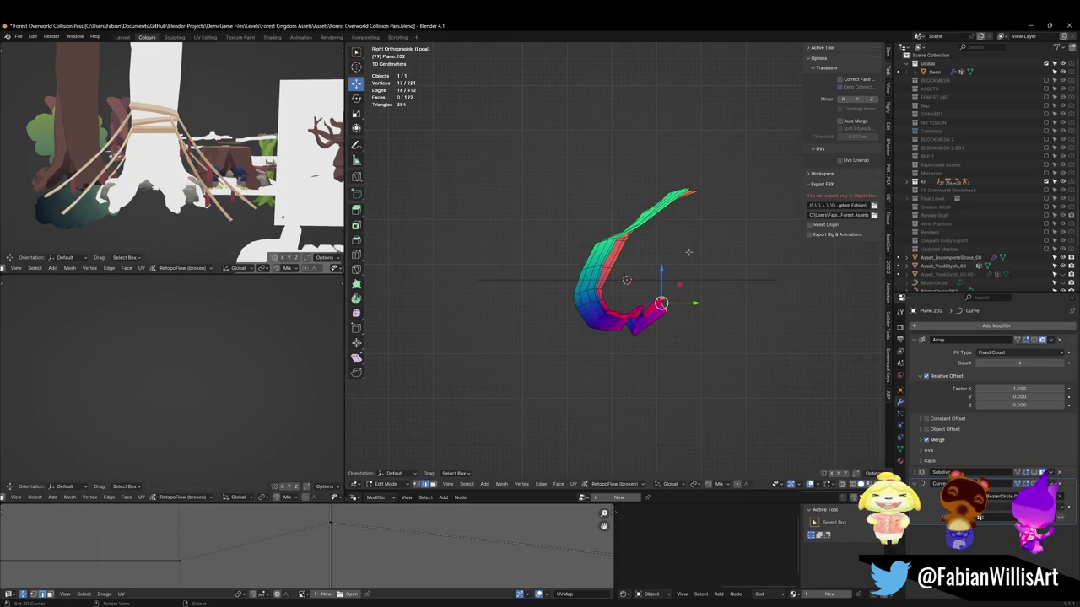
key(e)
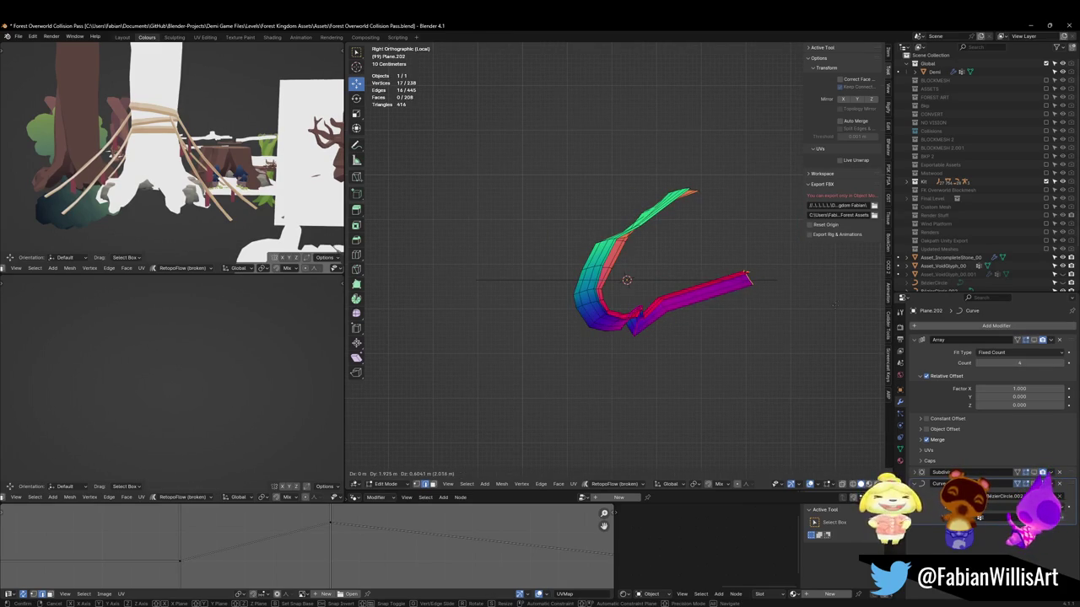
click(824, 302)
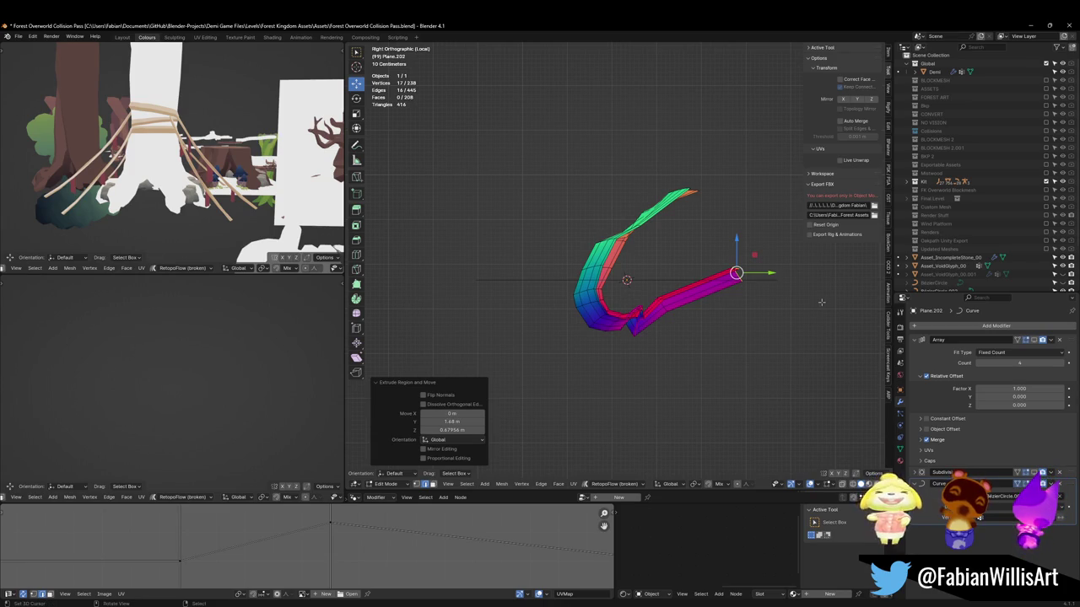
key(ctrl+z)
Rotate the whole strip mesh about -134° in Right view
key(a)
key(r)
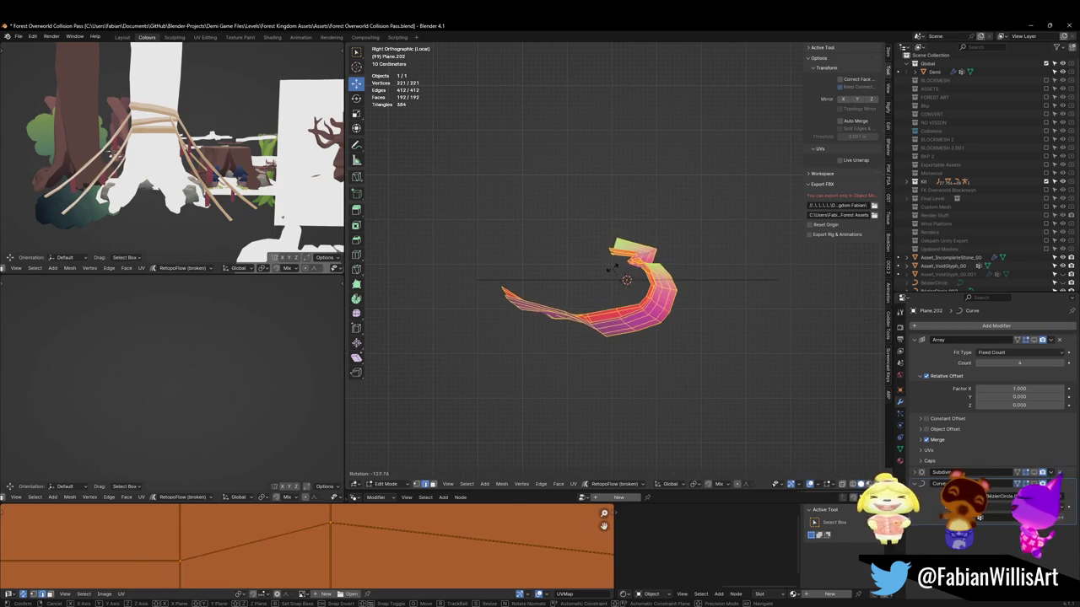
click(609, 268)
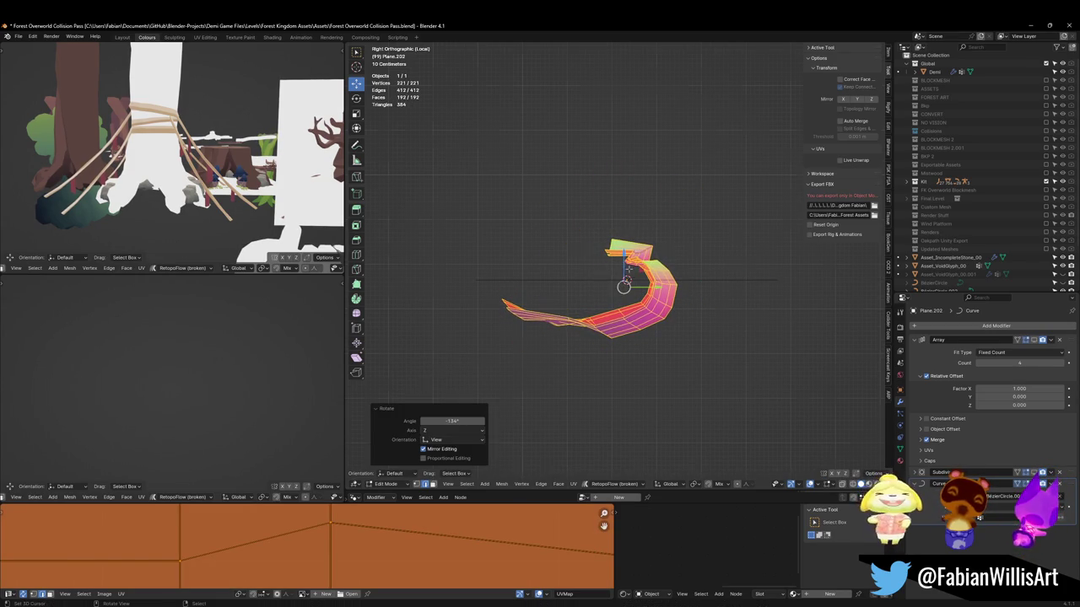
key(KP_1)
mouse_move(540, 253)
middle_down()
mouse_move(506, 270)
mouse_move(515, 247)
middle_up()
key(KP_3)
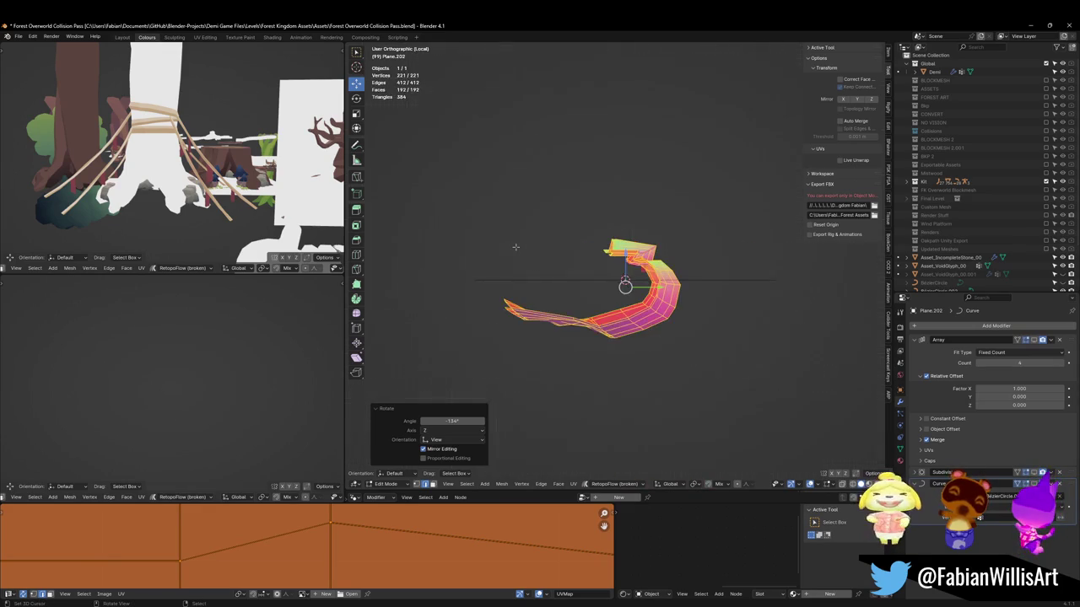
click(642, 221)
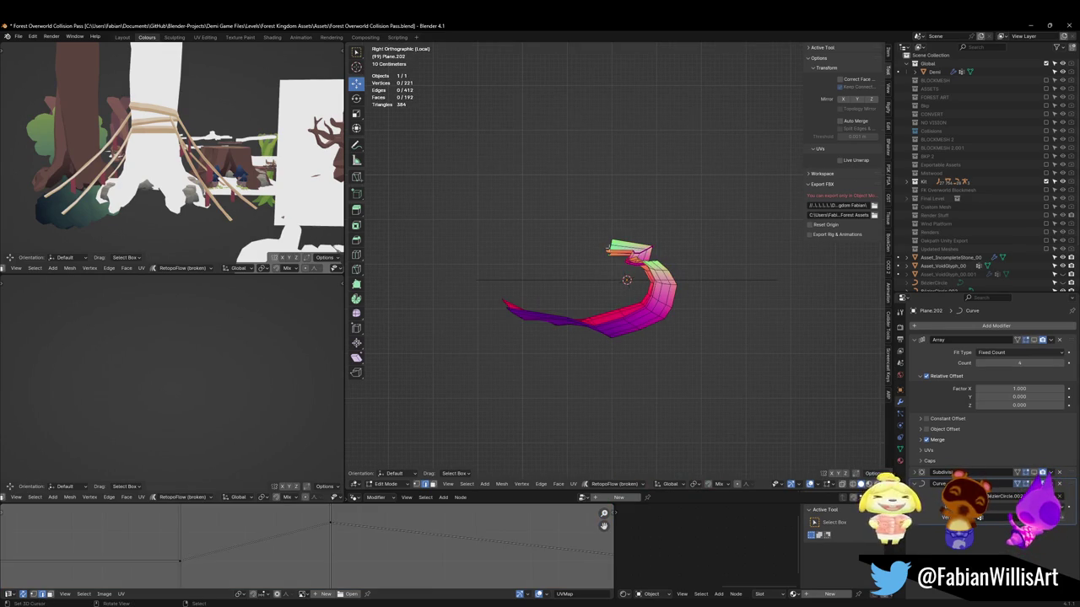
Extrude the rim edge twice up-left into a two-step flap
key(e)
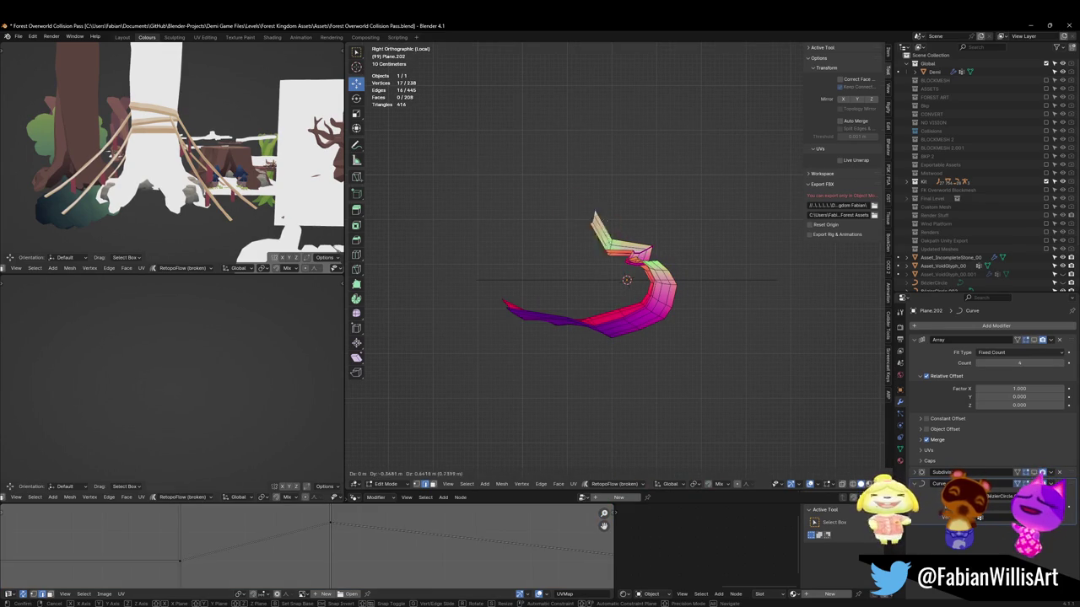
click(600, 221)
key(e)
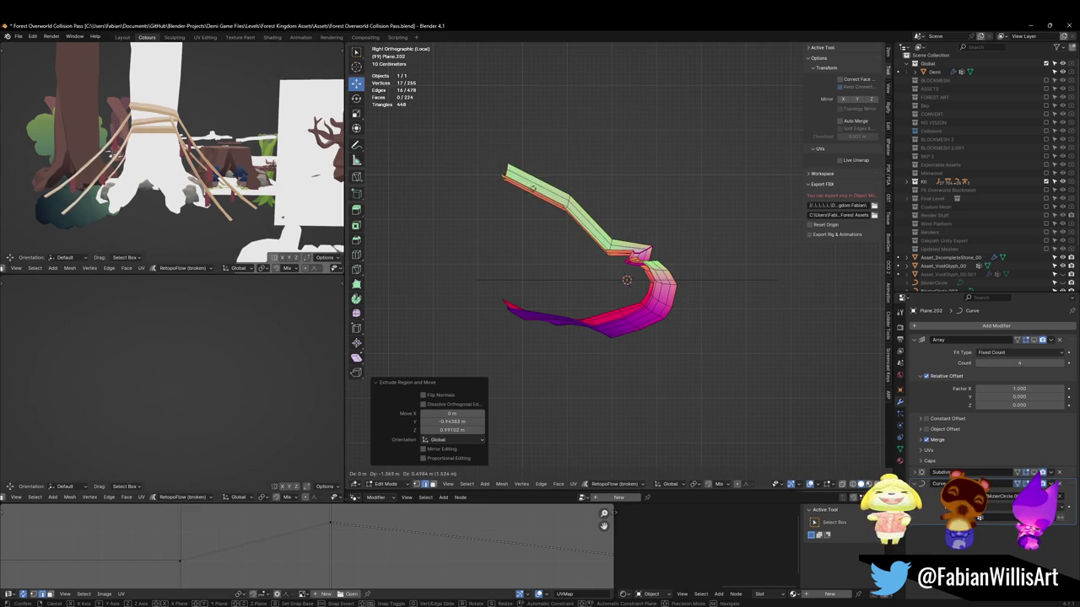
click(502, 167)
middle_drag(604, 226, 642, 262)
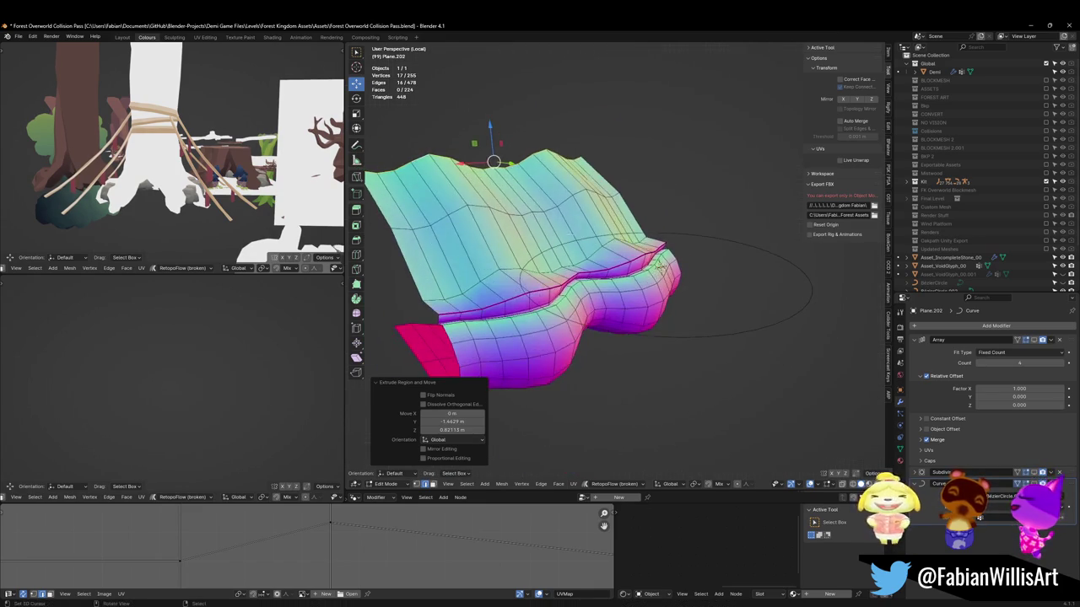
key(Tab)
Re-enable Array and Curve display, then tilt BezierCircle.002's points to -113°
click(1034, 340)
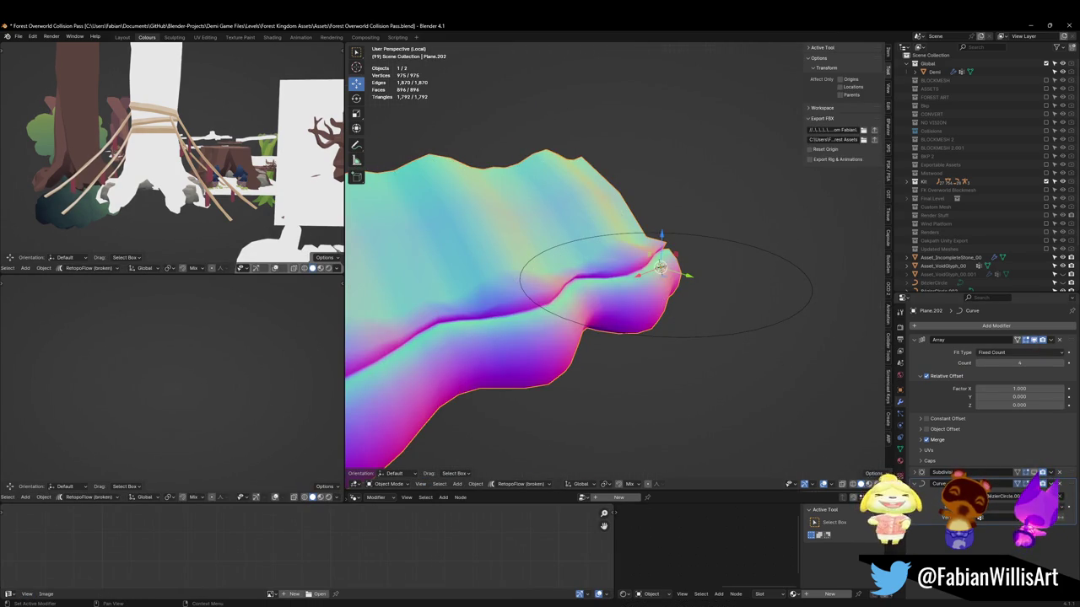
click(1023, 484)
scroll(642, 334, down, 3)
scroll(642, 334, up, 2)
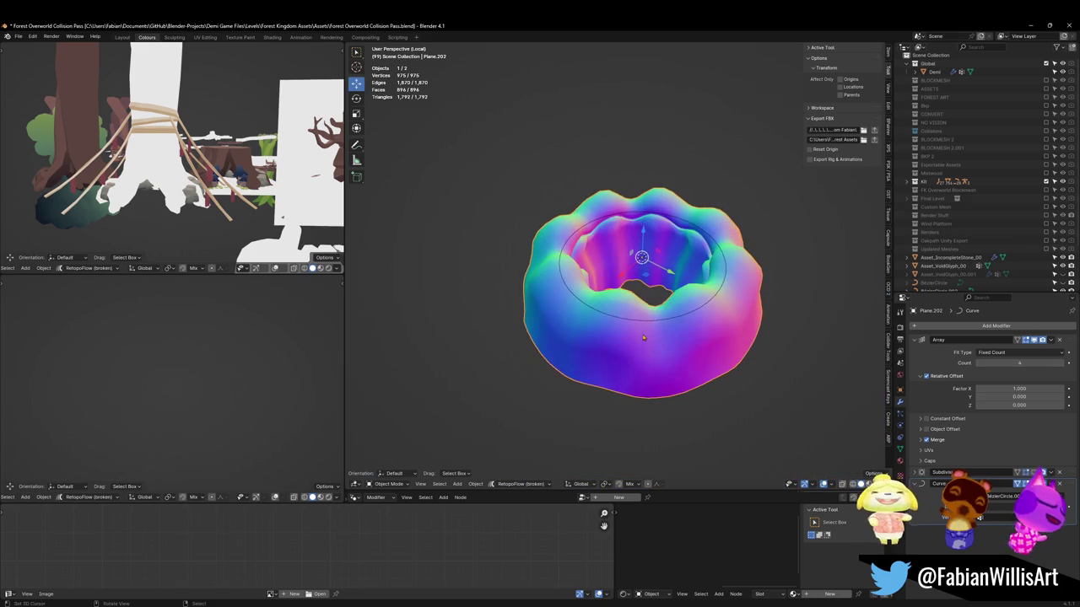
click(660, 326)
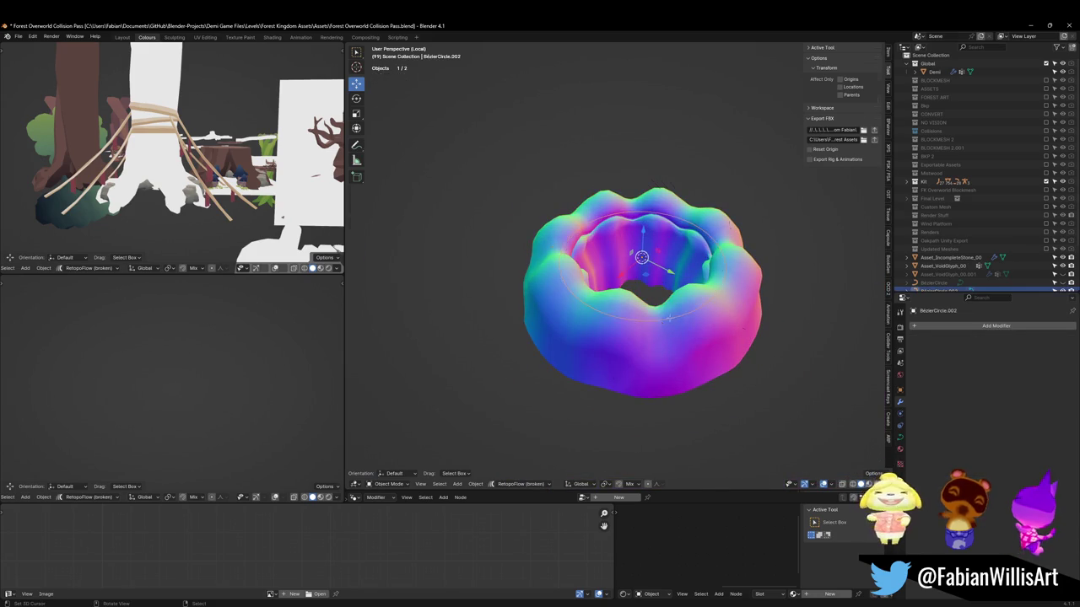
key(Tab)
key(ctrl+t)
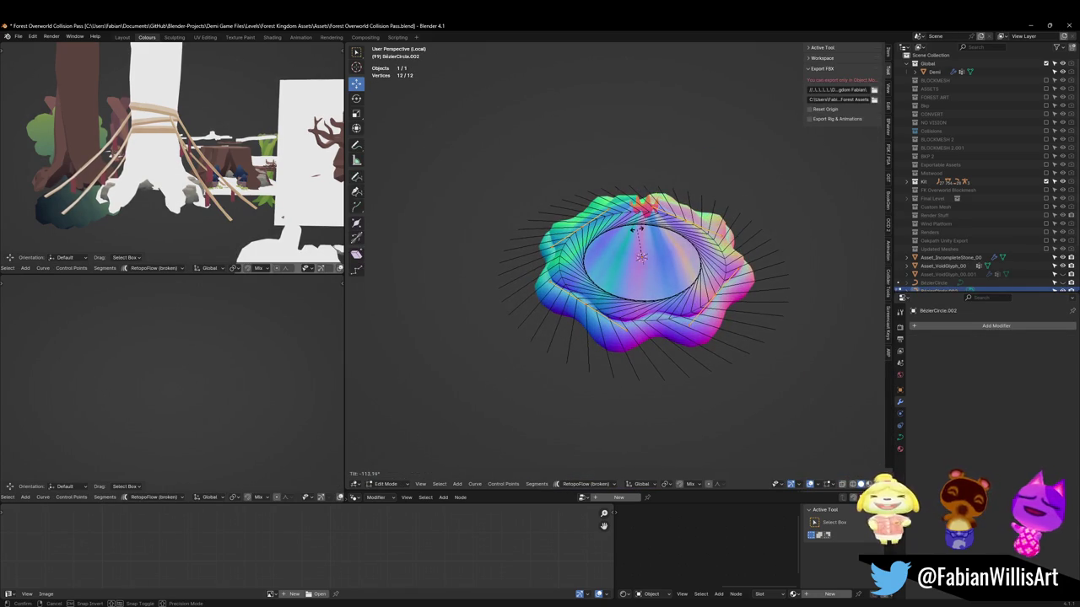
click(639, 233)
Leave curve editing and open Plane.202 for mesh editing
mouse_move(639, 232)
middle_down()
mouse_move(645, 192)
mouse_move(738, 241)
mouse_move(762, 231)
mouse_move(675, 234)
middle_up()
scroll(674, 234, down, 3)
scroll(675, 234, up, 4)
key(Tab)
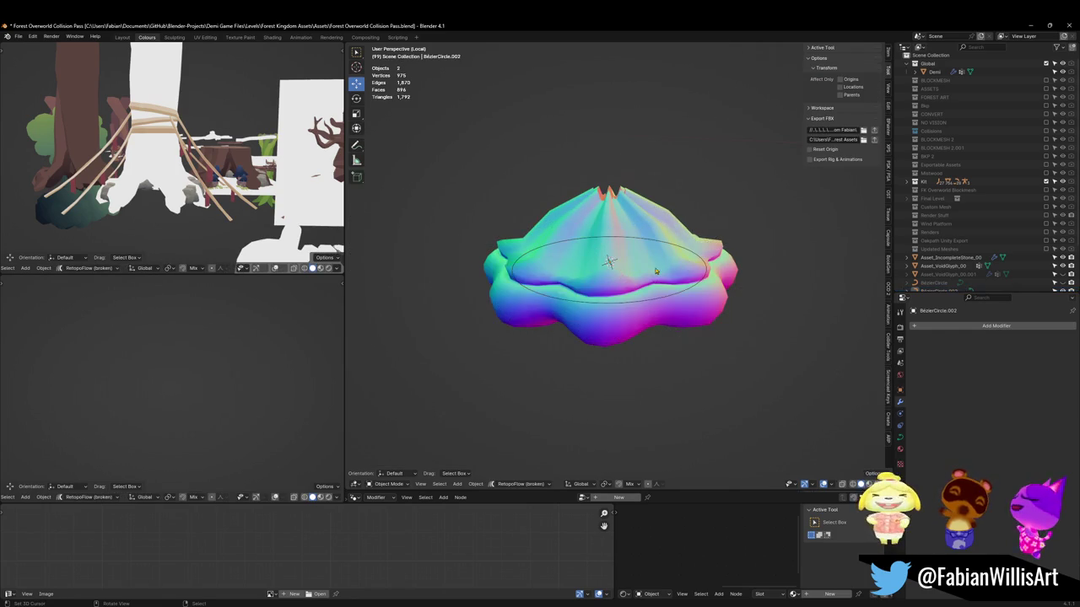
click(637, 218)
key(Tab)
scroll(605, 247, up, 2)
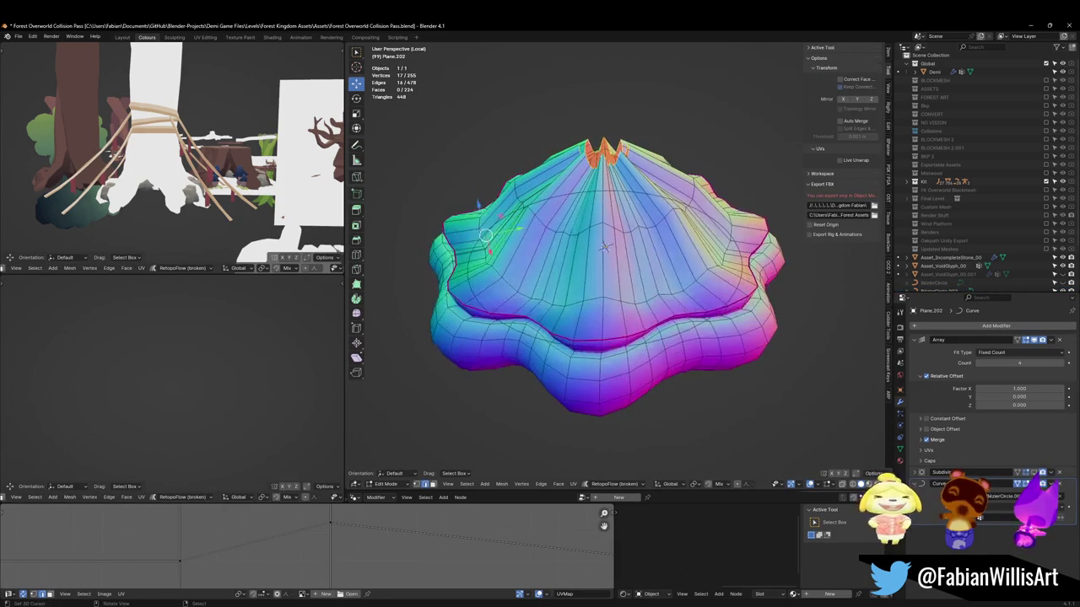
Lower the edge crease on every edge of the mesh
key(a)
key(shift+e)
click(624, 305)
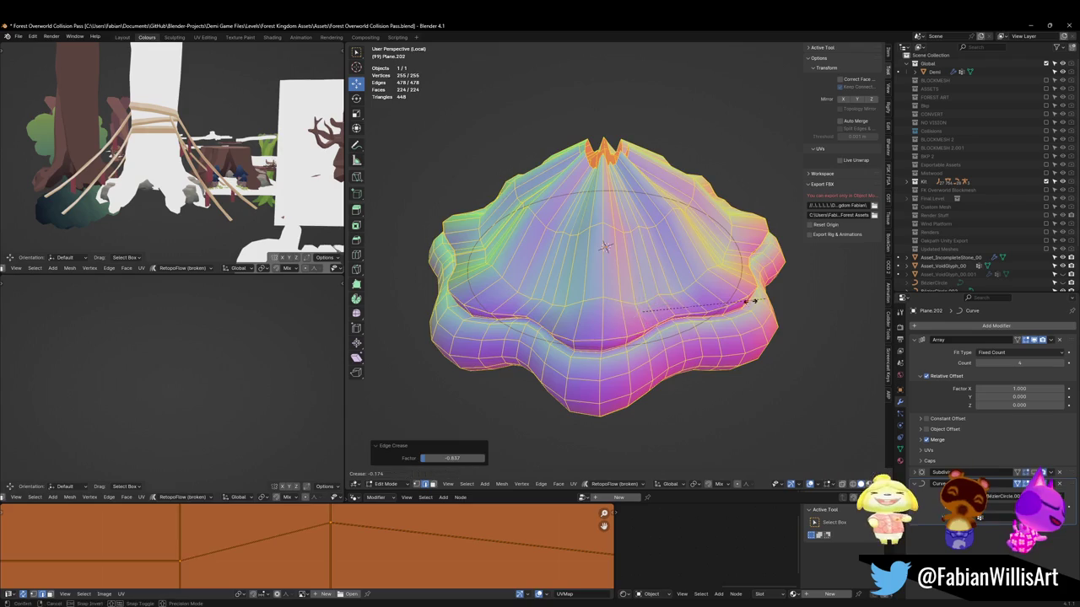
key(alt+a)
Slide a horizontal wall edge loop and extend the selection to the middle band
mouse_move(685, 301)
middle_down()
mouse_move(662, 293)
mouse_move(664, 316)
mouse_move(687, 279)
mouse_move(675, 291)
middle_up()
alt+click(687, 285)
key(g)
key(g)
click(659, 305)
alt+shift+click(670, 330)
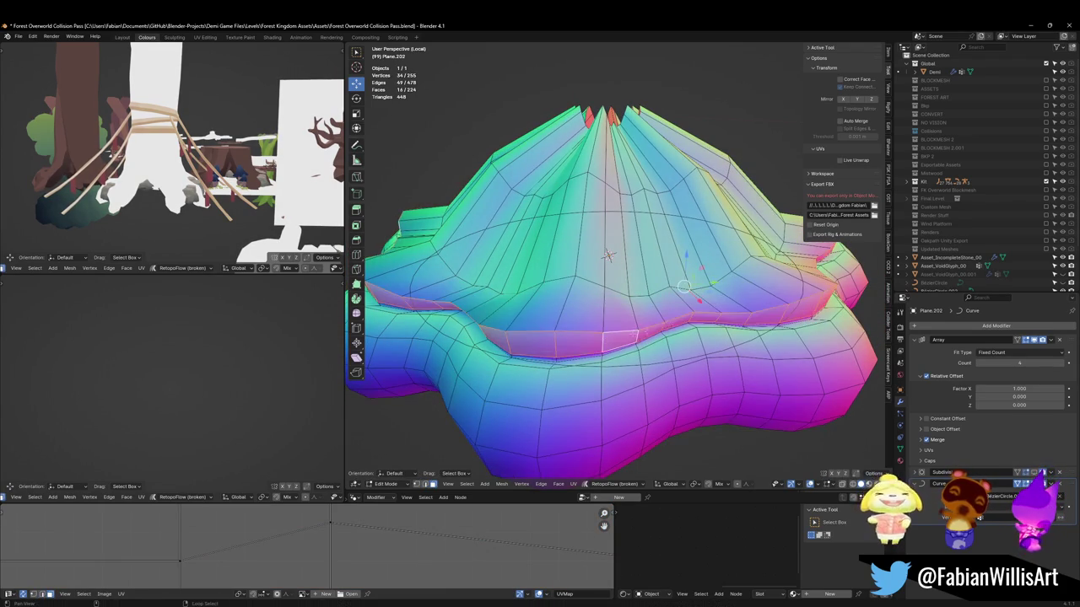
middle_drag(654, 327, 750, 297)
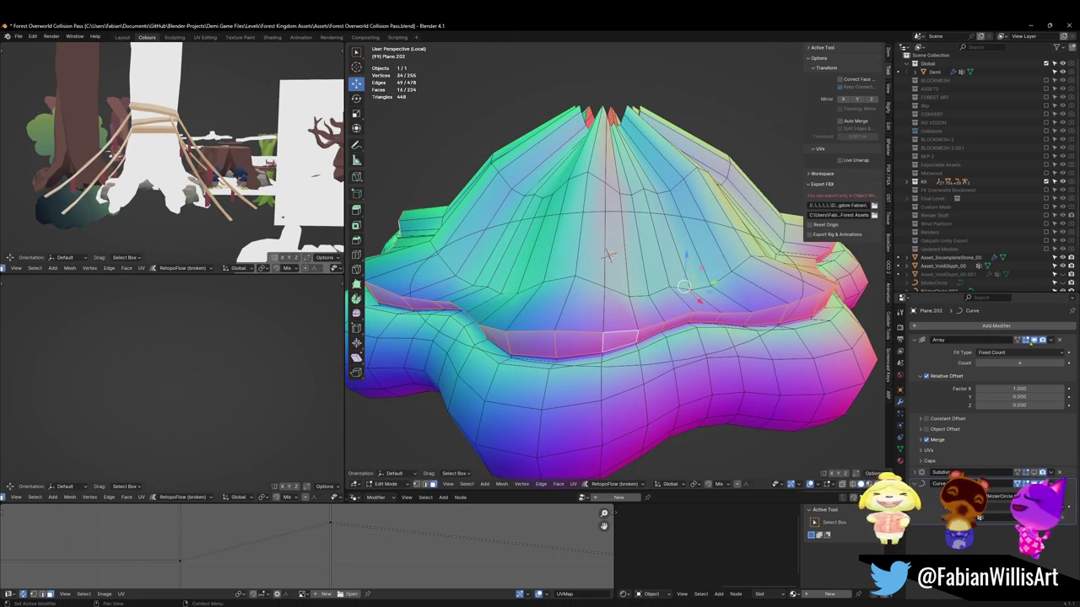
Turn off the Array's edit-mode display and dissolve the lower ridge edge loop
click(1032, 341)
key(KP_1)
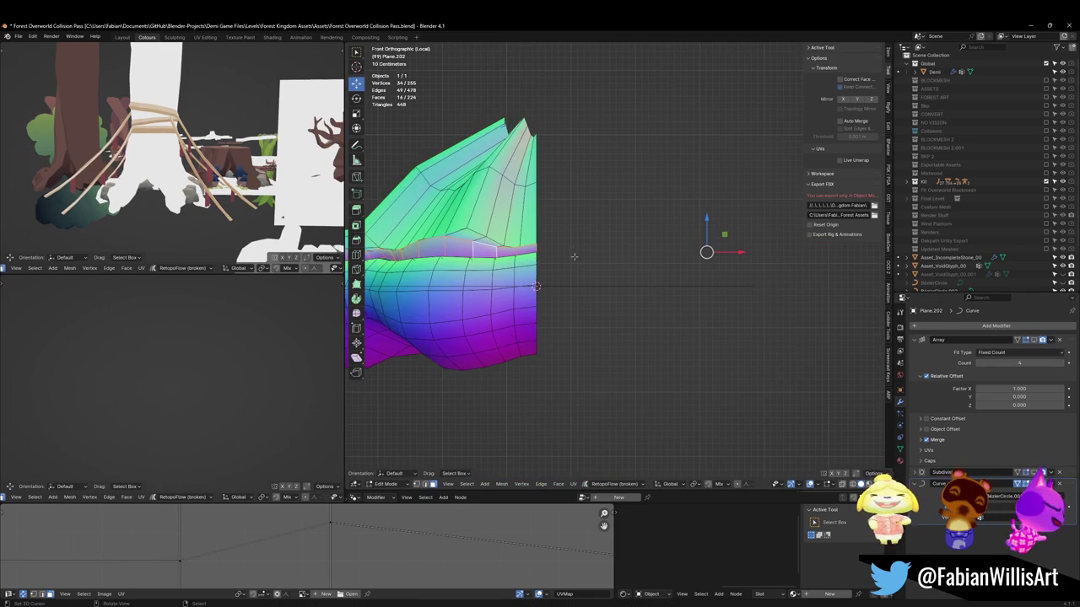
shift+middle_drag(574, 257, 757, 304)
middle_drag(665, 342, 718, 317)
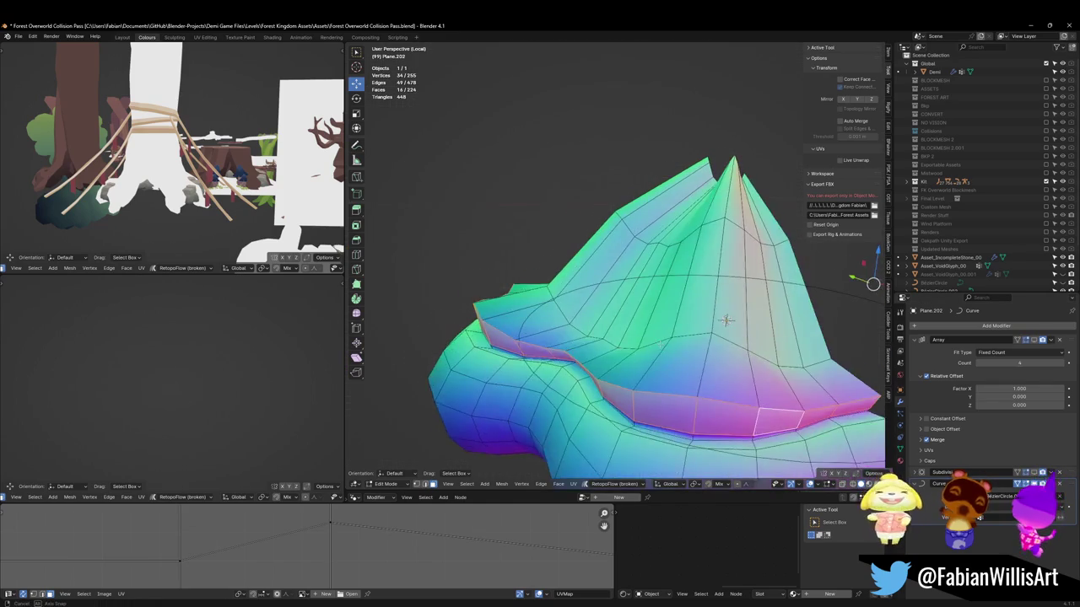
key(alt+a)
alt+click(667, 378)
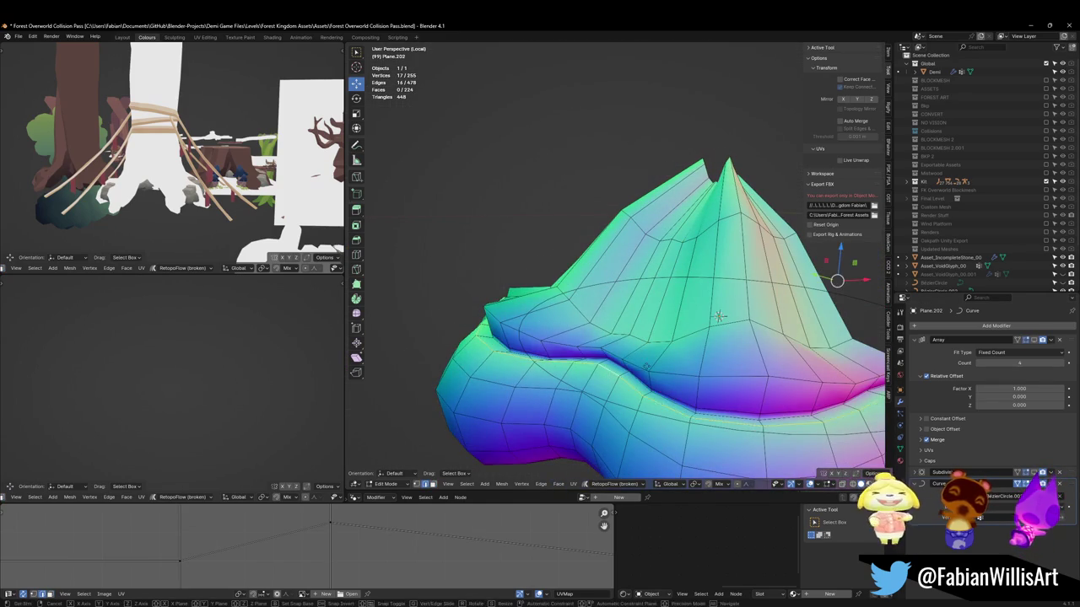
key(ctrl+x)
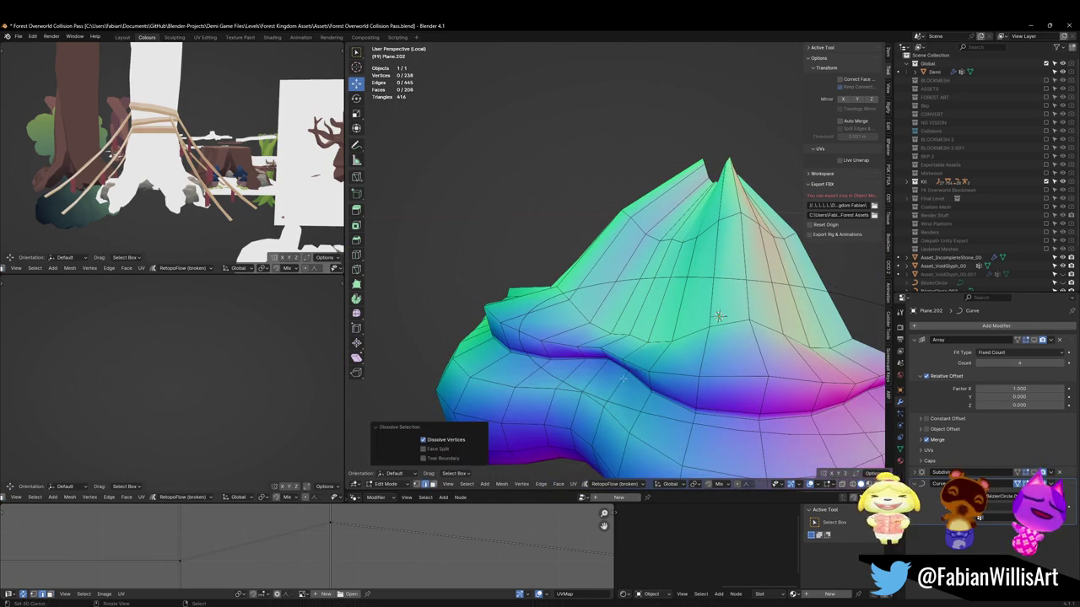
Dissolve the next ridge loop and slide a lower edge loop along the surface
mouse_move(666, 378)
middle_down()
mouse_move(680, 331)
mouse_move(682, 373)
mouse_move(700, 377)
middle_up()
alt+click(680, 329)
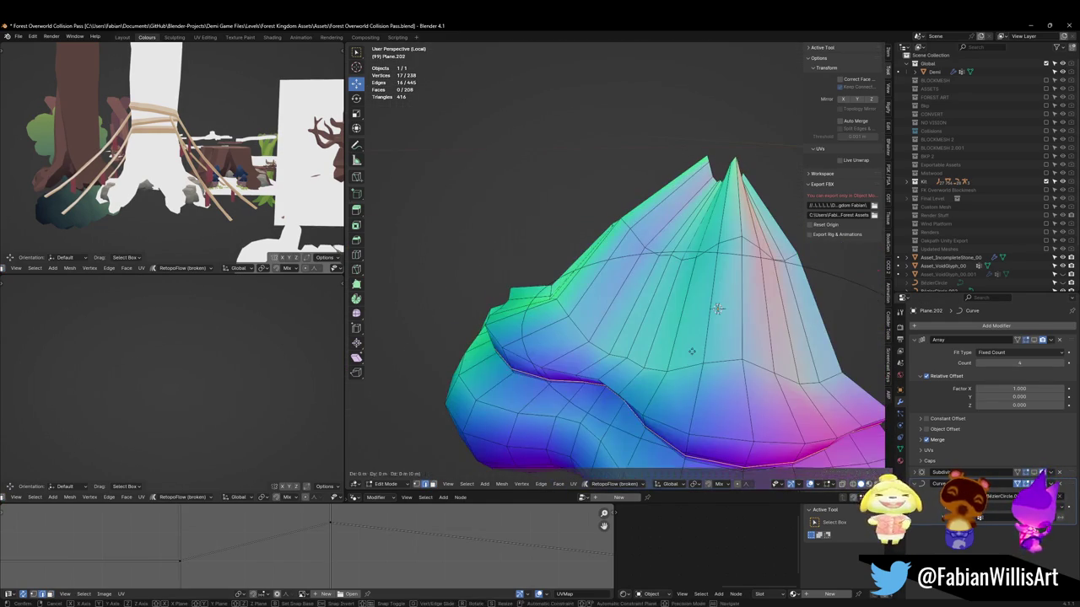
key(ctrl+x)
alt+click(692, 375)
key(g)
key(g)
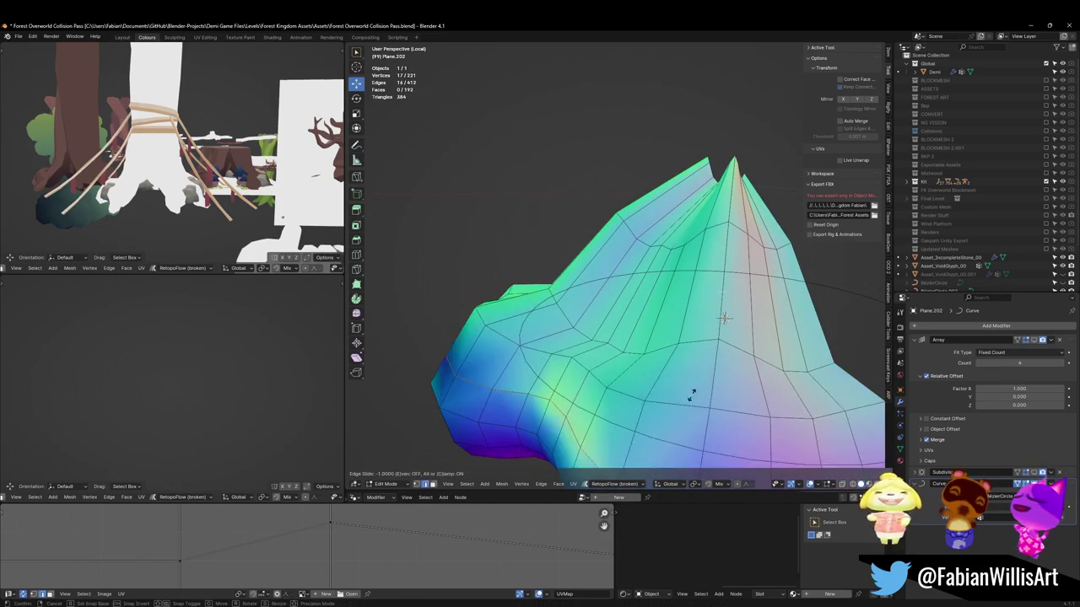
click(703, 380)
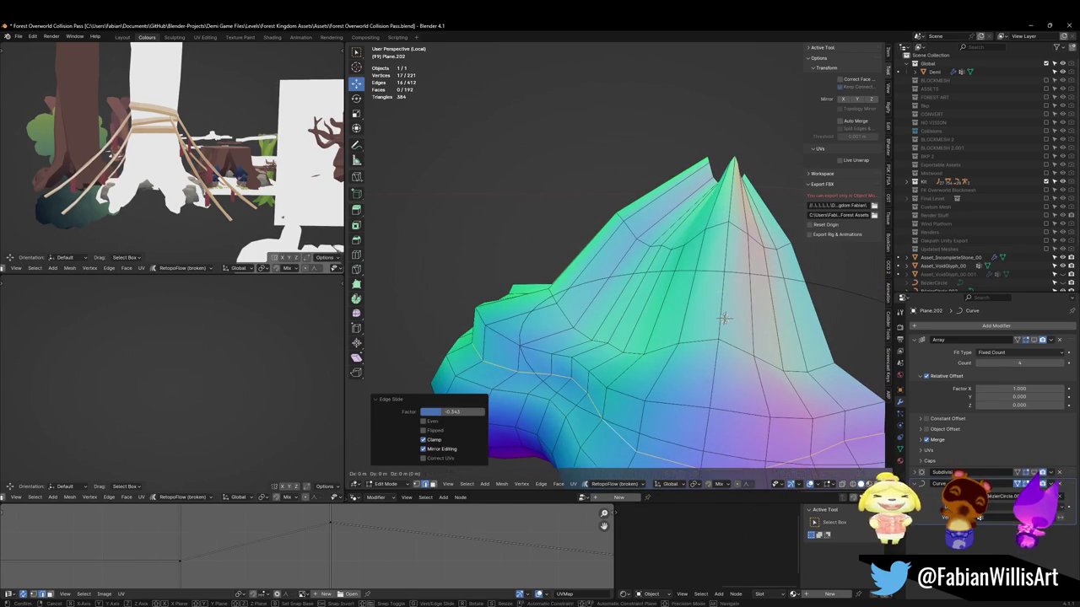
key(alt+a)
Slide another edge loop higher up the wall
alt+click(689, 388)
key(ctrl+b)
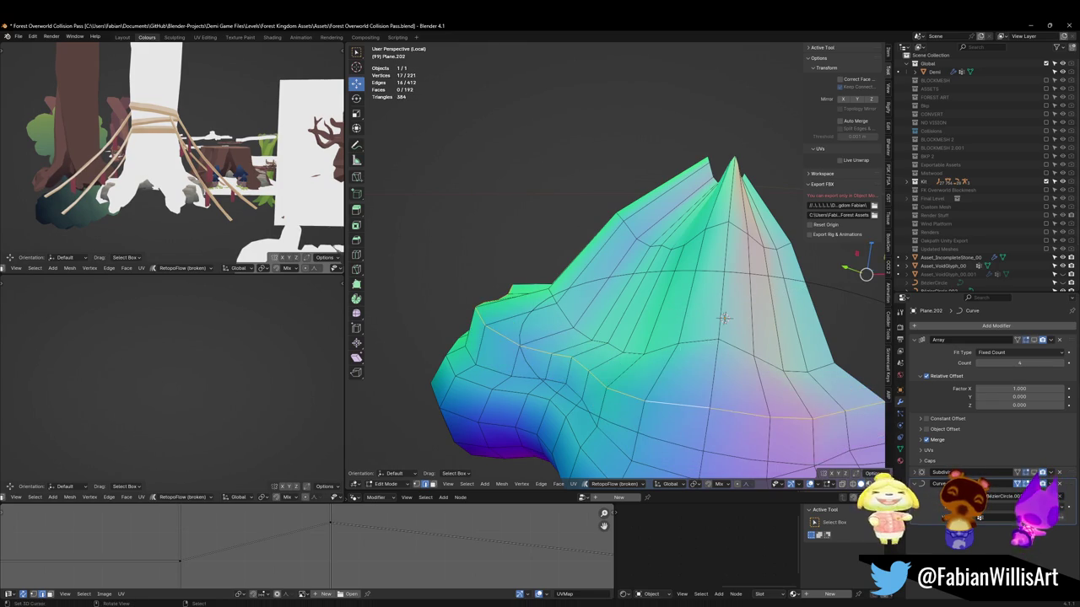
key(g)
key(g)
click(702, 344)
key(g)
key(g)
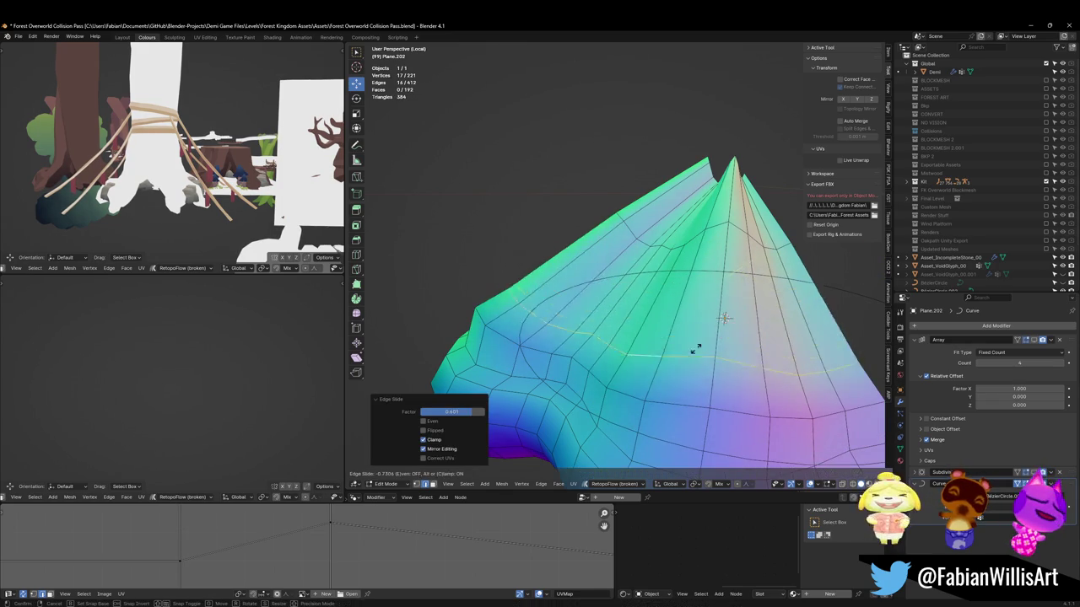
click(722, 325)
key(alt+s)
key(Escape)
key(alt+a)
Slide another edge loop slightly and fatten it outward by 0.125 m
alt+click(722, 318)
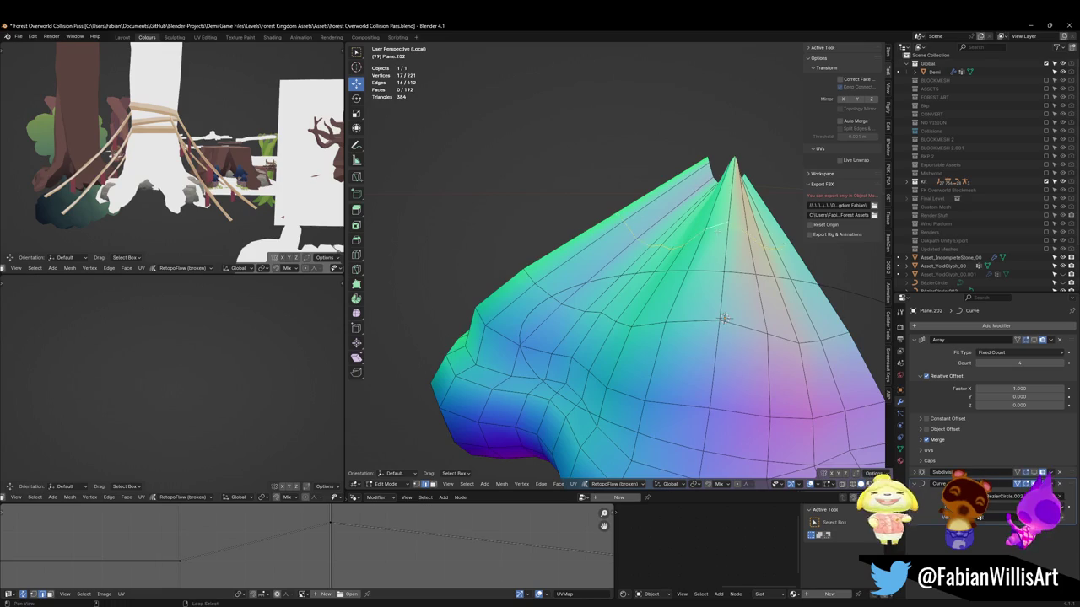
middle_drag(723, 318, 729, 324)
key(g)
key(g)
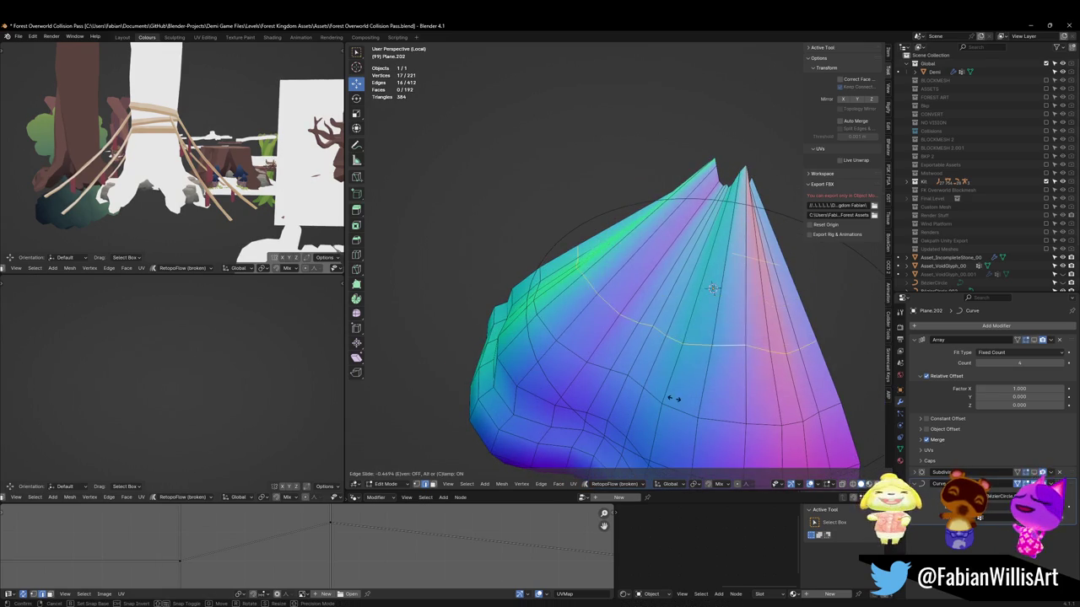
click(723, 322)
key(alt+s)
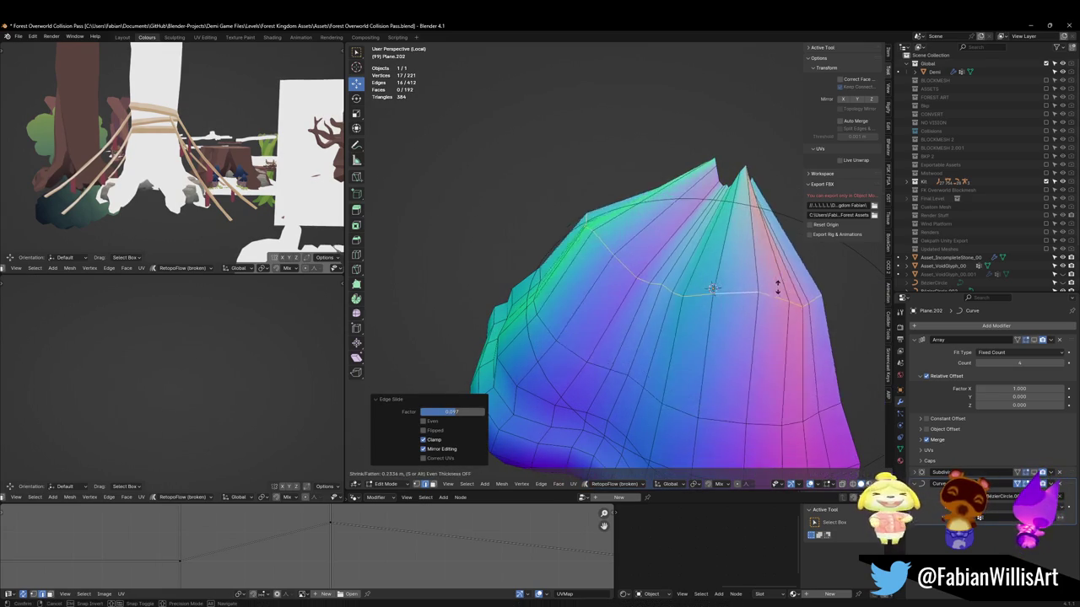
click(713, 288)
scroll(713, 288, down, 3)
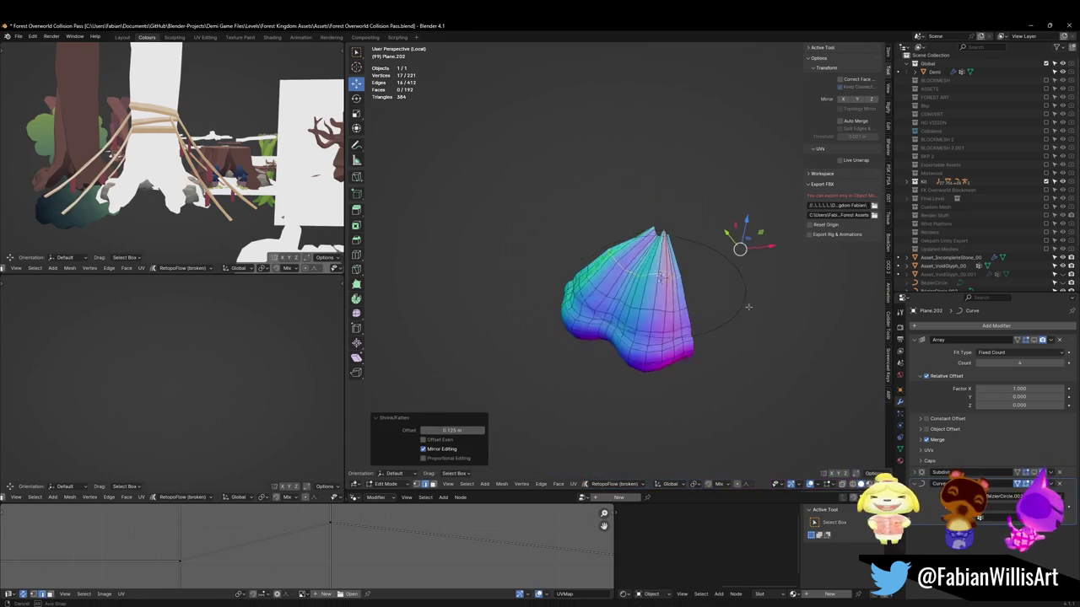
scroll(682, 297, up, 1)
Add a centred loop cut to the segment and select the new edge loop
key(ctrl+r)
click(682, 297)
right_click(682, 297)
middle_drag(682, 297, 684, 258)
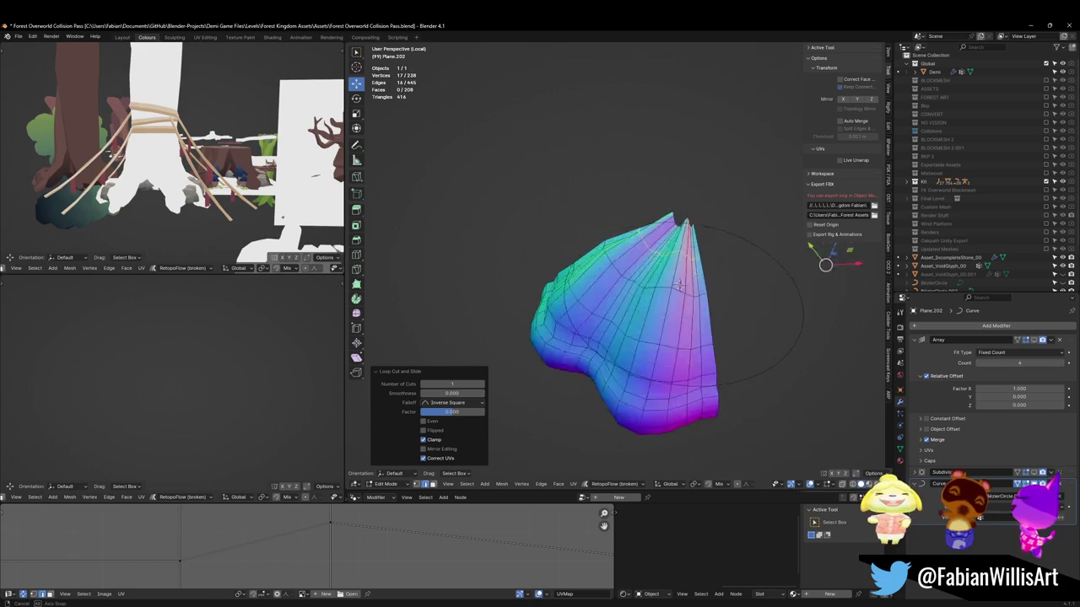
alt+click(685, 258)
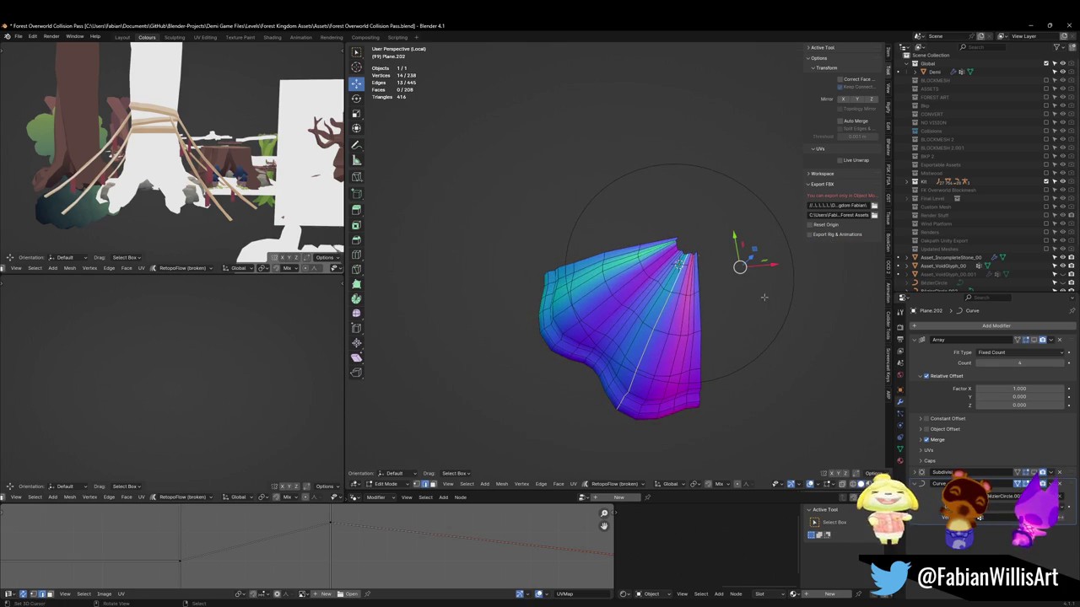
mouse_move(680, 263)
middle_down()
mouse_move(593, 334)
mouse_move(728, 316)
middle_up()
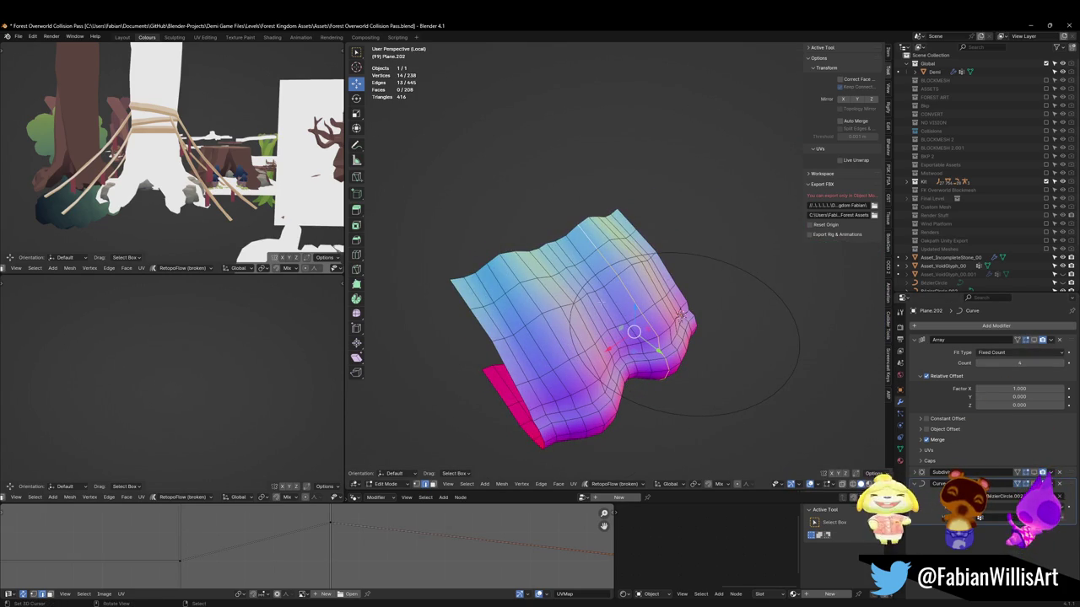
middle_drag(680, 315, 681, 315)
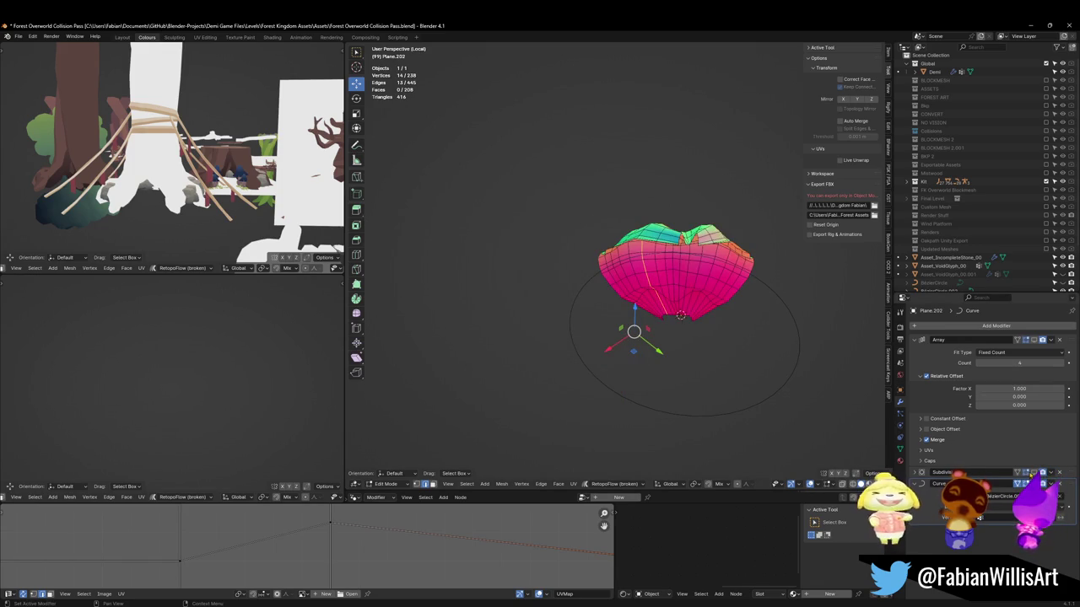
Enable the Array modifier's edit-mode display so the full ring shows while editing
click(1033, 340)
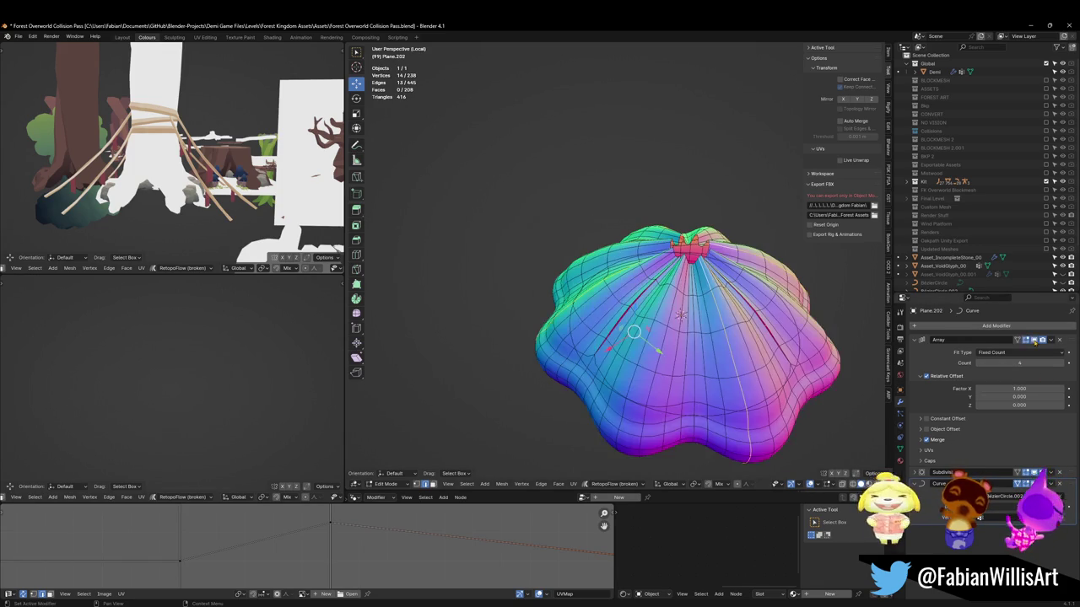
mouse_move(680, 316)
middle_down()
mouse_move(698, 280)
mouse_move(618, 302)
middle_up()
key(Tab)
key(alt+a)
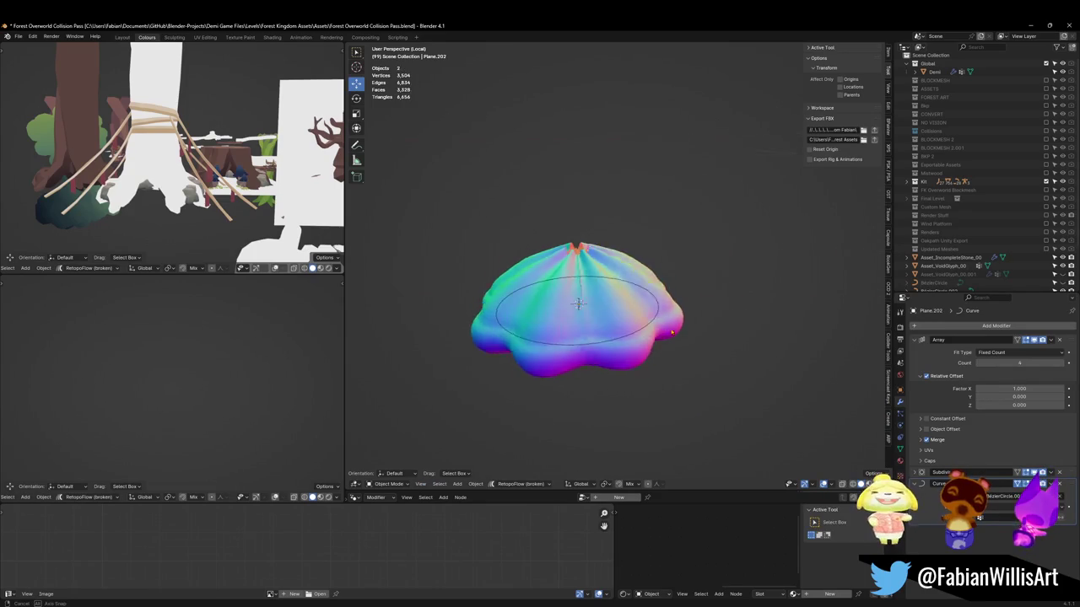
click(617, 302)
key(Tab)
scroll(617, 302, up, 3)
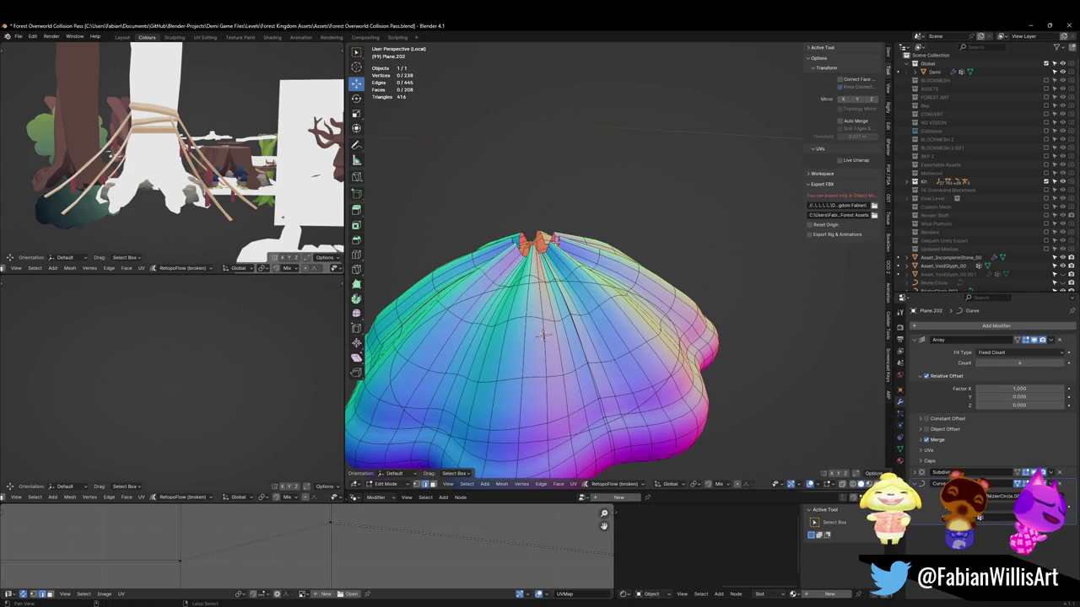
Select the top edge loop and start scaling it outward
alt+click(504, 337)
key(shift+a)
key(Escape)
alt+click(533, 244)
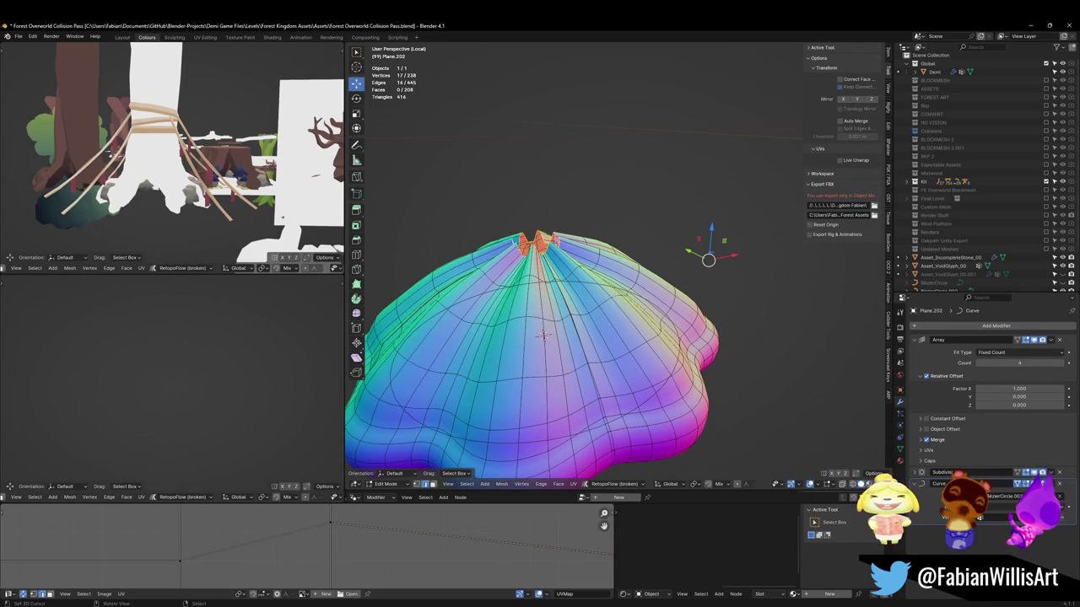
middle_drag(591, 337, 623, 312)
key(s)
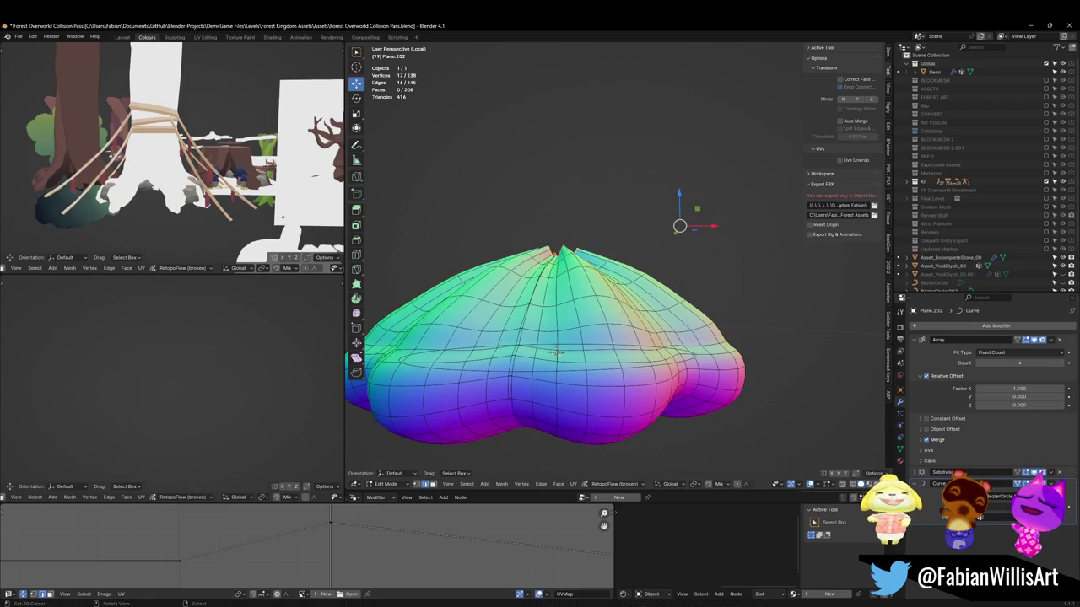
scroll(641, 295, down, 3)
scroll(641, 295, down, 1)
Raise the top loop 1.491 m along Z with proportional falloff to lift the dome
key(g)
key(z)
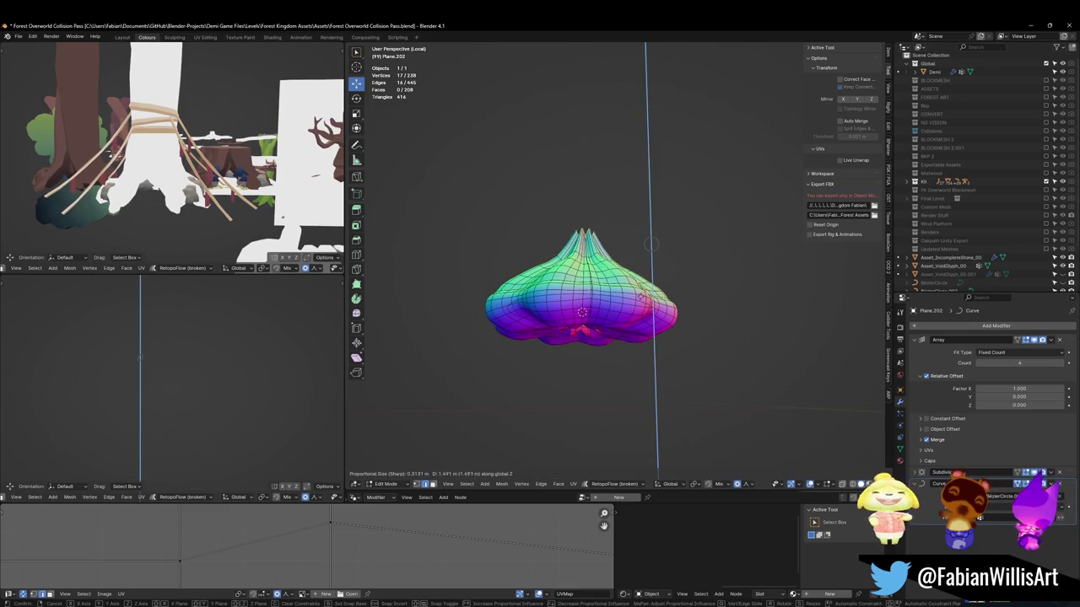
scroll(651, 244, down, 5)
scroll(651, 245, down, 8)
scroll(651, 245, down, 4)
scroll(651, 245, down, 1)
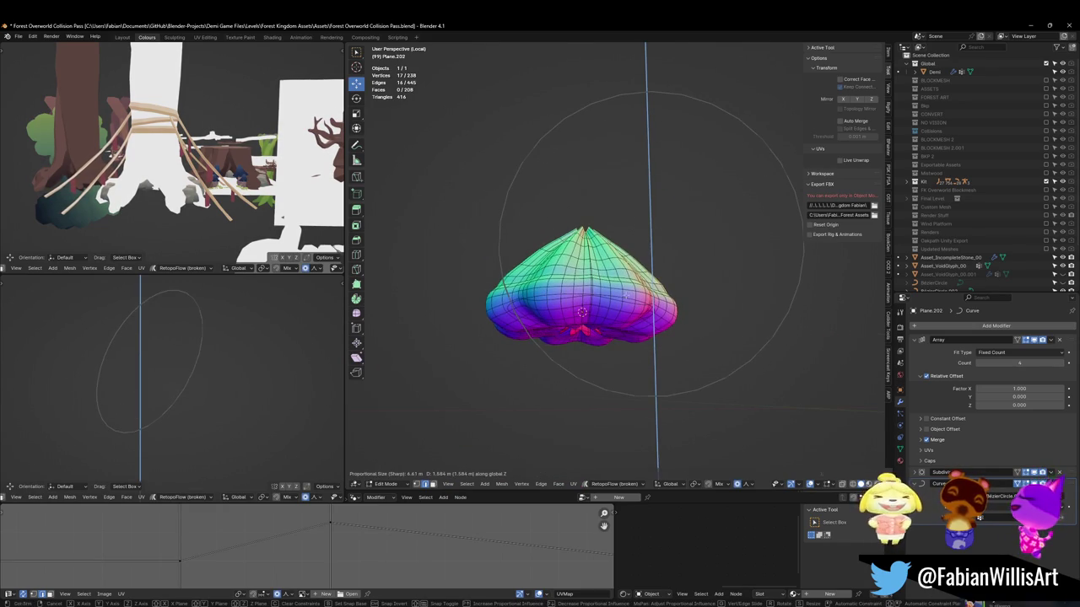
key(Return)
scroll(582, 286, up, 2)
scroll(582, 287, up, 1)
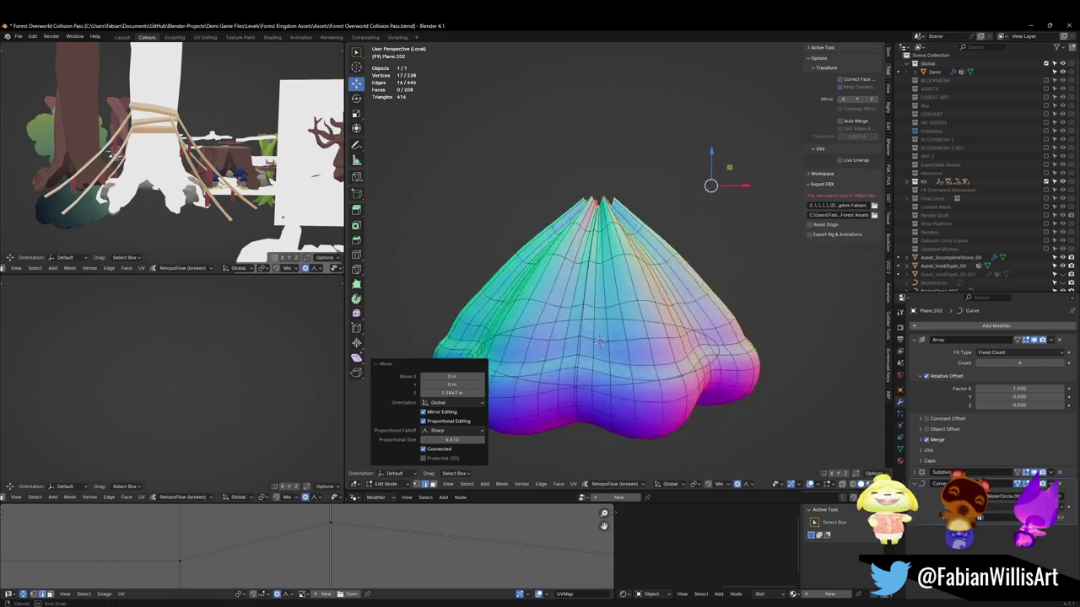
scroll(582, 287, up, 2)
scroll(582, 287, up, 2)
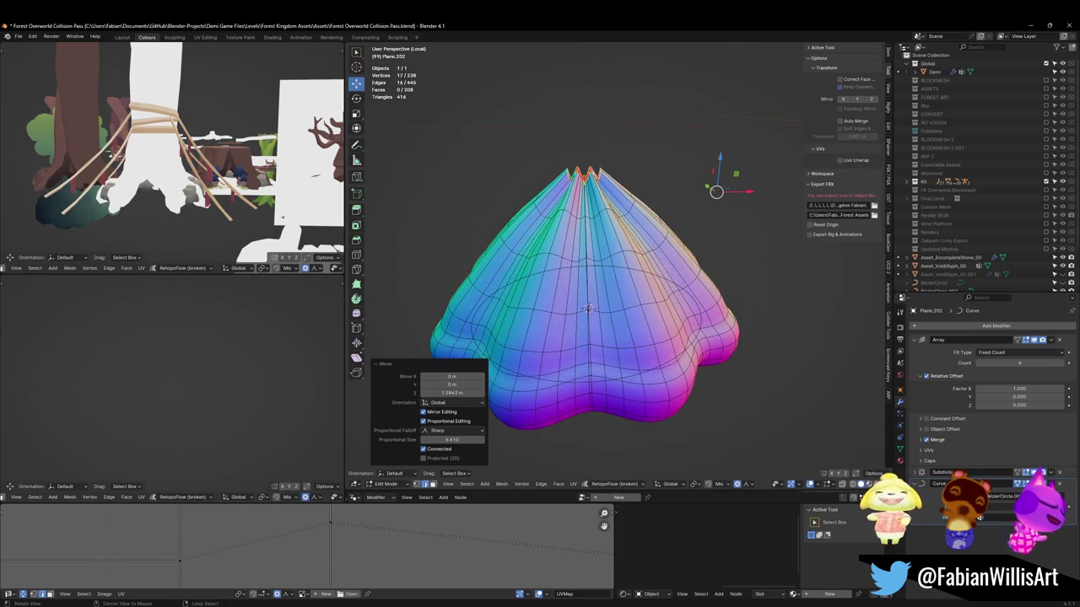
Edge-slide a cone-wall loop by −0.403 and fatten it 0.232 m outward
key(Tab)
scroll(660, 308, down, 4)
key(g)
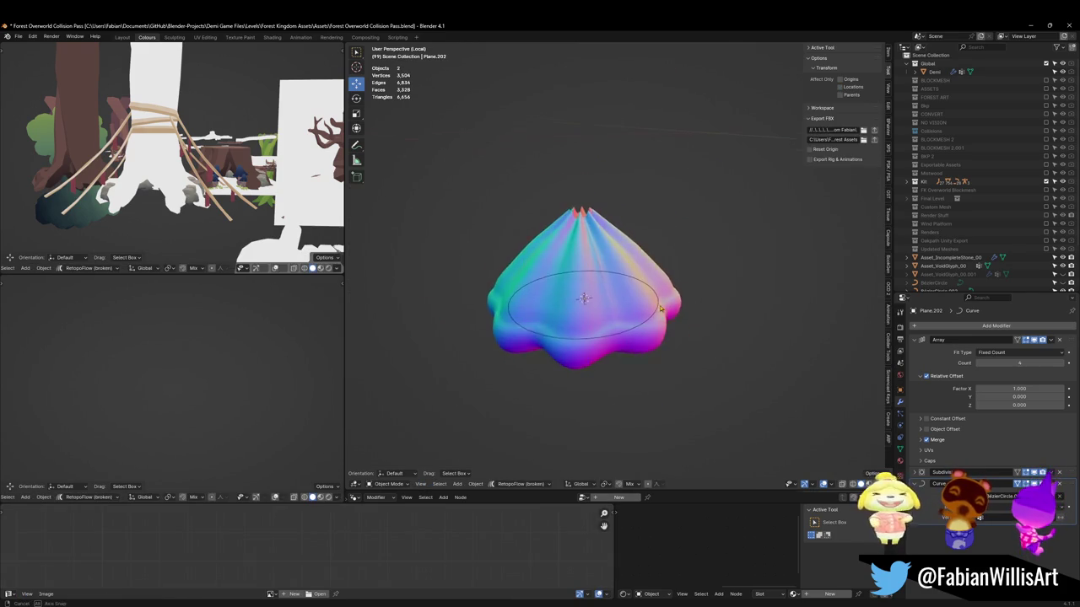
key(Escape)
key(Tab)
scroll(661, 309, up, 4)
alt+click(675, 253)
key(g)
key(g)
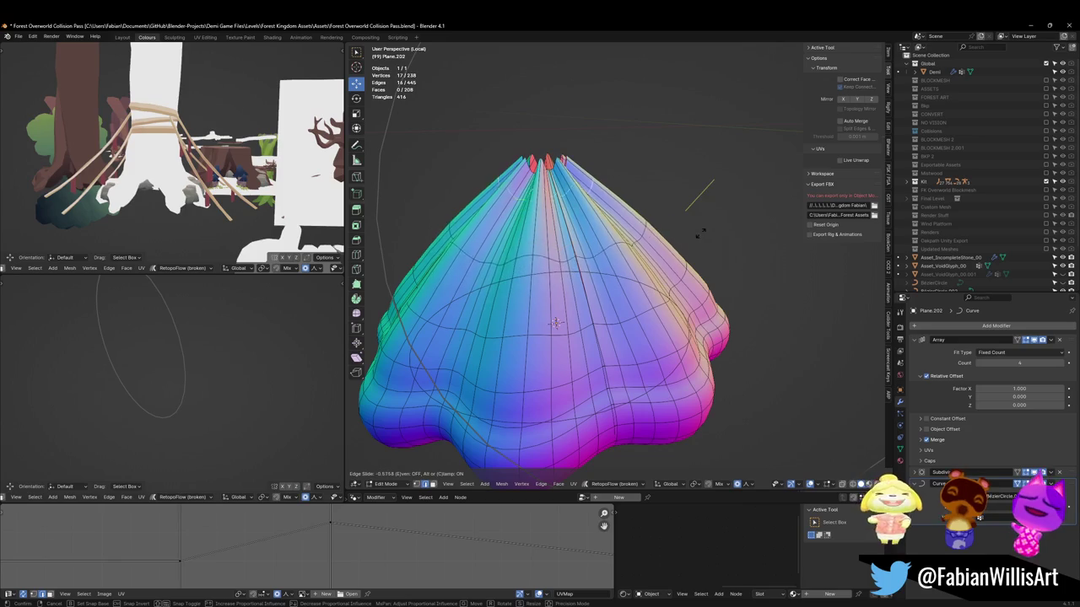
click(702, 237)
key(alt+s)
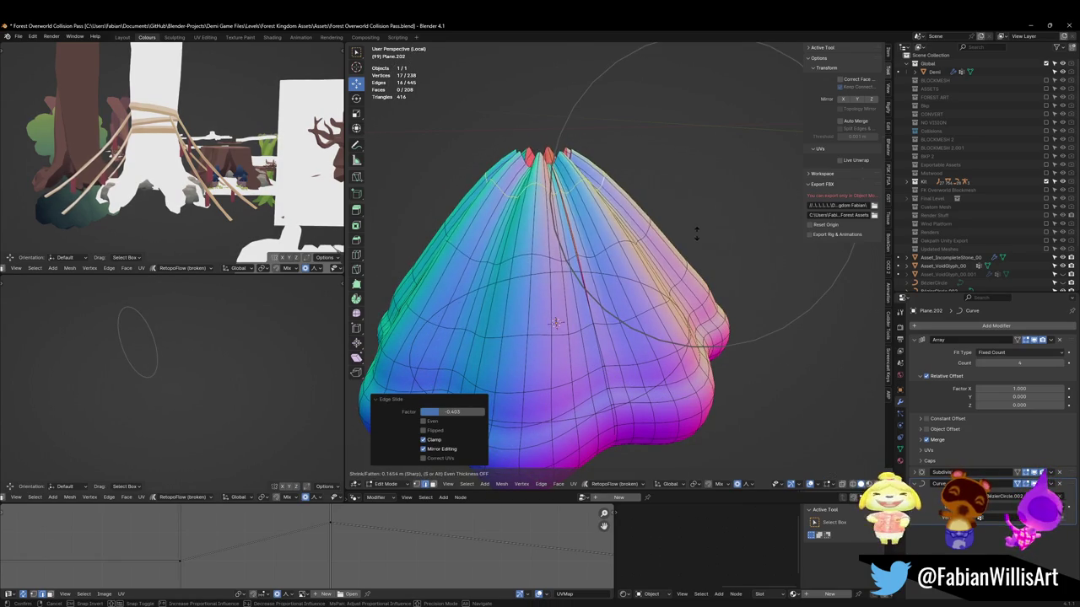
click(699, 232)
scroll(669, 291, down, 4)
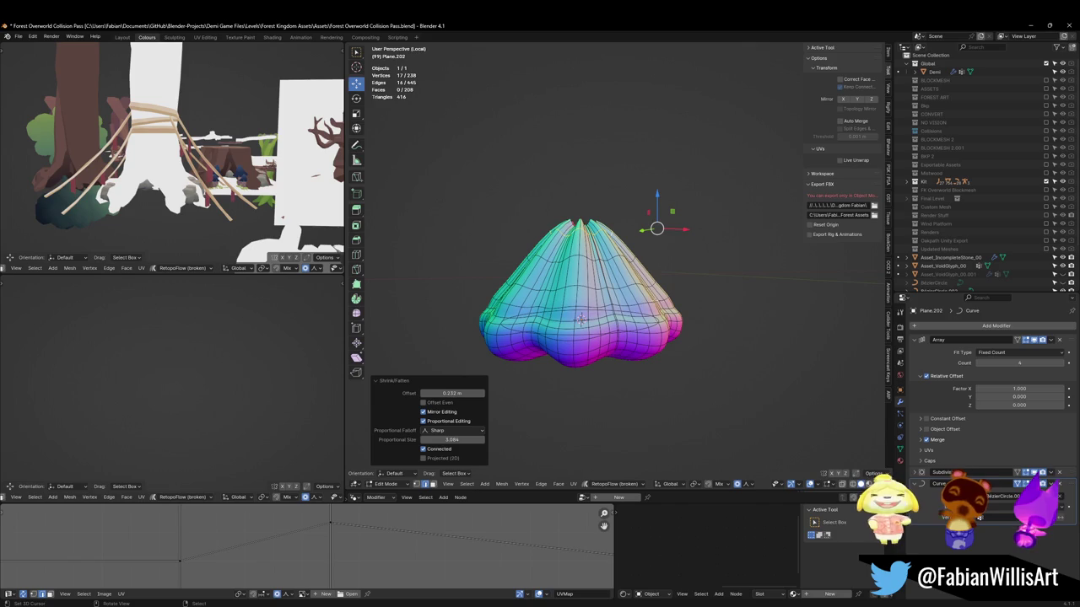
scroll(616, 356, up, 2)
Widen the whole mesh 1.924 times in X/Y with height locked, then start shrinking the object
key(a)
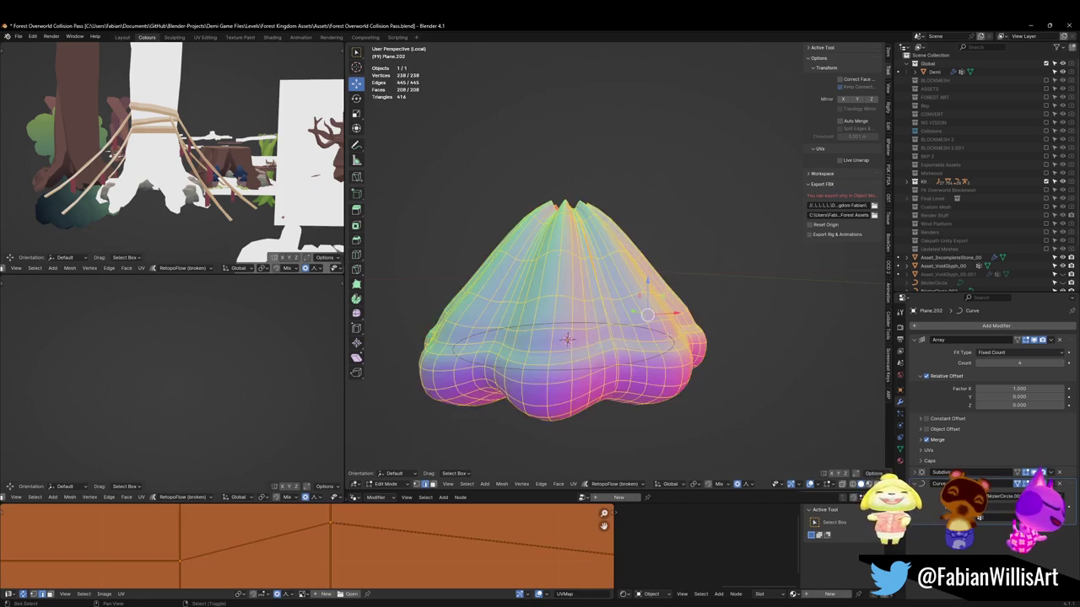
key(alt+a)
key(z)
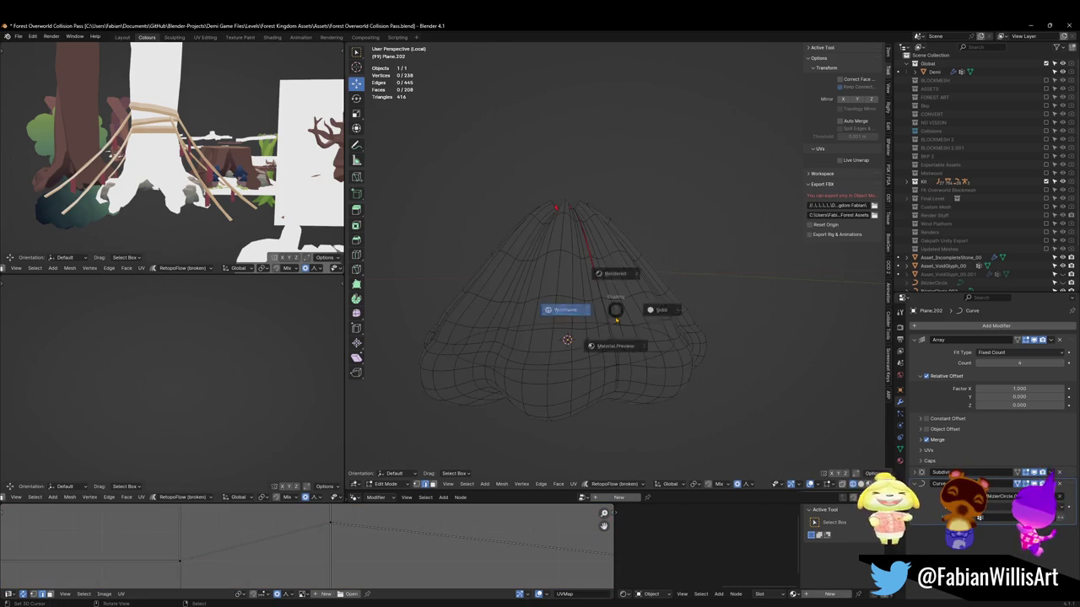
key(z)
key(a)
key(s)
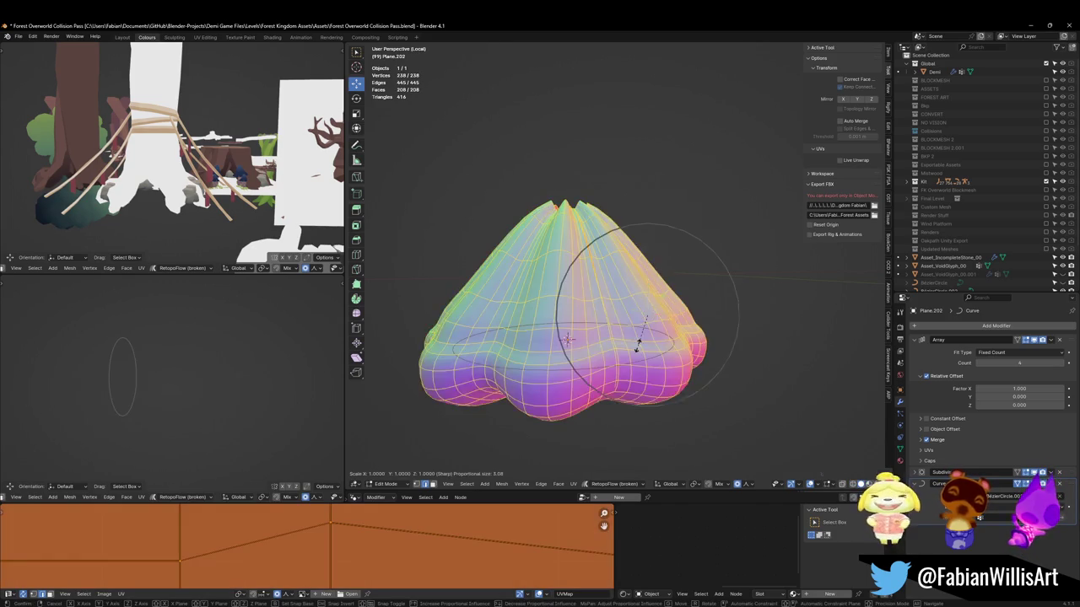
key(shift+z)
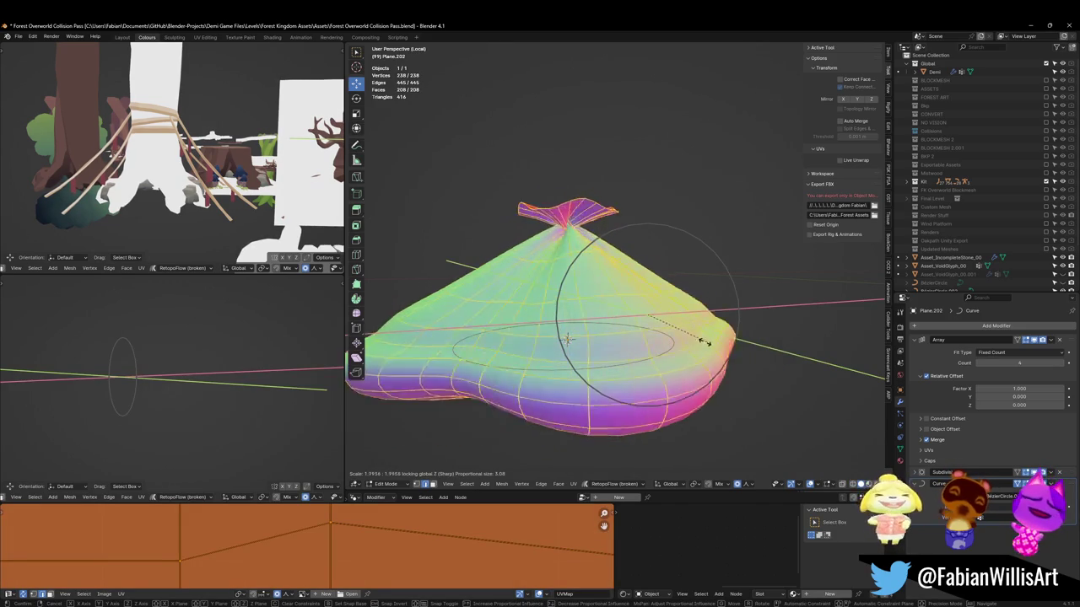
click(704, 339)
mouse_move(646, 314)
middle_down()
mouse_move(601, 344)
mouse_move(628, 261)
middle_up()
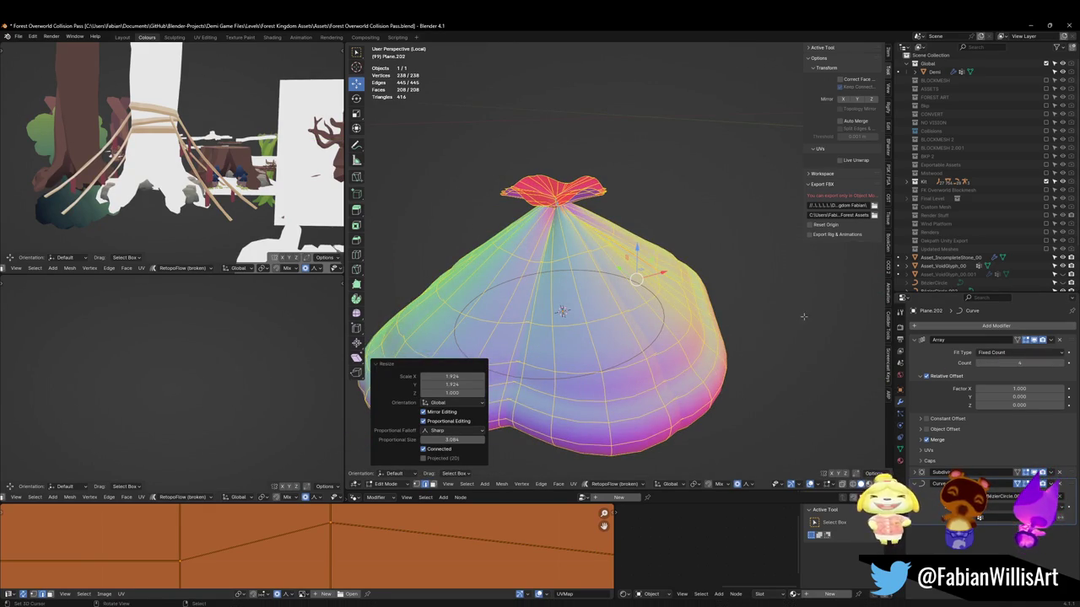
key(Tab)
key(s)
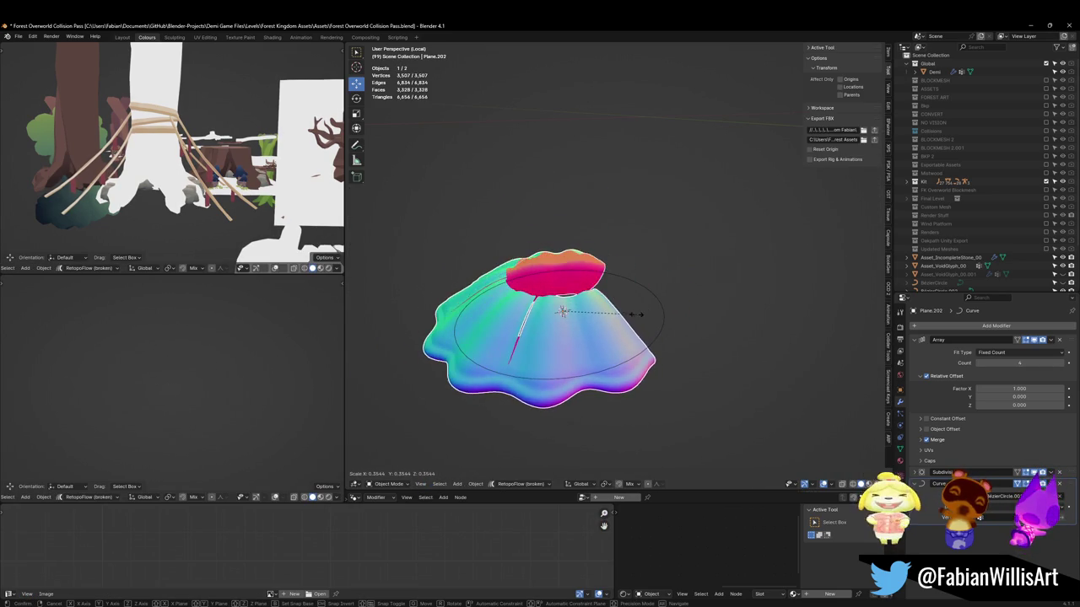
Shrink the object to 0.347 scale and raise the Array count to 6
click(634, 315)
mouse_move(635, 314)
middle_down()
mouse_move(663, 253)
mouse_move(643, 279)
middle_up()
scroll(663, 248, up, 5)
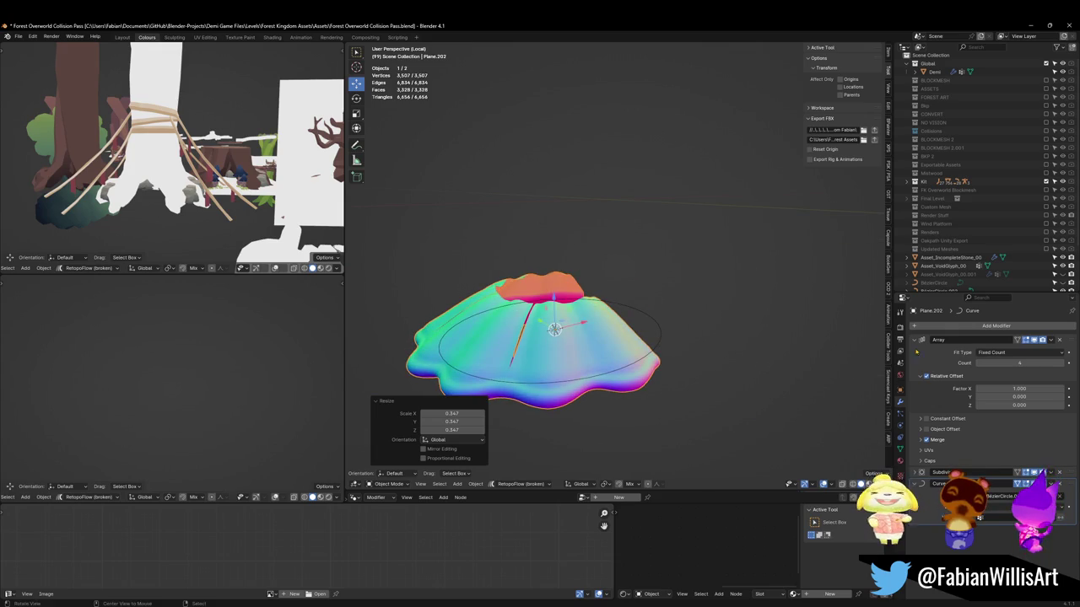
click(1064, 365)
click(1064, 365)
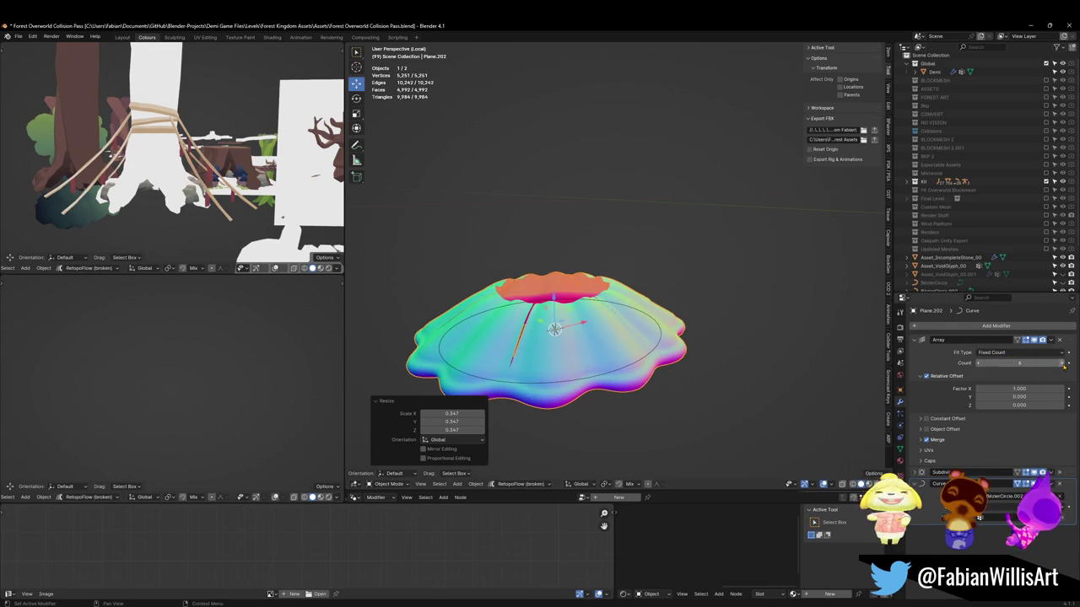
Rescale the closed ring object and enter Edit Mode on the strip
key(s)
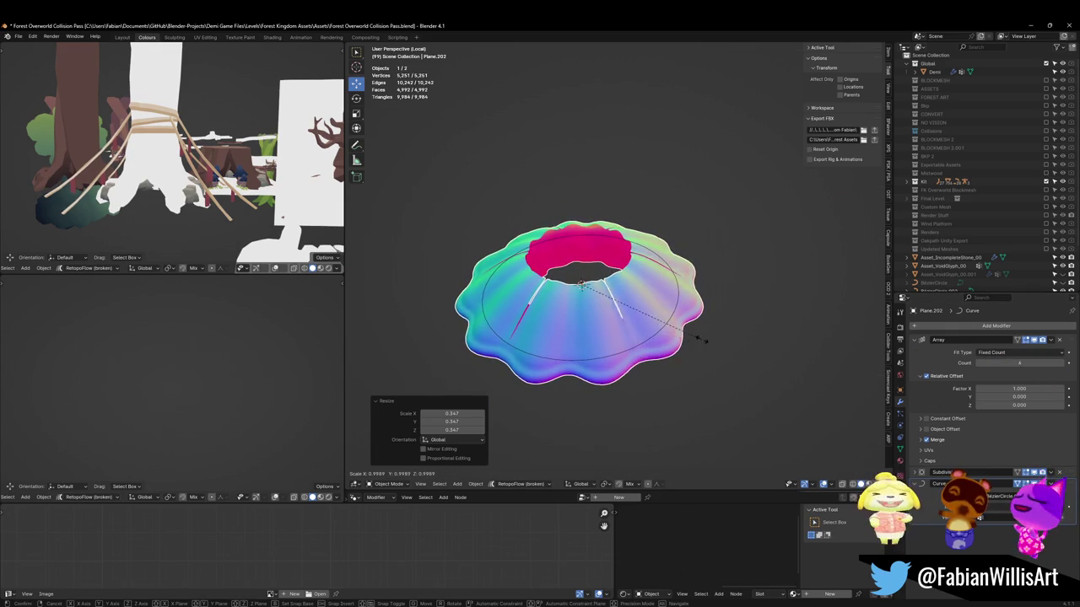
click(706, 339)
mouse_move(706, 339)
middle_down()
mouse_move(564, 314)
mouse_move(590, 316)
middle_up()
key(Tab)
scroll(591, 316, down, 3)
scroll(648, 318, up, 5)
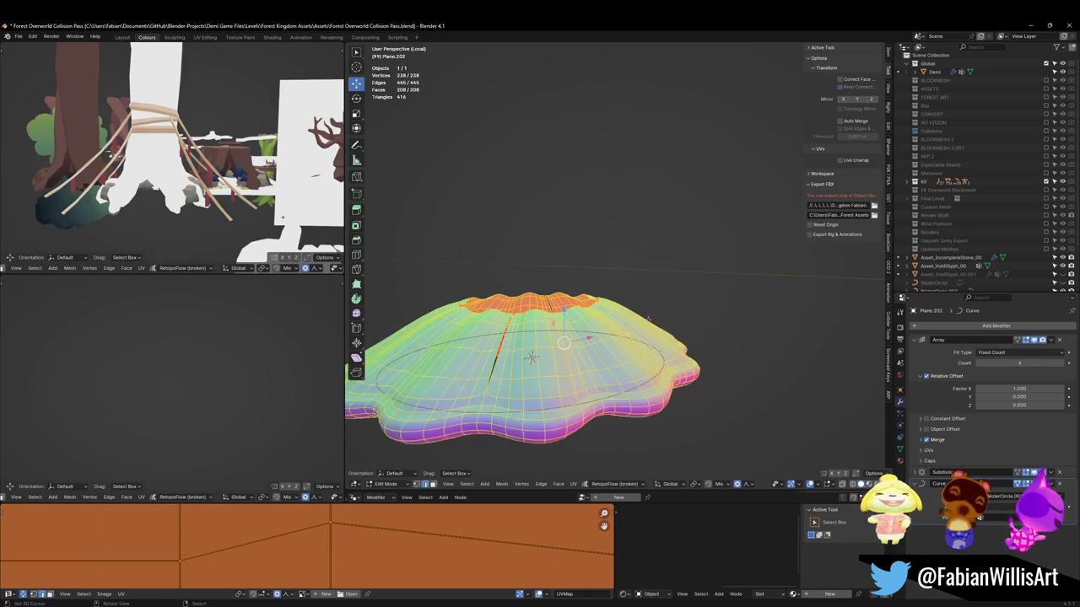
Fatten the strip's wall outward with proportional falloff and check the ring from above
key(s)
key(z)
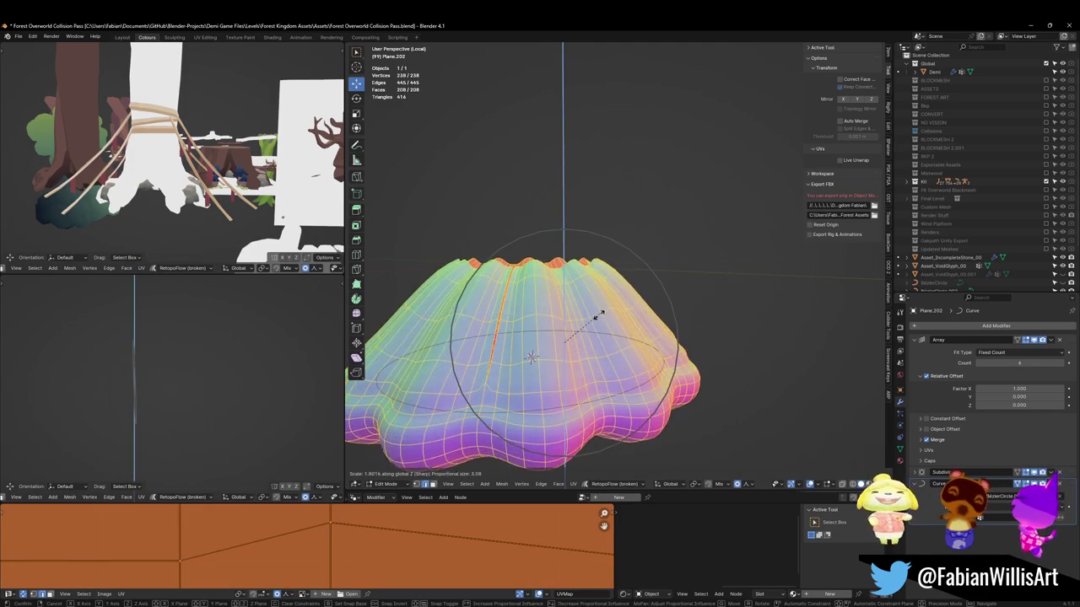
key(Escape)
key(alt+s)
click(562, 342)
key(Tab)
middle_drag(562, 342, 673, 266)
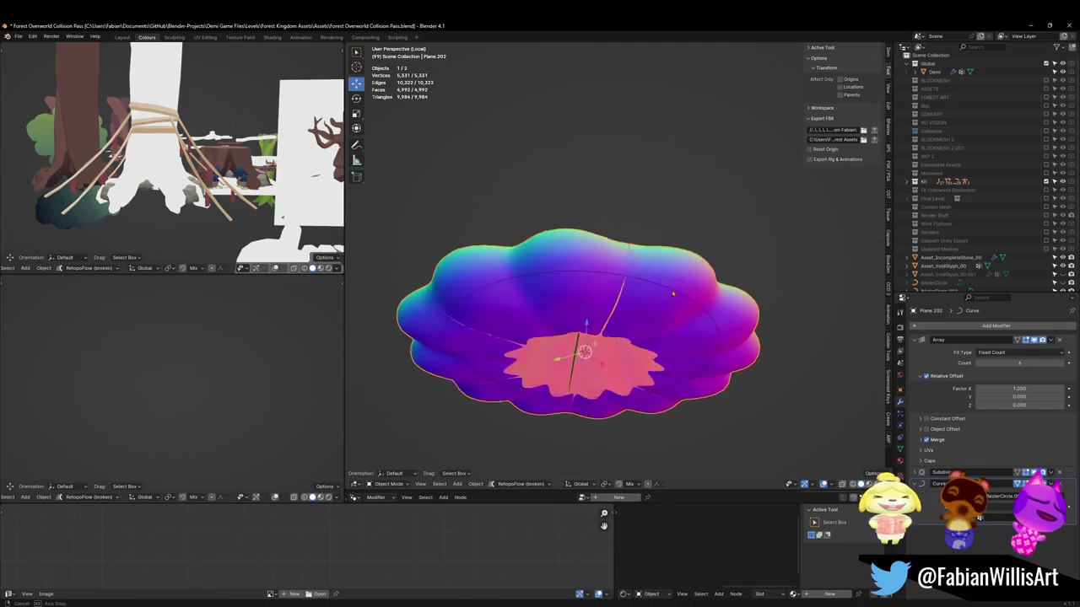
key(Tab)
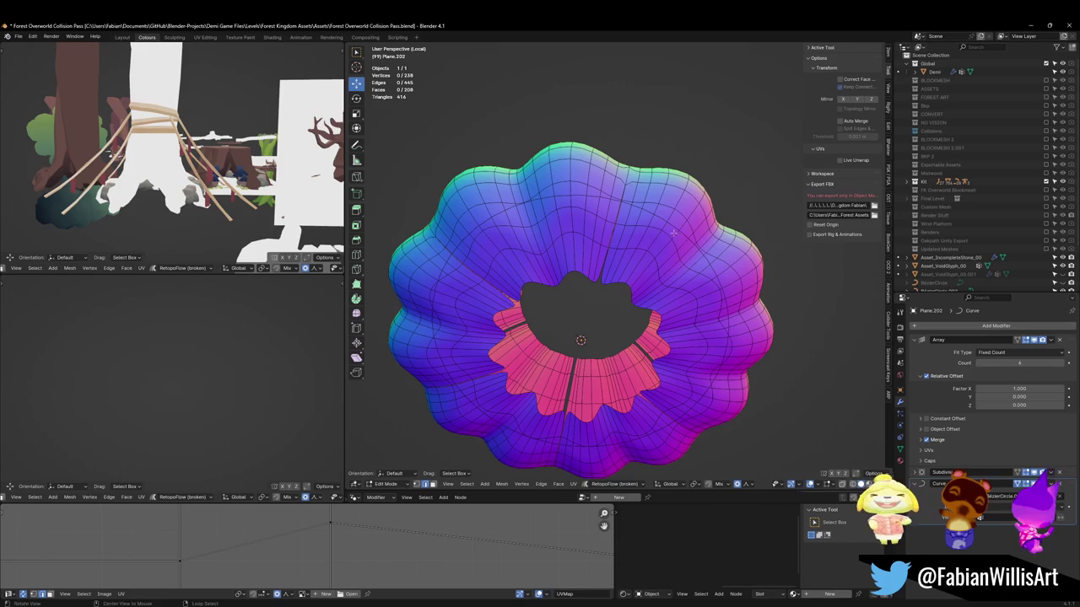
Add a centred loop cut on the outer wall and shift it vertically with proportional falloff
middle_drag(672, 232, 625, 274)
key(ctrl+r)
click(590, 226)
right_click(591, 226)
key(g)
key(z)
scroll(509, 399, up, 5)
scroll(508, 400, up, 10)
scroll(508, 399, up, 8)
scroll(508, 400, up, 4)
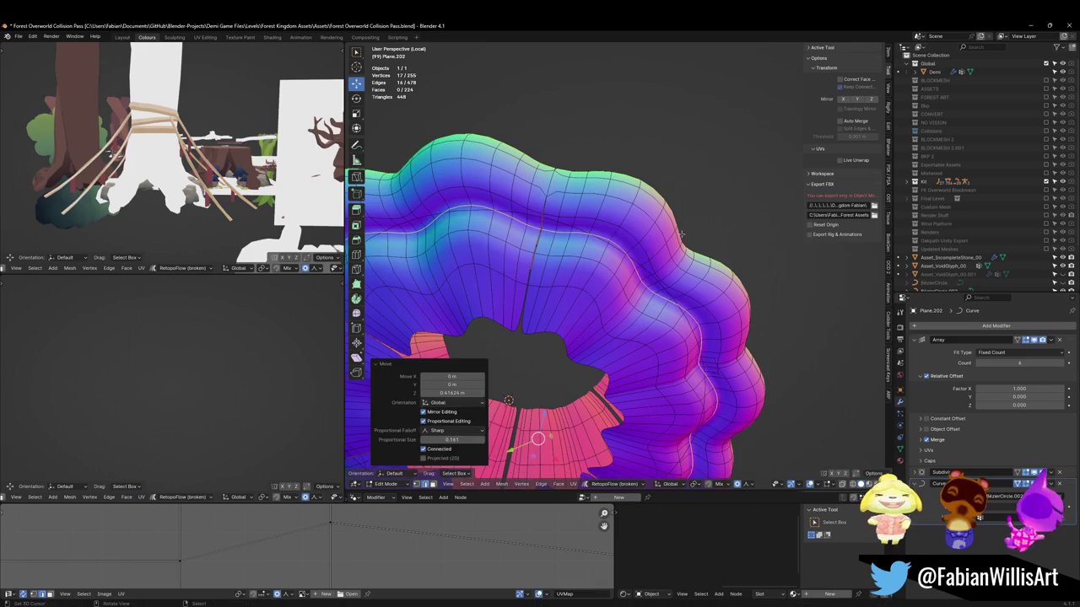
click(509, 400)
Lower the new loop slightly along Z and push it outward
middle_drag(508, 399, 582, 410)
middle_drag(654, 248, 719, 233)
key(g)
key(z)
scroll(720, 234, up, 3)
click(720, 234)
key(alt+s)
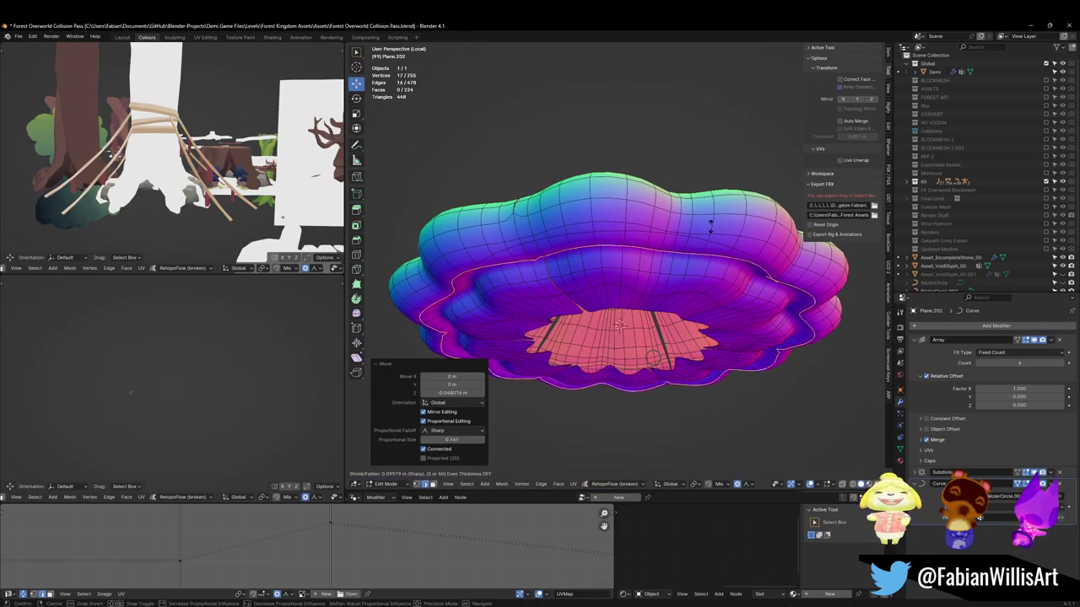
click(759, 248)
Edge-slide the loop 0.778 along the wall and fatten it 0.0813 m outward
key(s)
scroll(758, 248, up, 1)
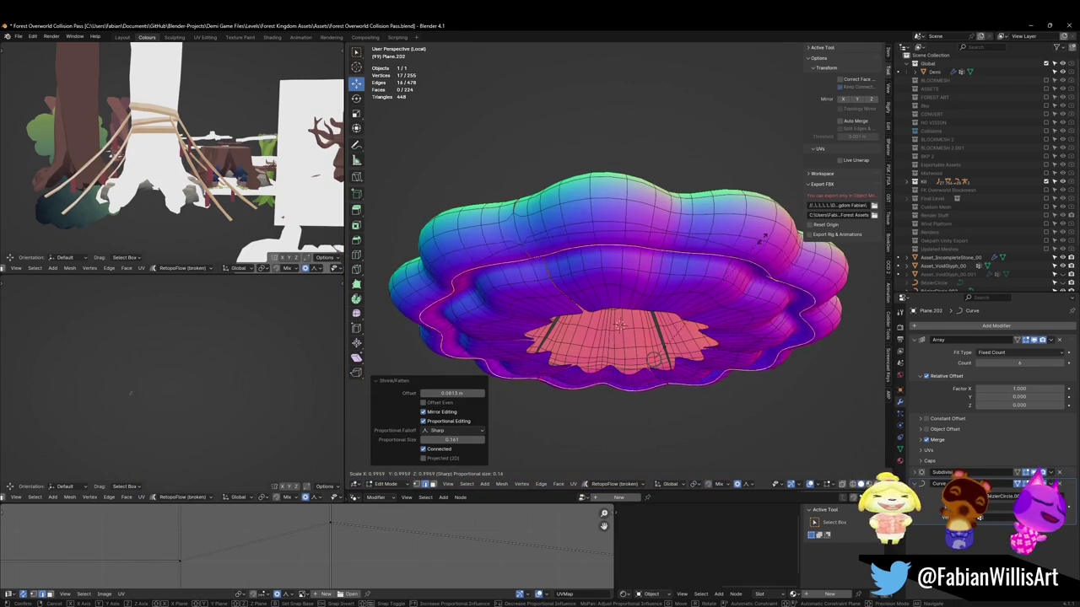
right_click(712, 252)
middle_drag(713, 252, 671, 248)
key(g)
key(g)
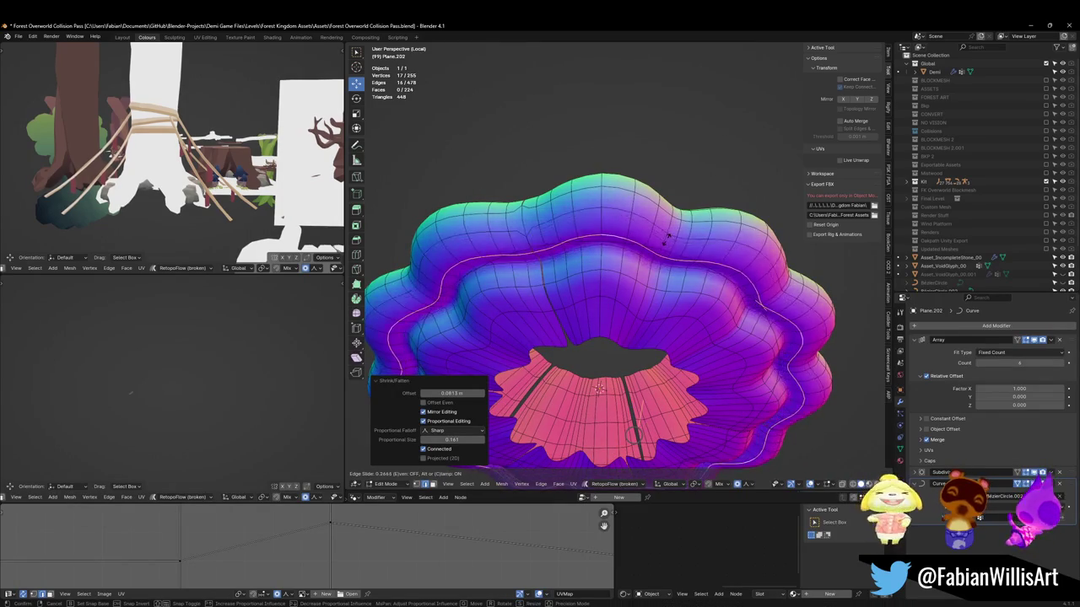
click(674, 231)
key(alt+s)
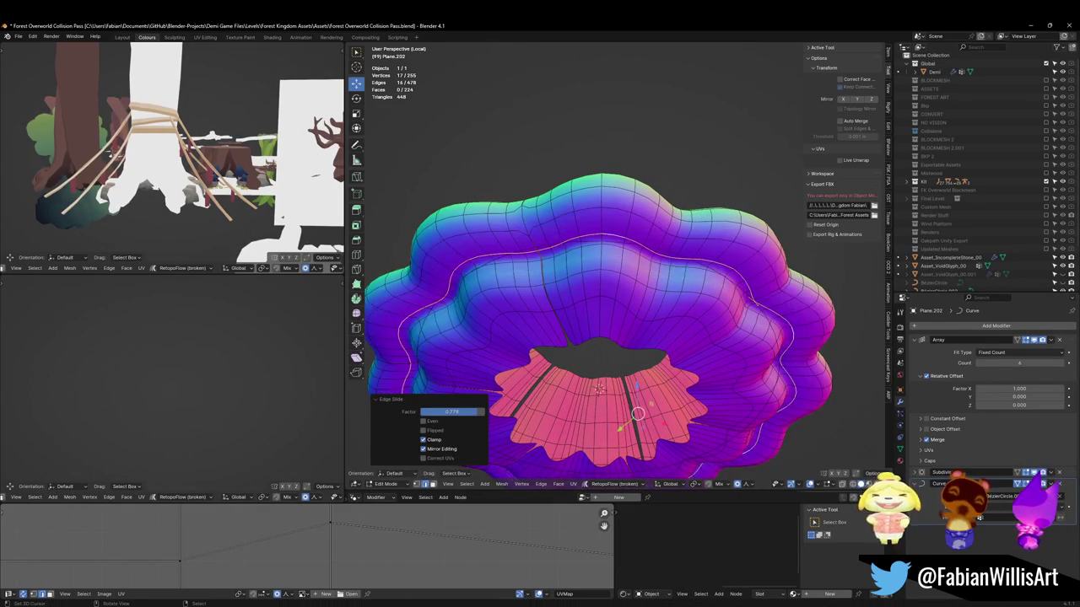
click(633, 435)
Select another loop around the ring and scale it in to about 0.7998
key(alt+a)
alt+click(614, 239)
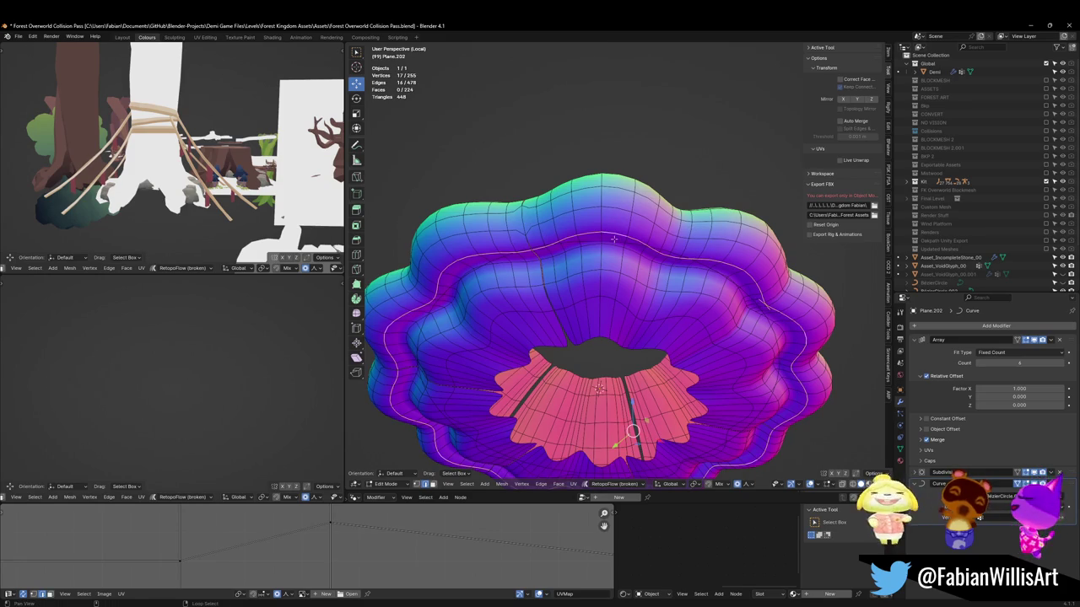
key(s)
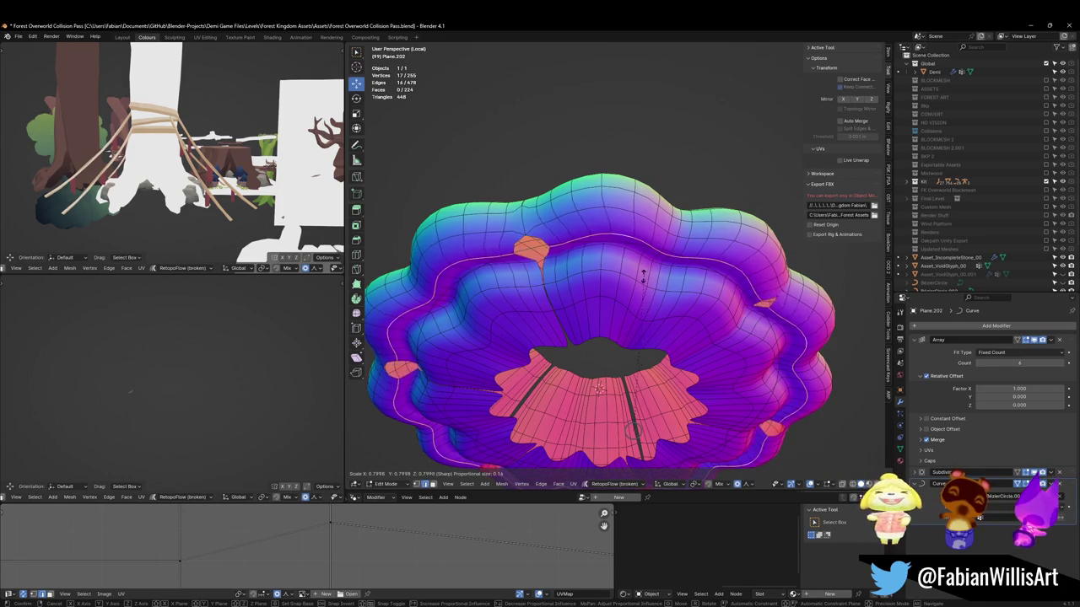
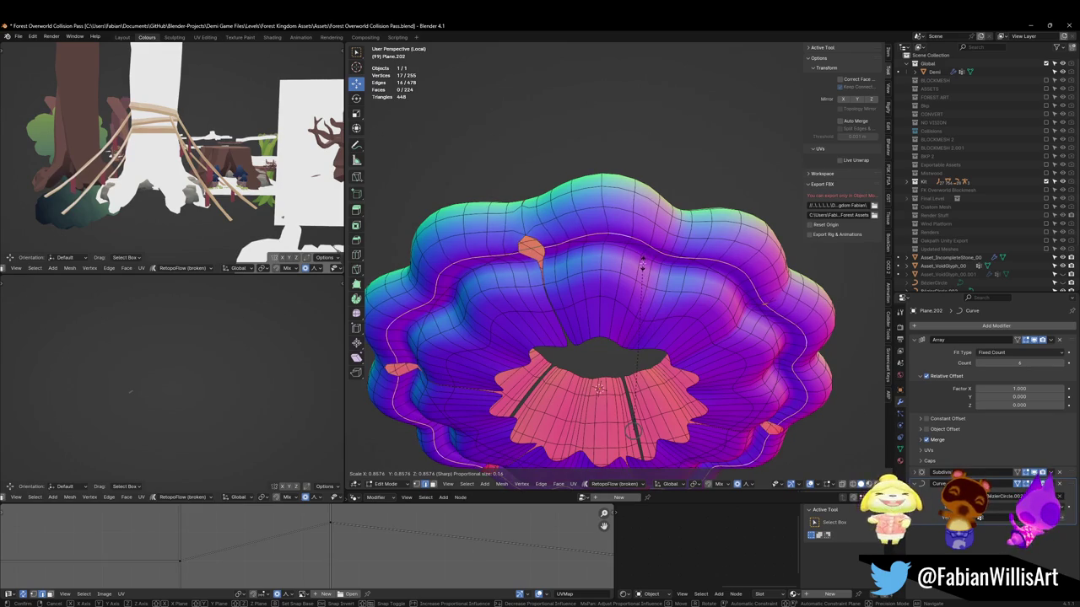
Cancel the edge-loop scale, toggle the ring copies off and on, and select the inner edge loop
right_click(642, 263)
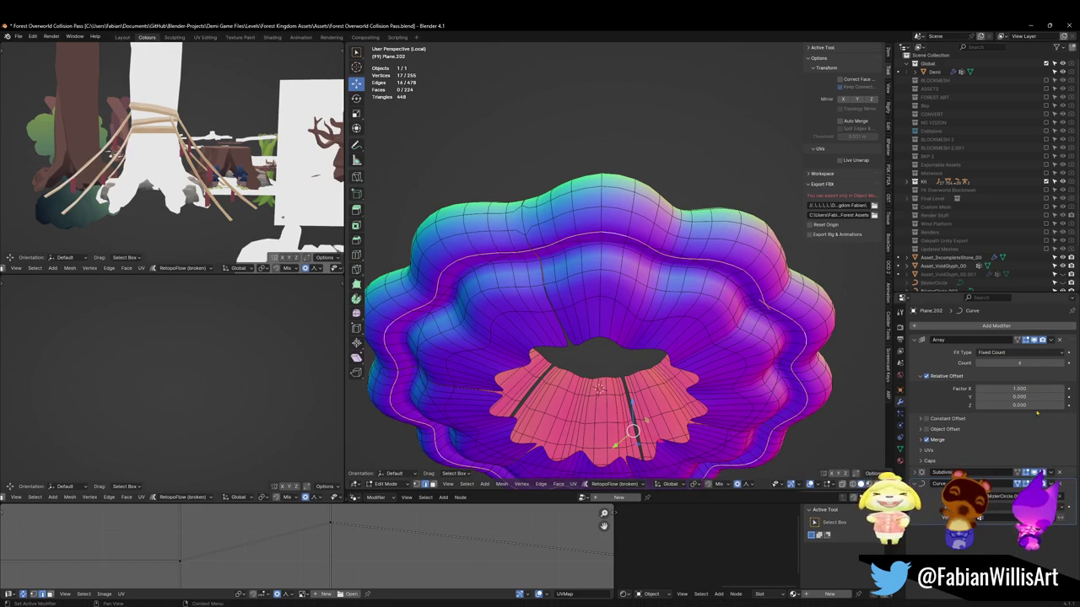
click(927, 376)
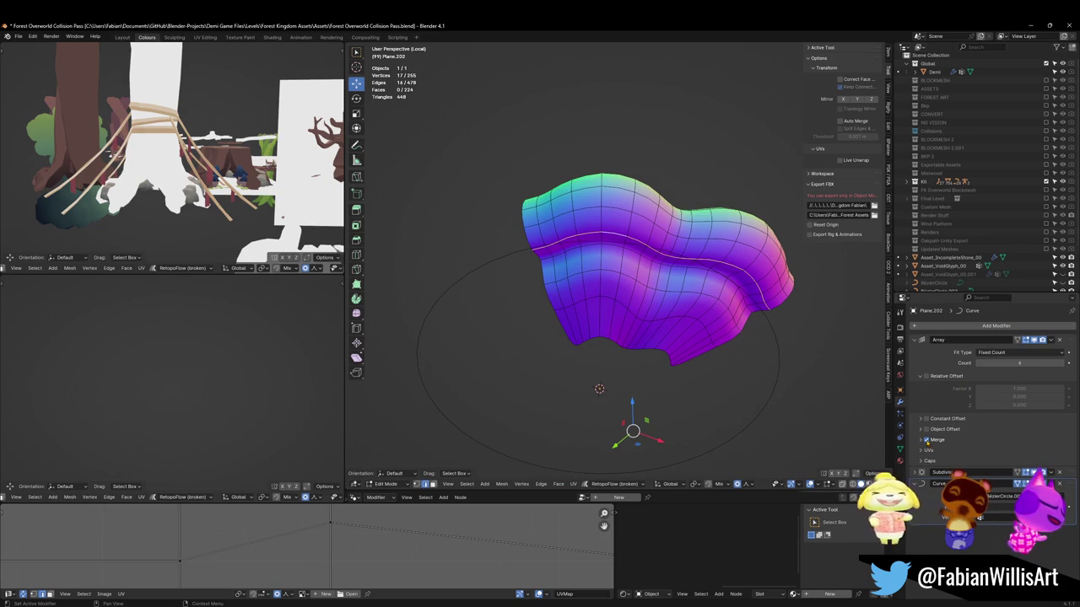
click(927, 376)
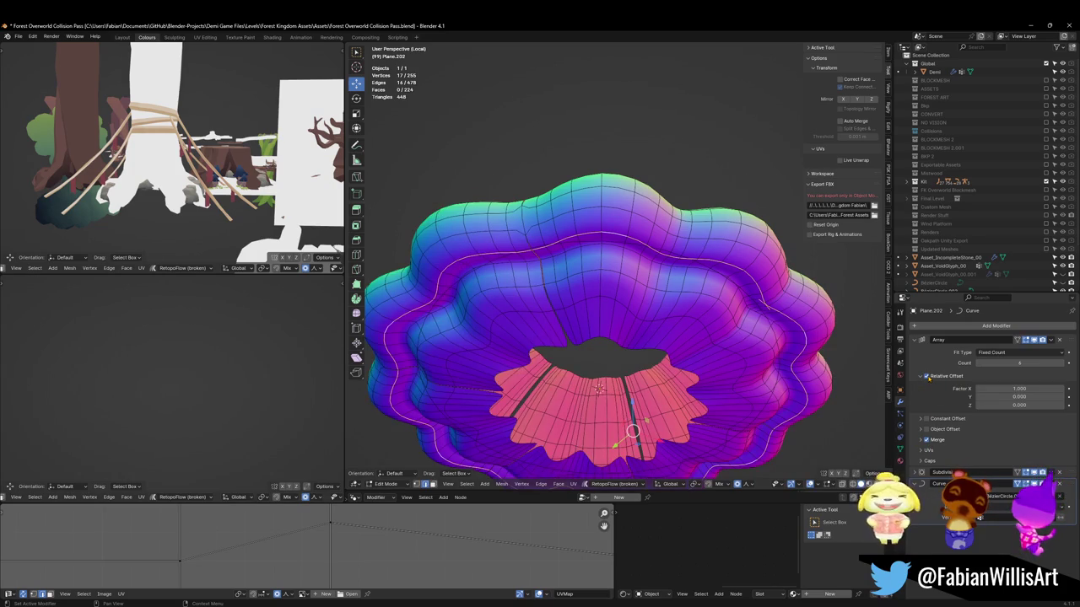
alt+click(547, 297)
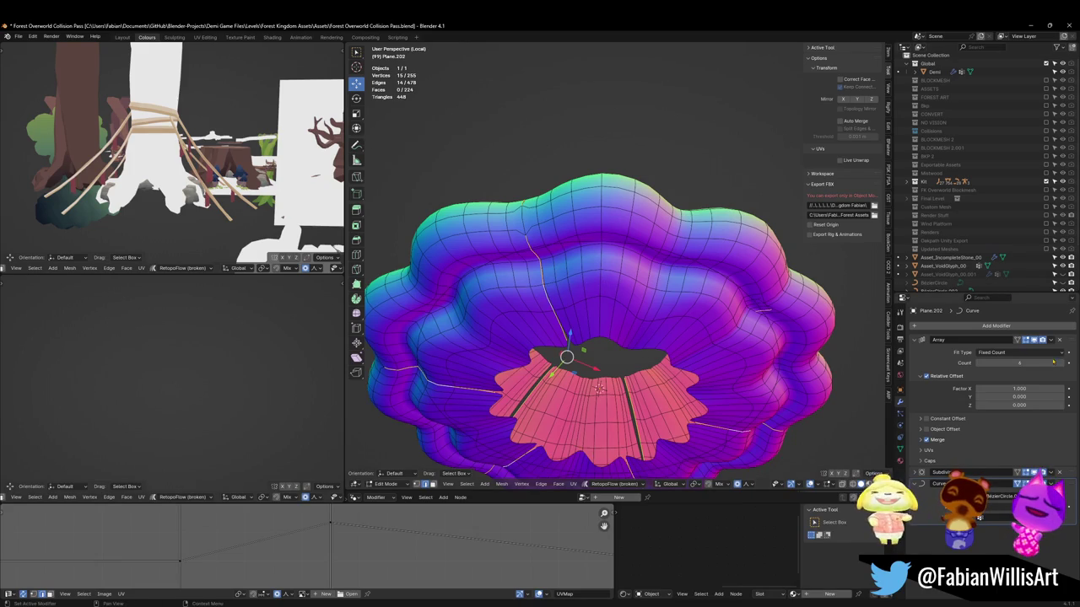
Hide the Array ring copies and Curve bend in the viewport, viewing the strip from Top Orthographic
click(1036, 340)
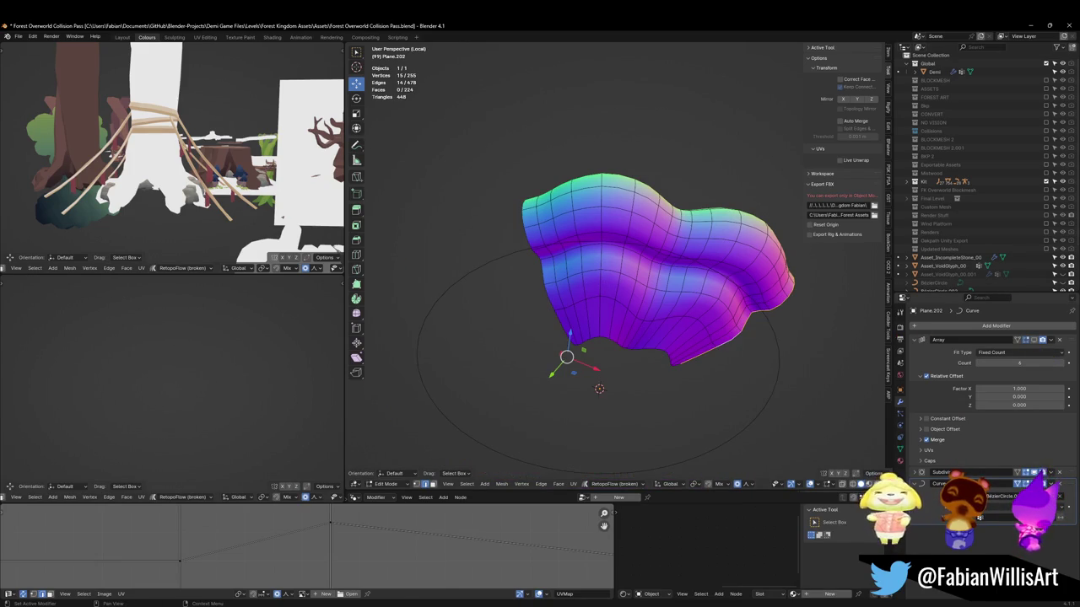
click(1019, 483)
key(KP_7)
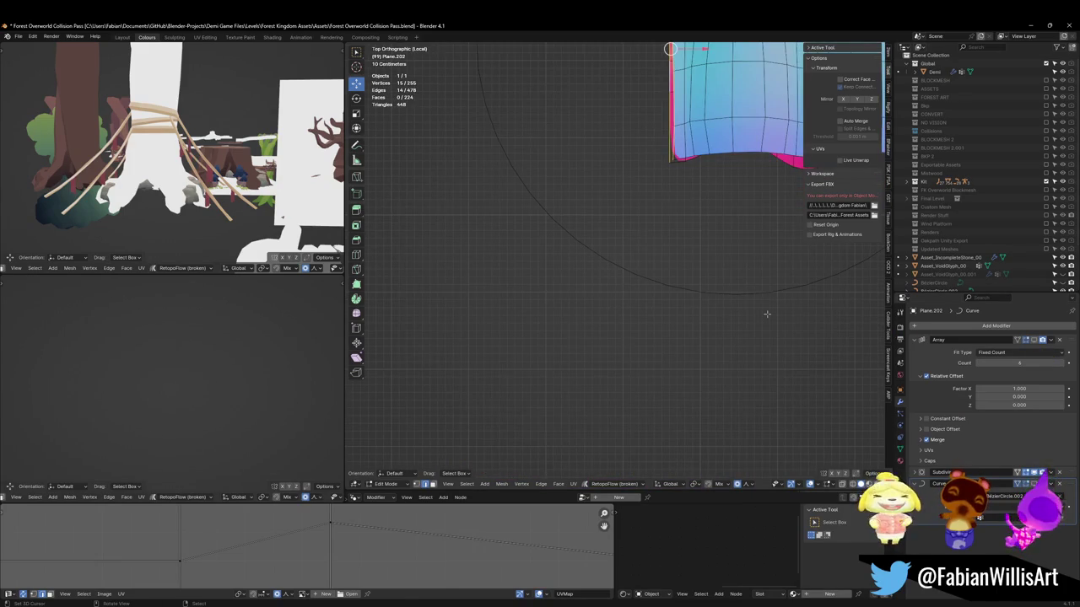
Flatten the selected edge loop to zero width along X
key(Home)
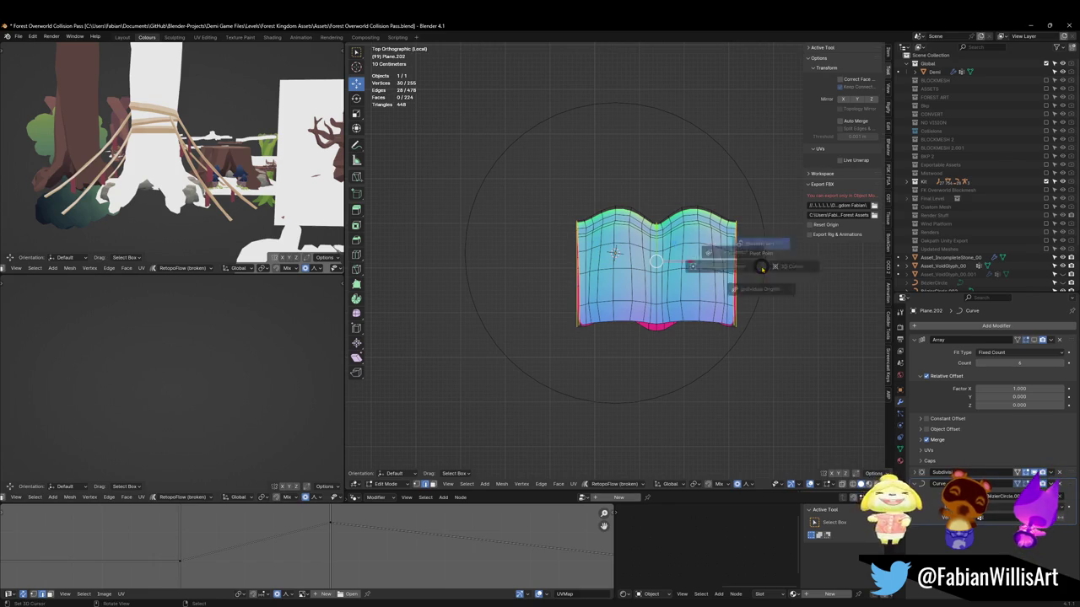
key(s)
key(x)
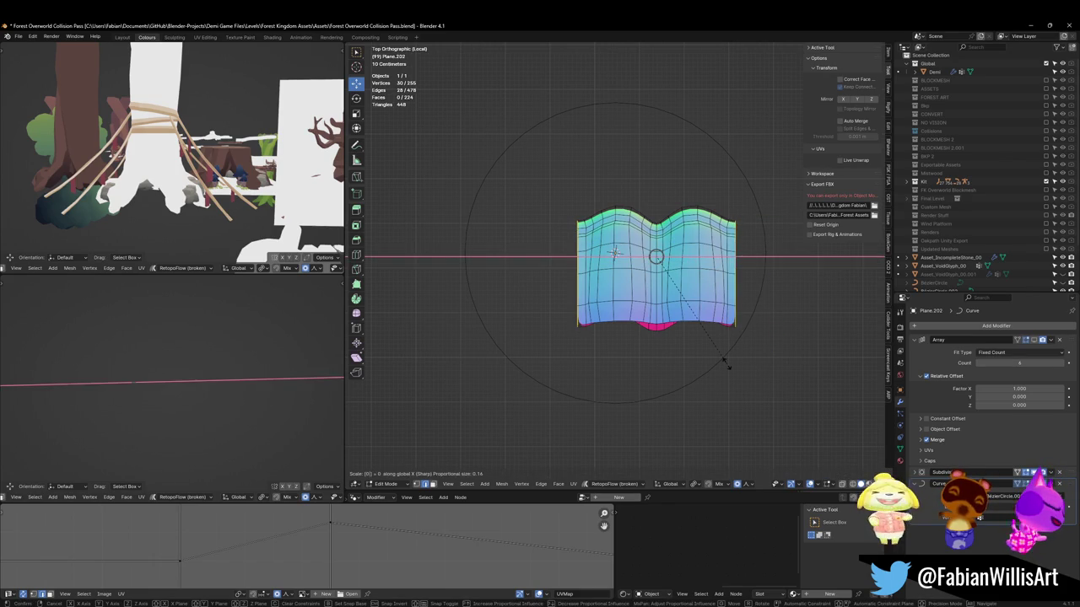
key(0)
key(Return)
Re-enable the Array ring copies in edit mode, then start scaling the whole object
click(1024, 340)
mouse_move(714, 296)
middle_down()
mouse_move(714, 182)
mouse_move(703, 150)
middle_up()
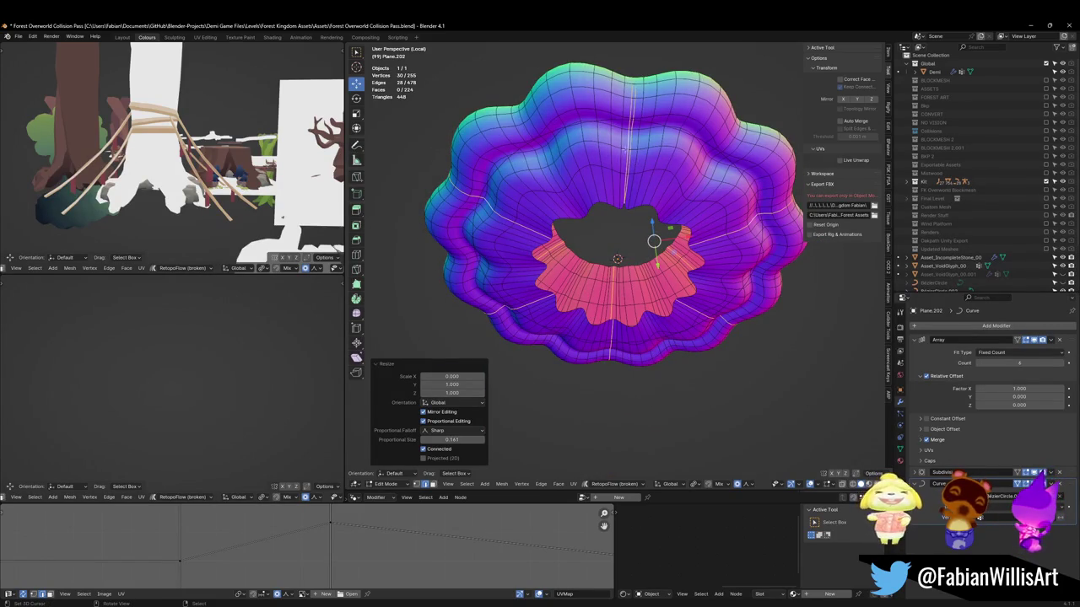
key(g)
key(g)
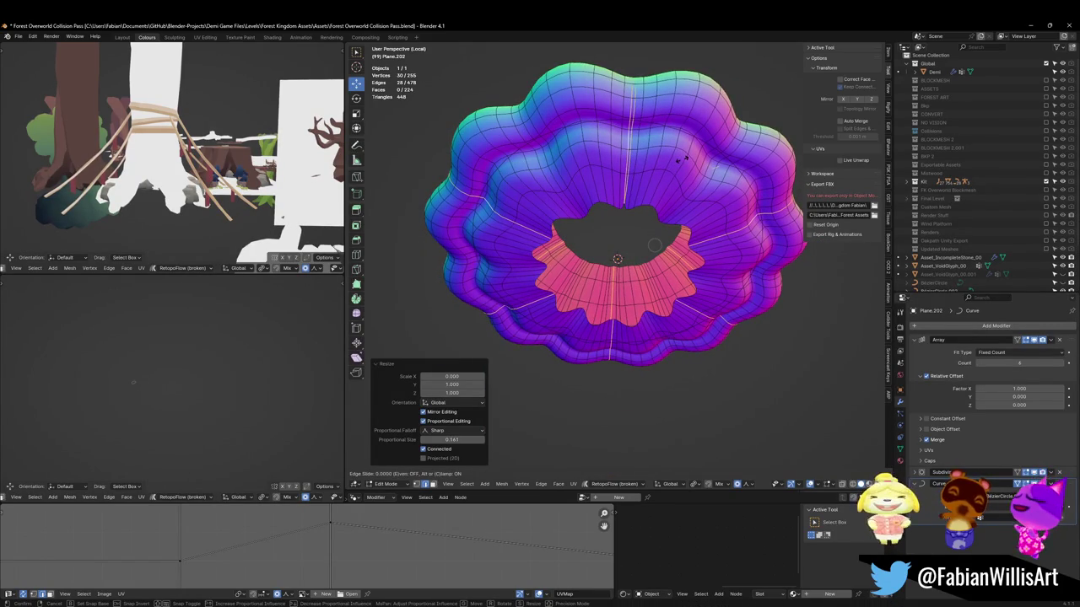
key(Escape)
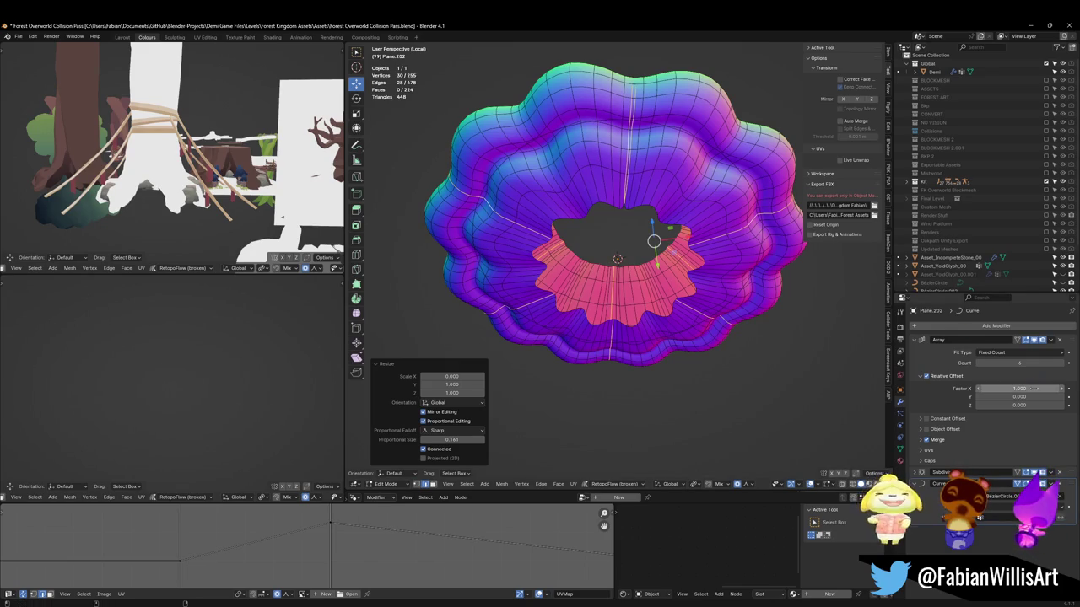
key(Tab)
key(s)
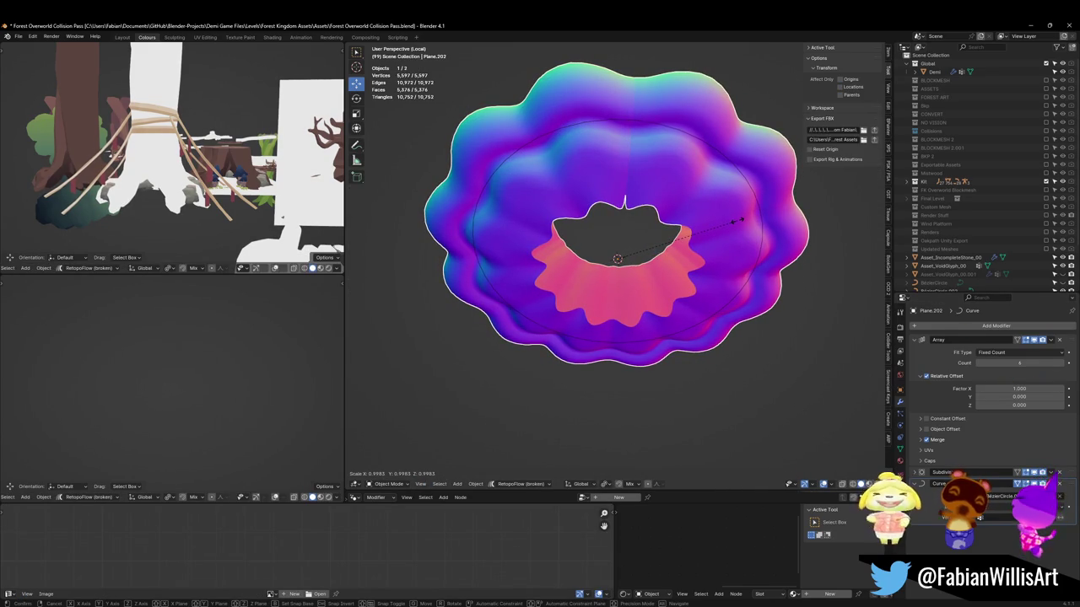
Apply the slight object scale, expand the Array Merge settings, and re-enter Edit Mode deselected
click(741, 219)
click(921, 439)
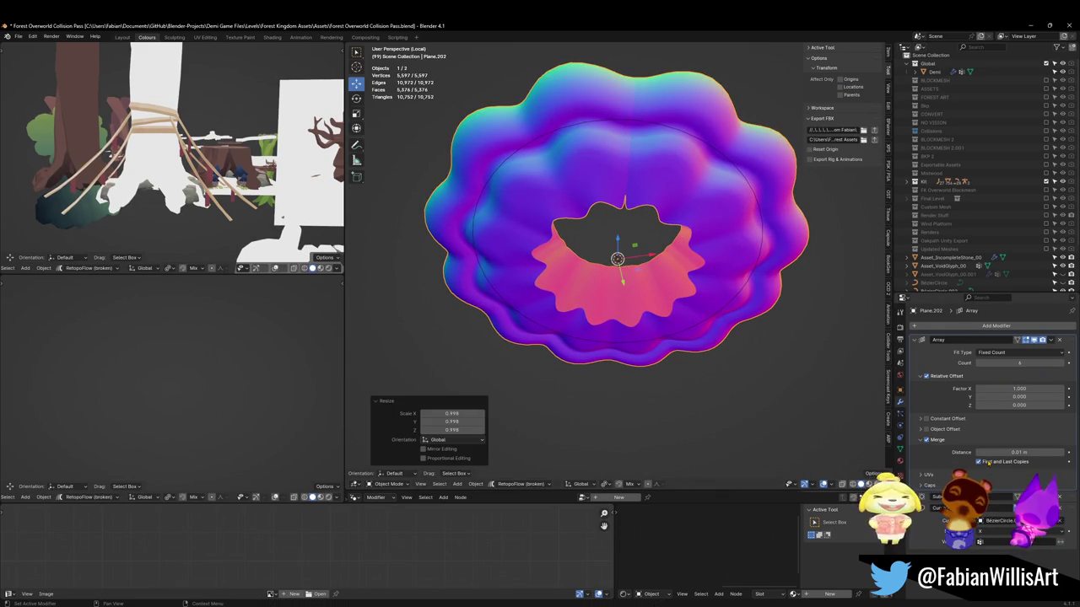
key(Tab)
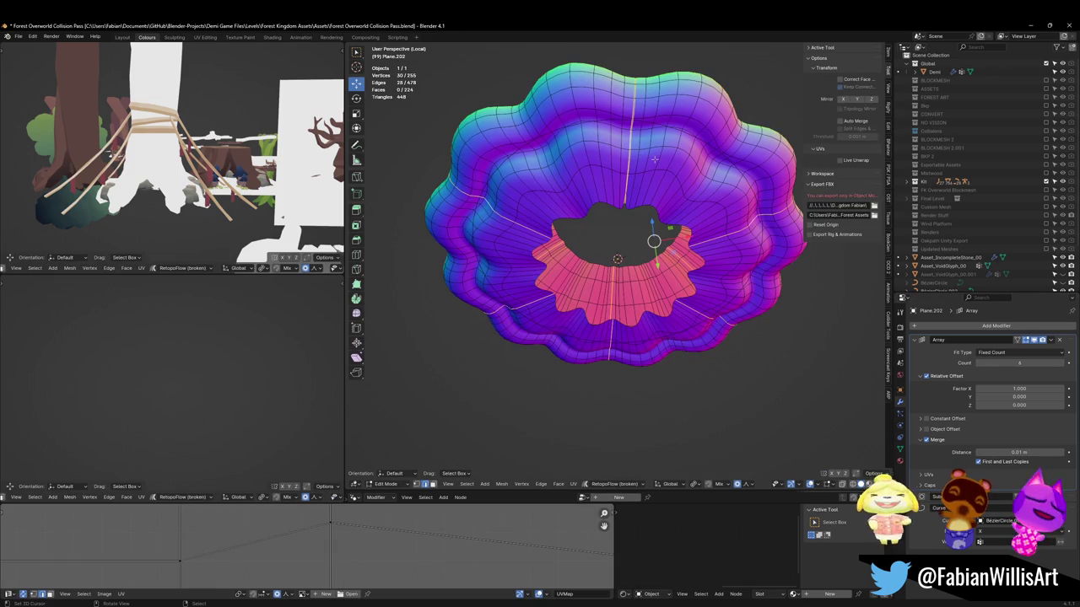
key(alt+a)
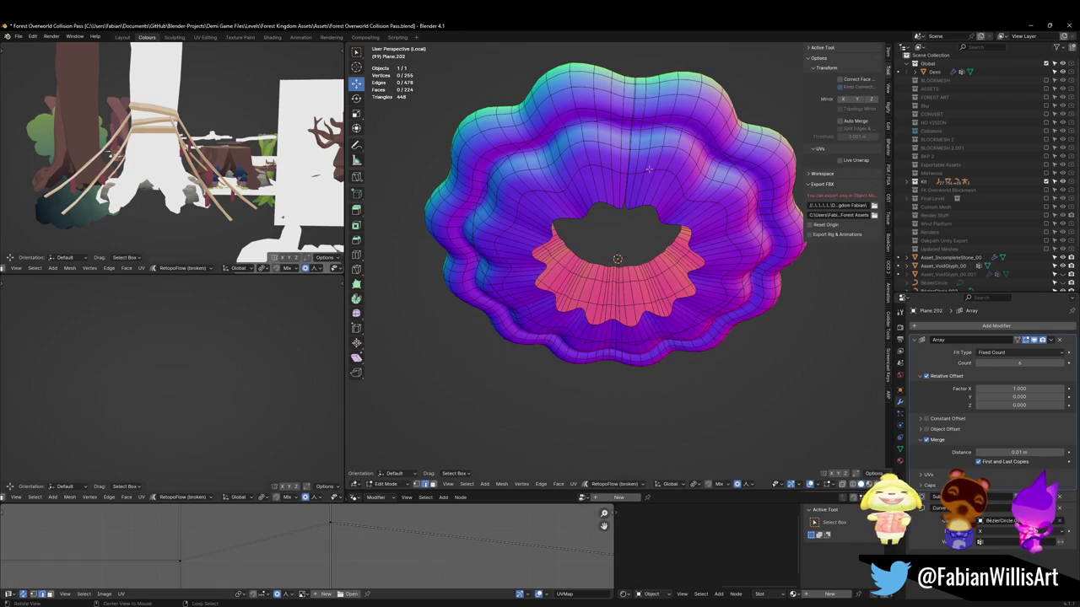
Inspect the ring from several angles with the whole mesh selected, then deselect it
middle_drag(616, 279, 624, 268)
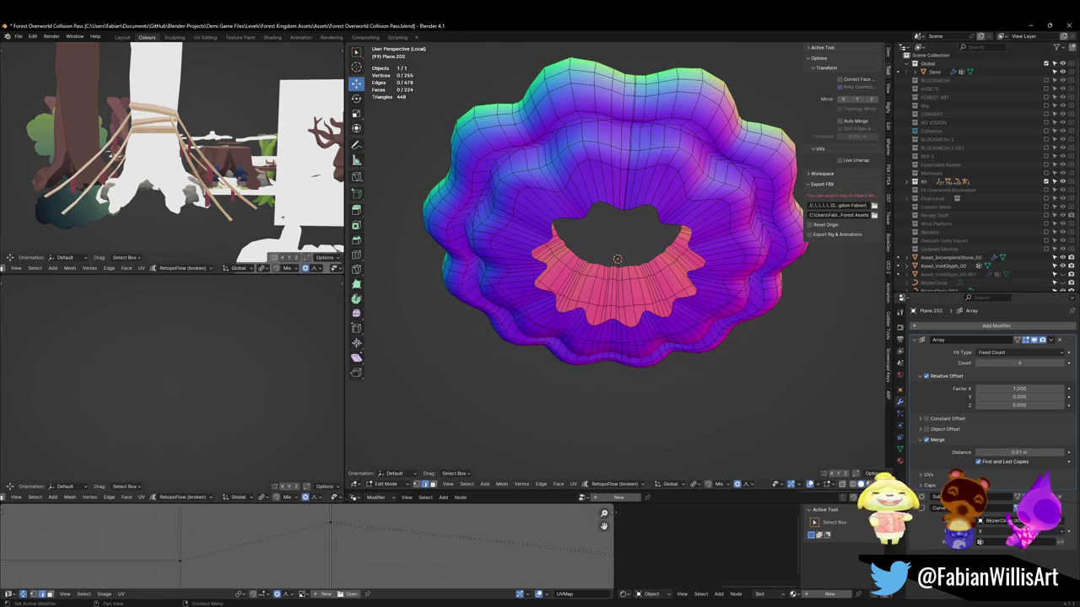
key(Tab)
key(Tab)
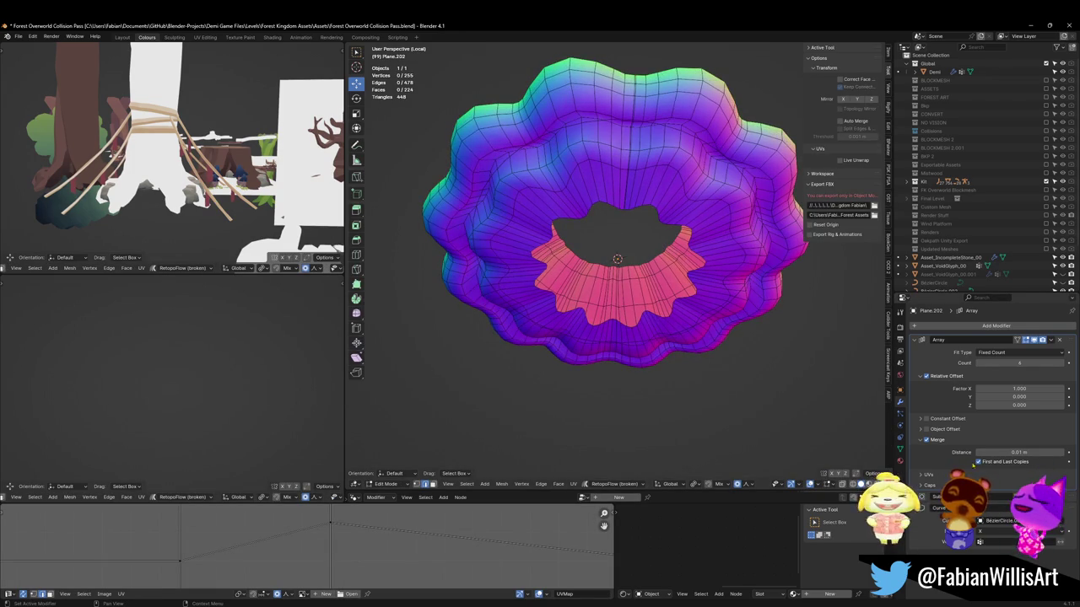
middle_drag(725, 363, 727, 265)
middle_drag(613, 252, 612, 241)
key(a)
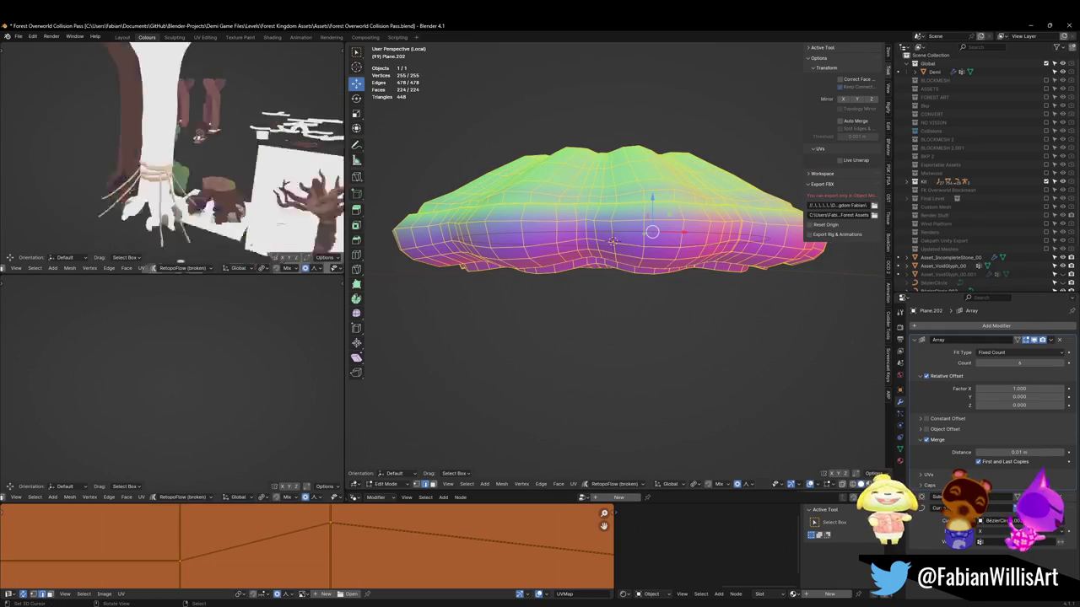
scroll(147, 152, down, 4)
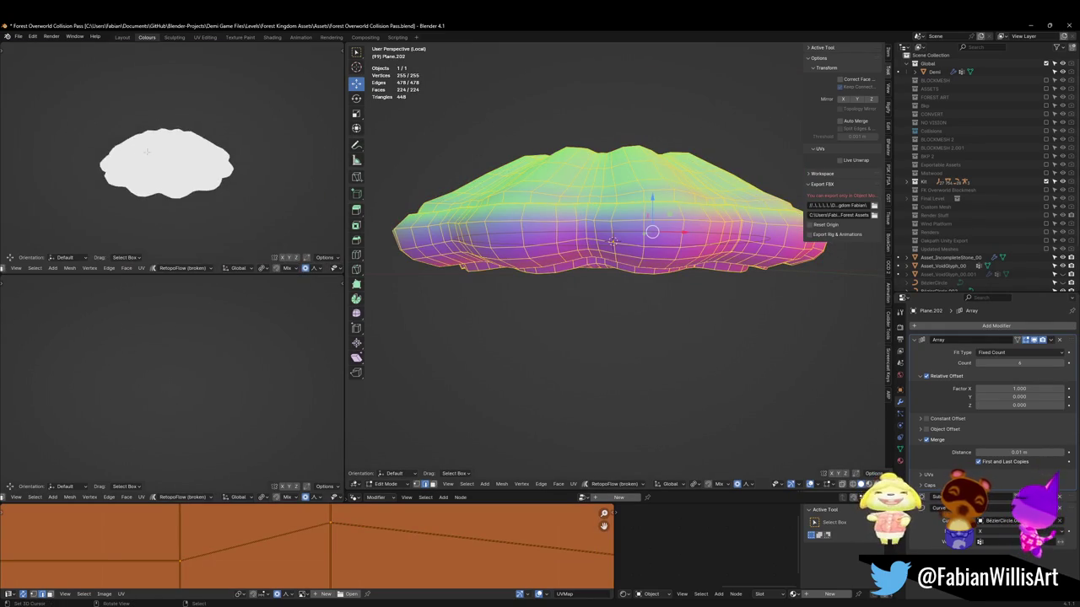
mouse_move(196, 129)
middle_down()
mouse_move(196, 194)
mouse_move(151, 160)
middle_up()
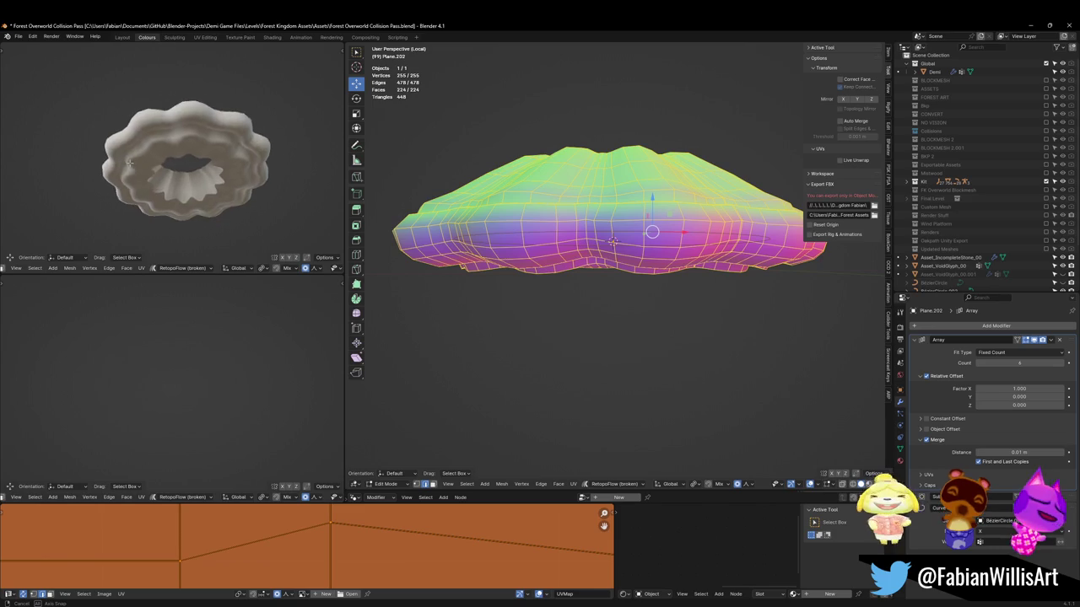
middle_drag(607, 211, 607, 278)
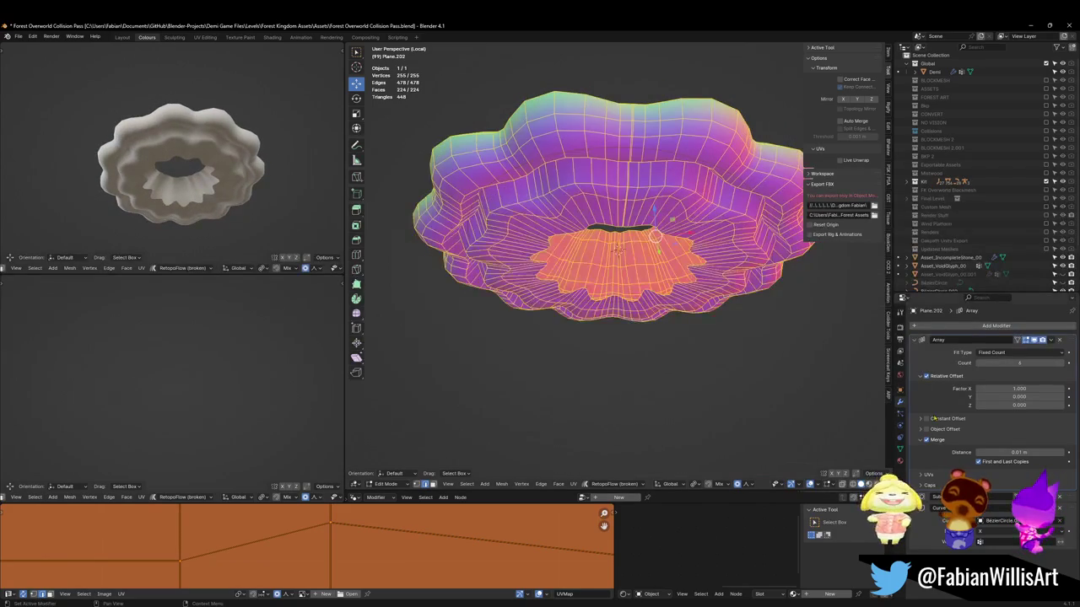
middle_drag(655, 237, 655, 278)
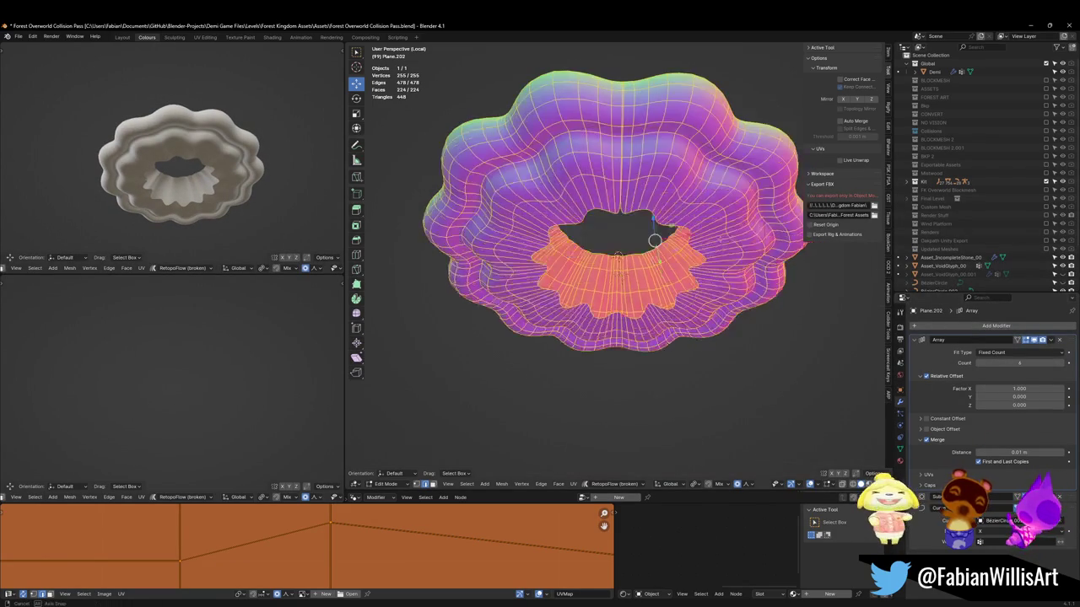
key(alt+a)
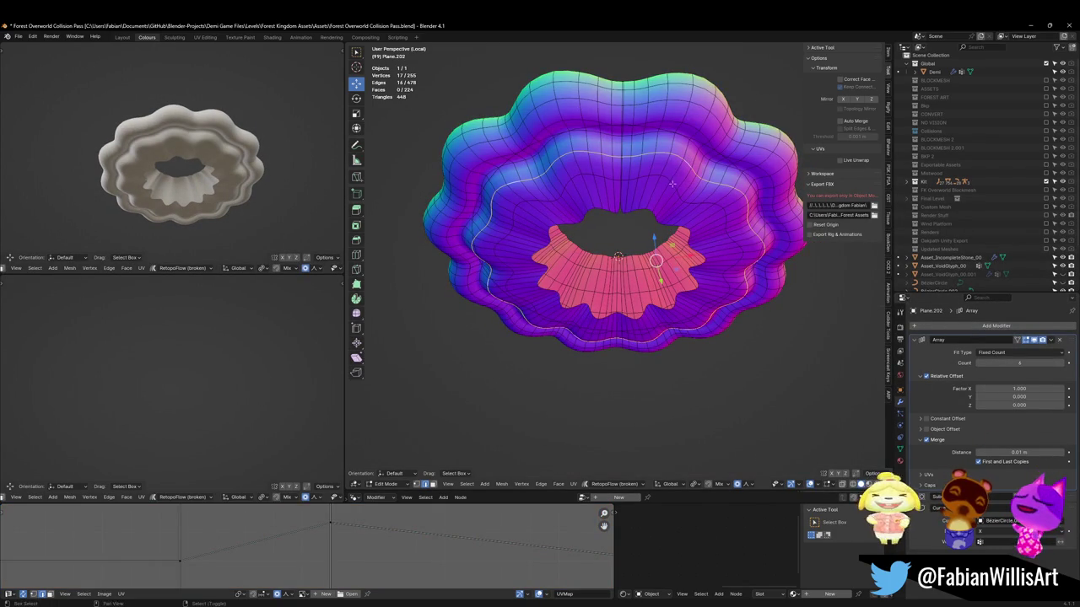
Dissolve the selected edge loops, then try and undo a vertical move of the inner loop
key(ctrl+x)
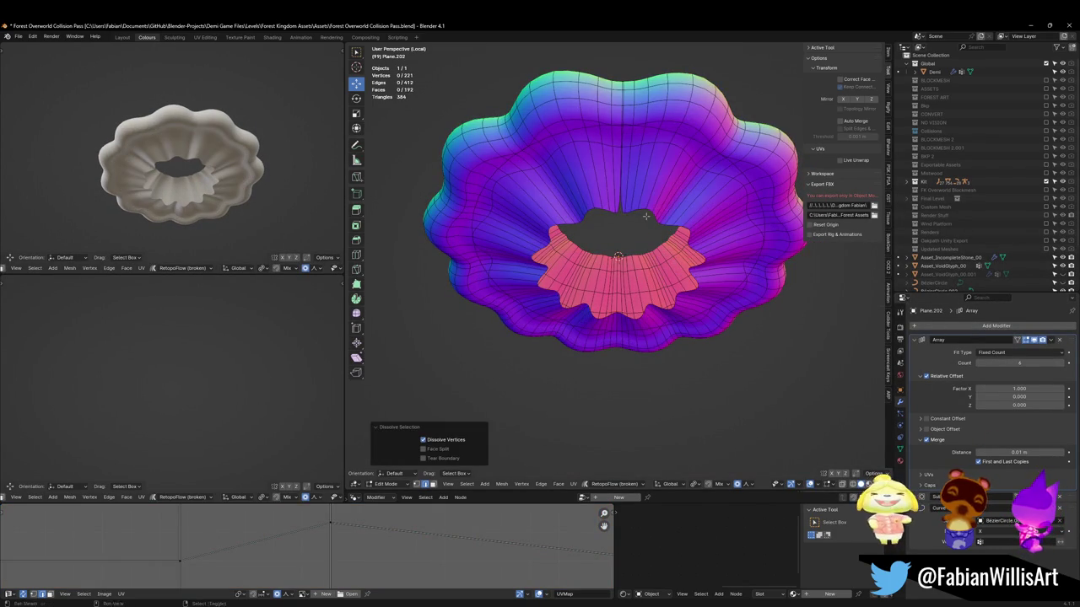
alt+click(645, 216)
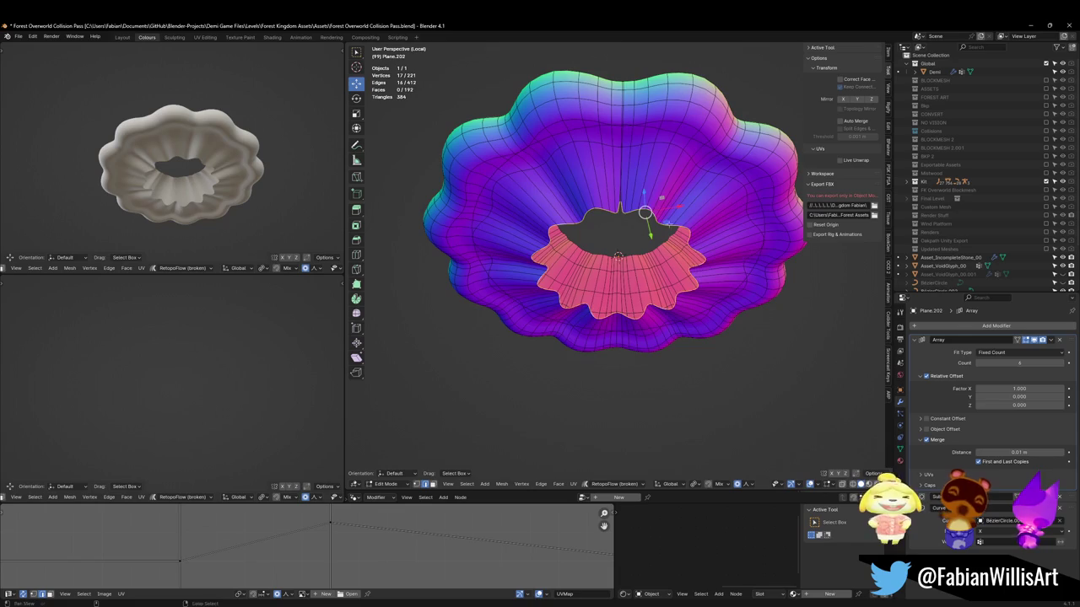
key(g)
key(z)
click(771, 210)
key(ctrl+z)
key(ctrl+z)
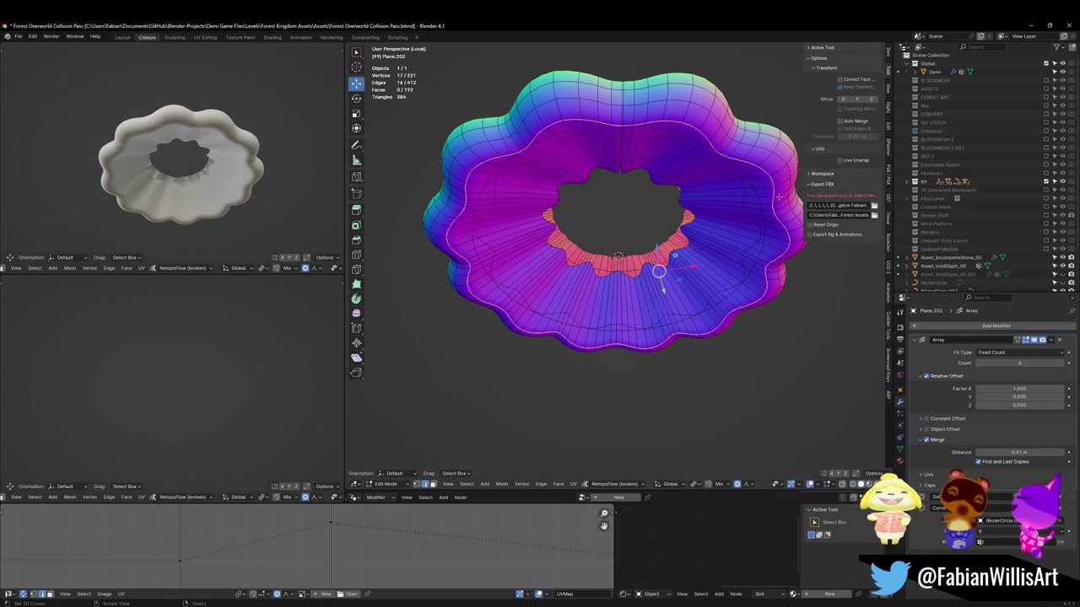
Test horizontal scales of the inner loop, change the transform pivot, and start a proportional scale
key(s)
key(shift+z)
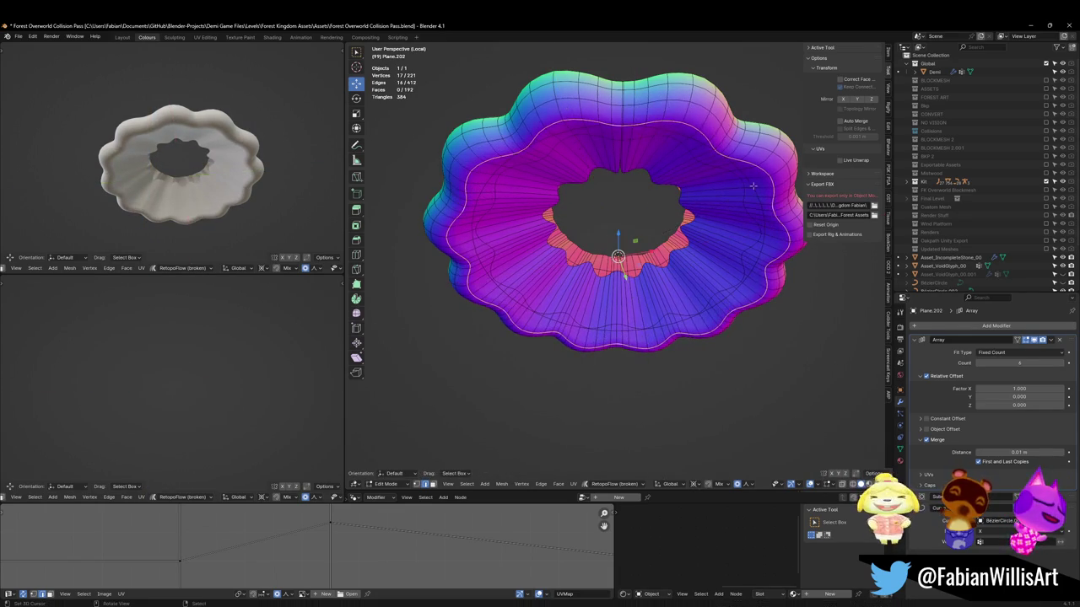
scroll(733, 192, up, 1)
key(Escape)
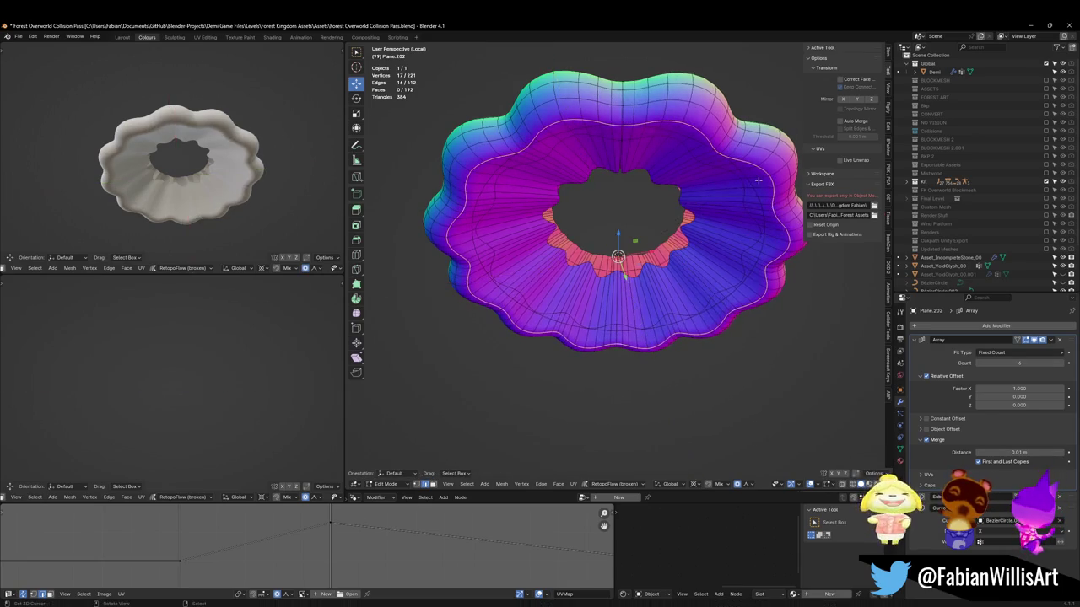
key(s)
key(shift+z)
key(Escape)
click(743, 193)
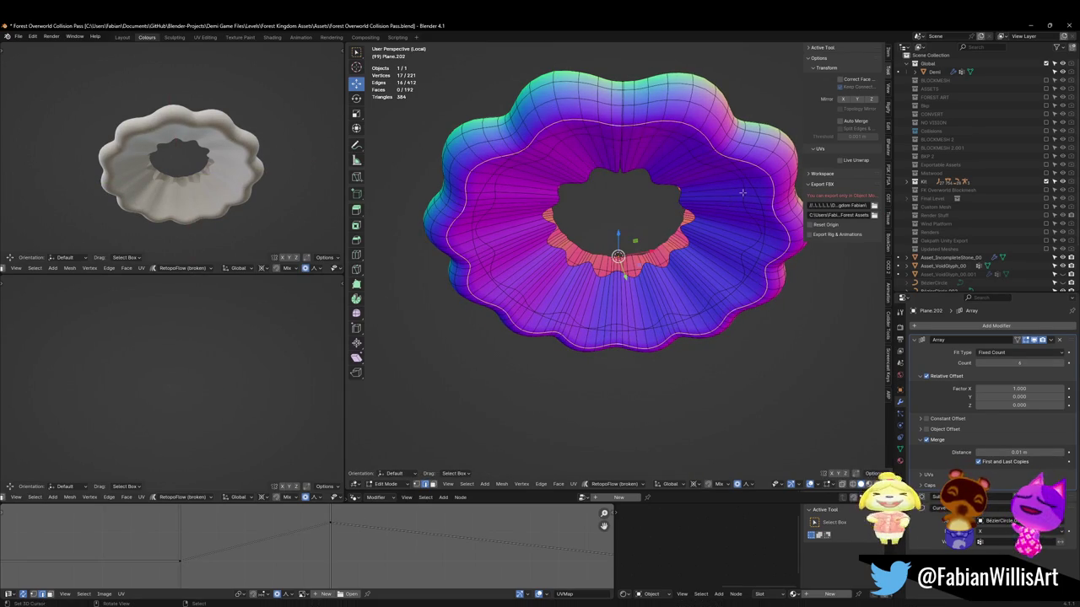
middle_drag(707, 179, 661, 180)
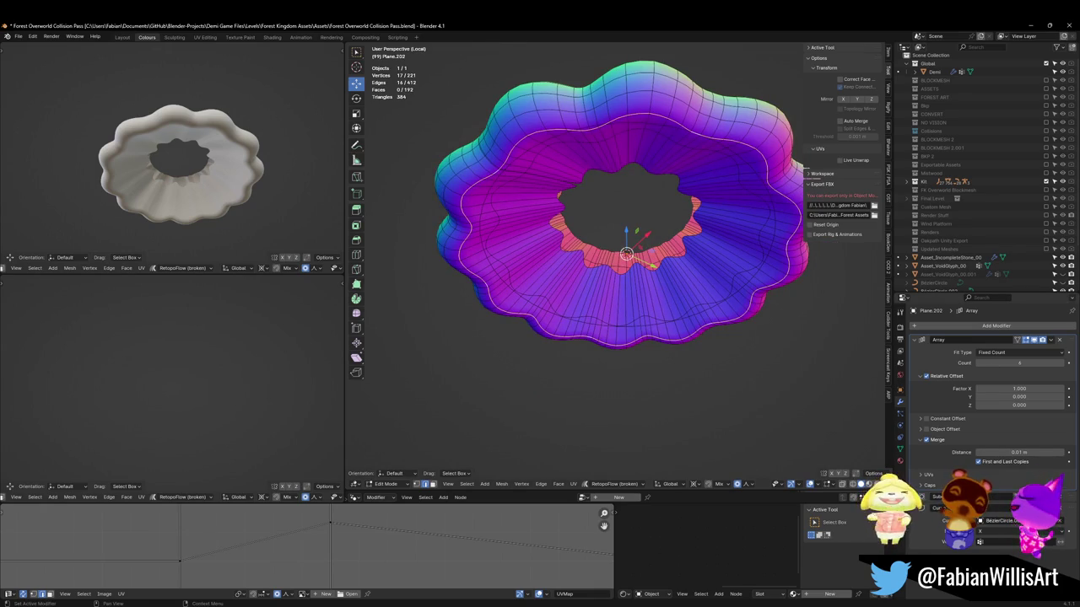
key(s)
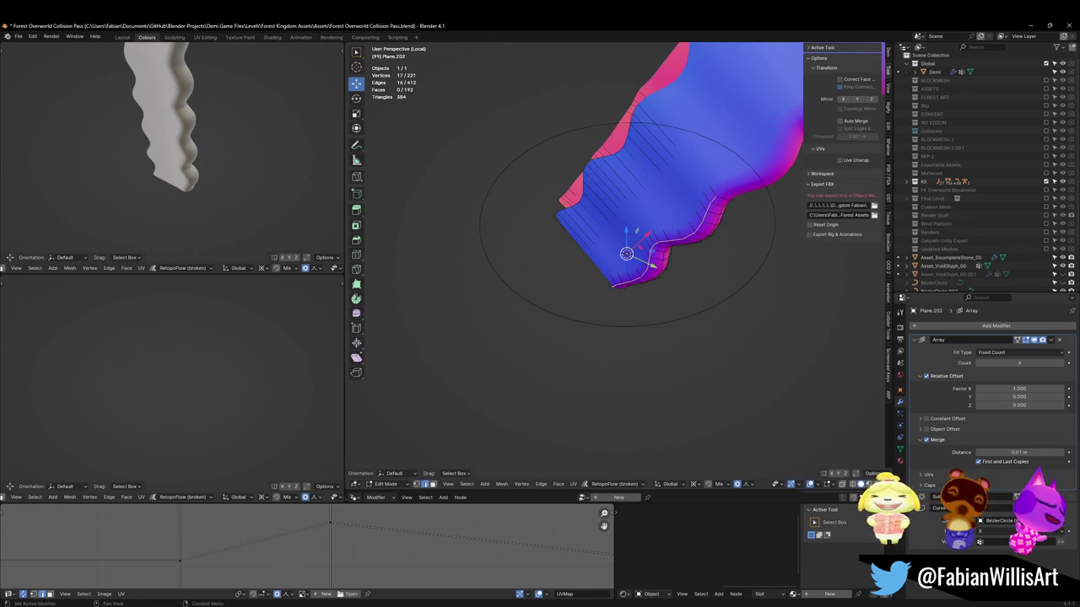
Move the inner loop along Y with proportional falloff to dome the cap
key(g)
key(y)
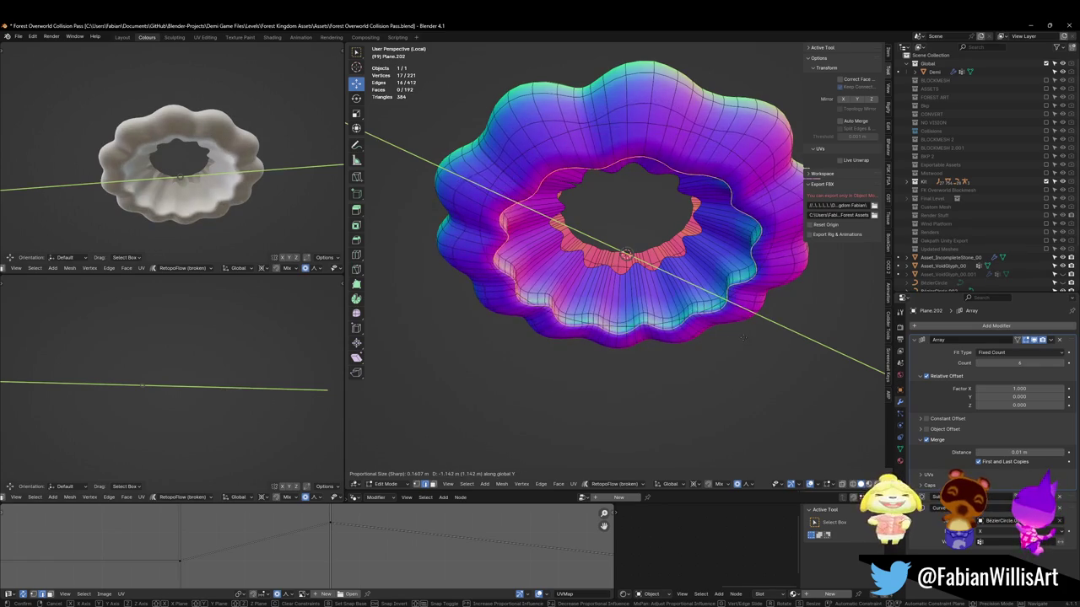
key(Escape)
key(KP_3)
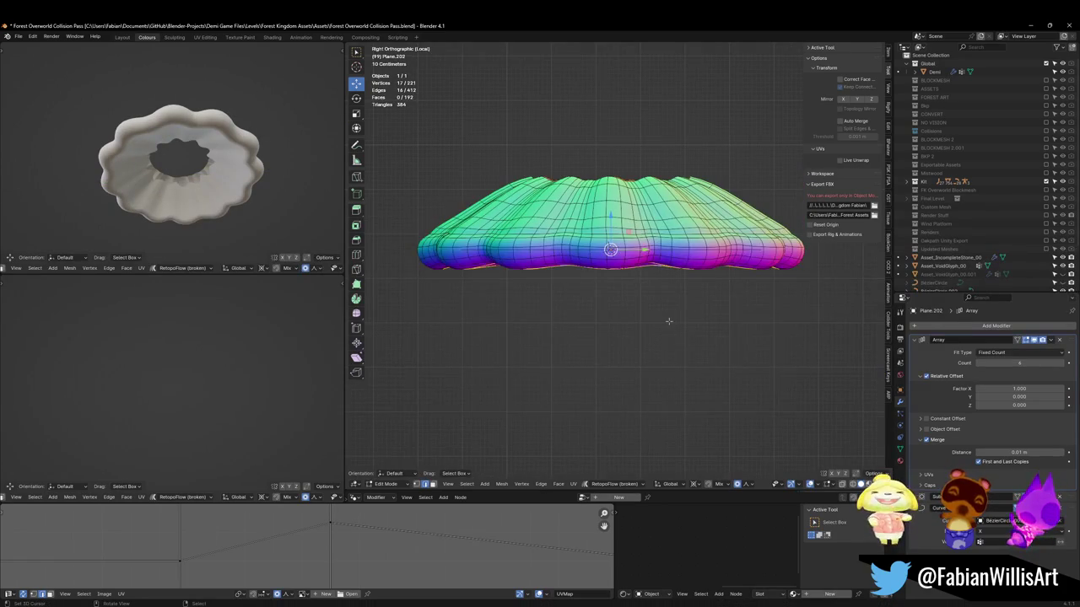
middle_drag(669, 320, 657, 397)
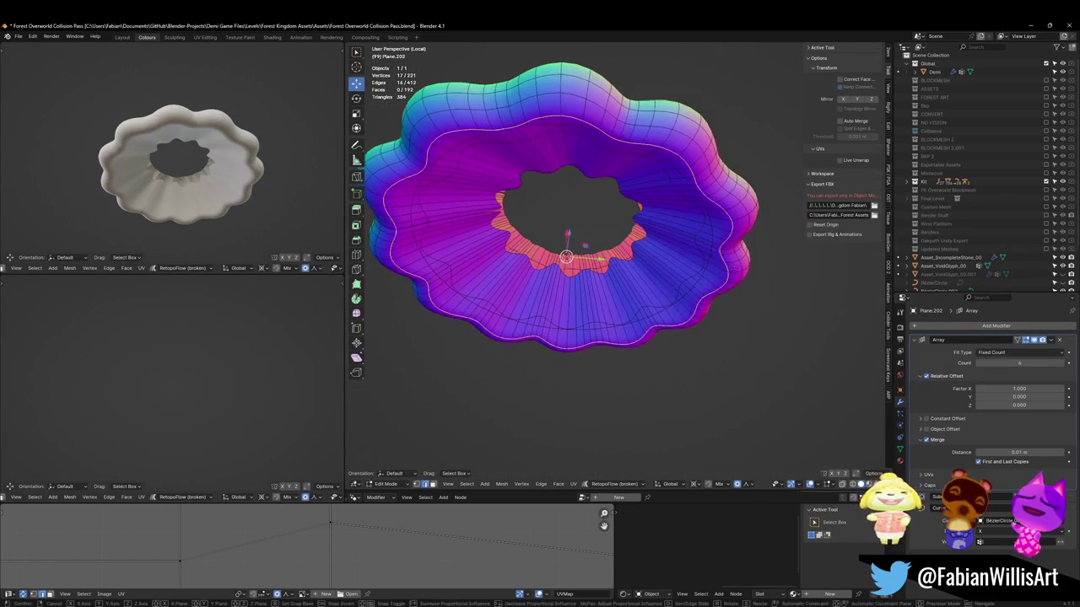
key(g)
key(y)
click(631, 193)
key(alt+a)
Reshape the outer edge loop by moving it along Z and then along Y
alt+click(606, 126)
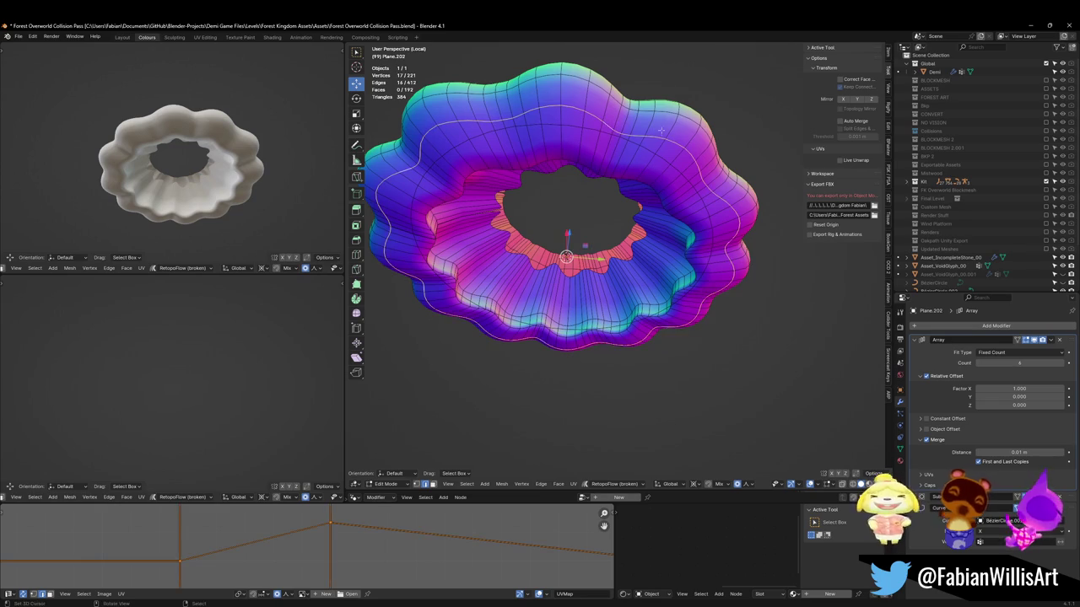
key(g)
key(z)
click(662, 150)
key(g)
key(y)
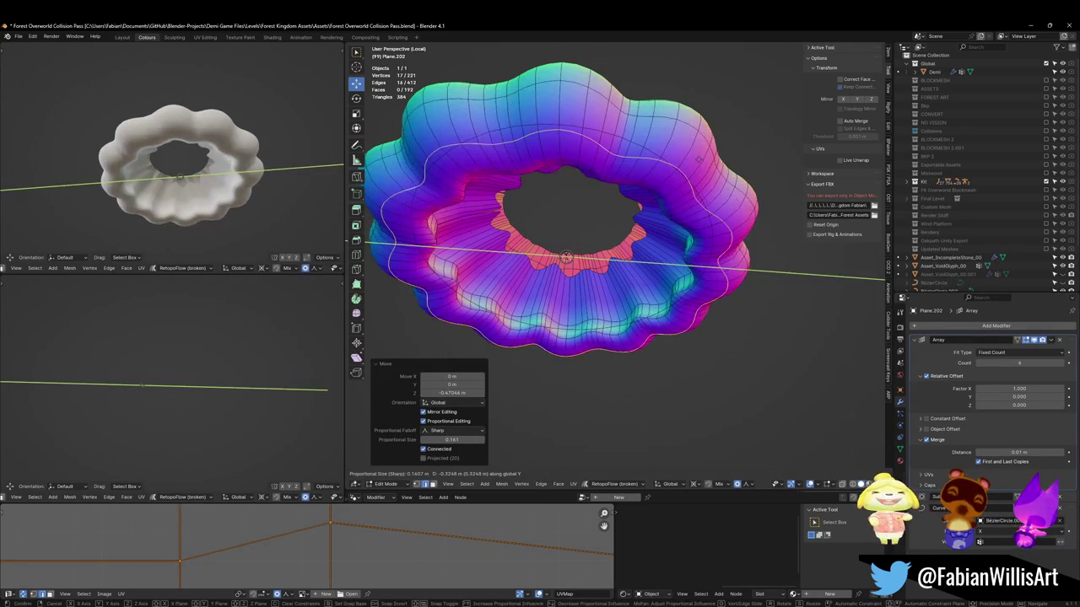
click(710, 154)
Frame and isolate the cloud lamp in the lower-left viewport and inspect its hole
middle_drag(146, 168, 217, 210)
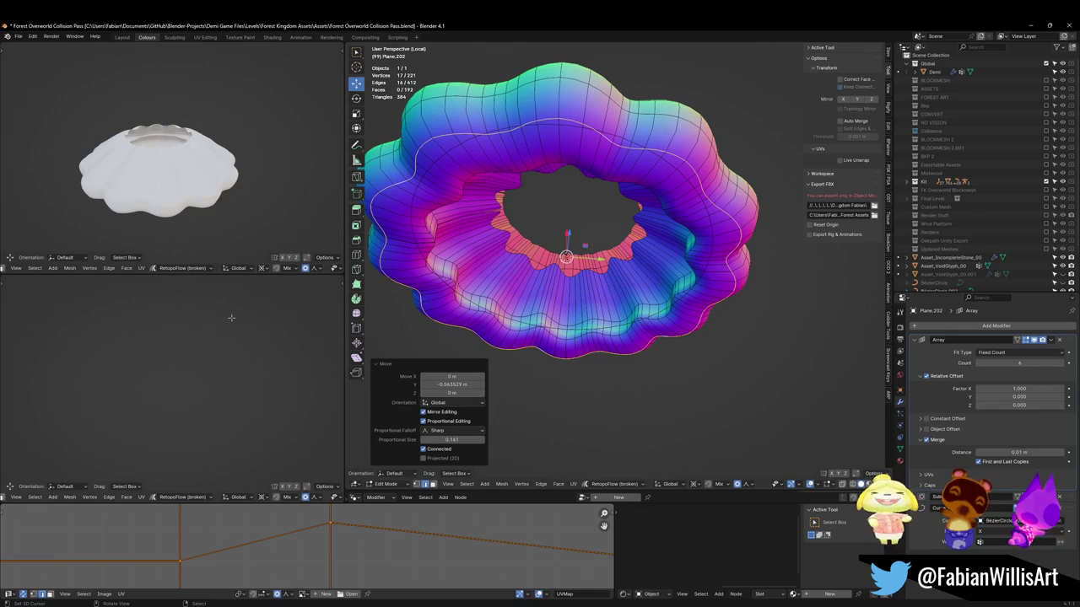
key(KP_Decimal)
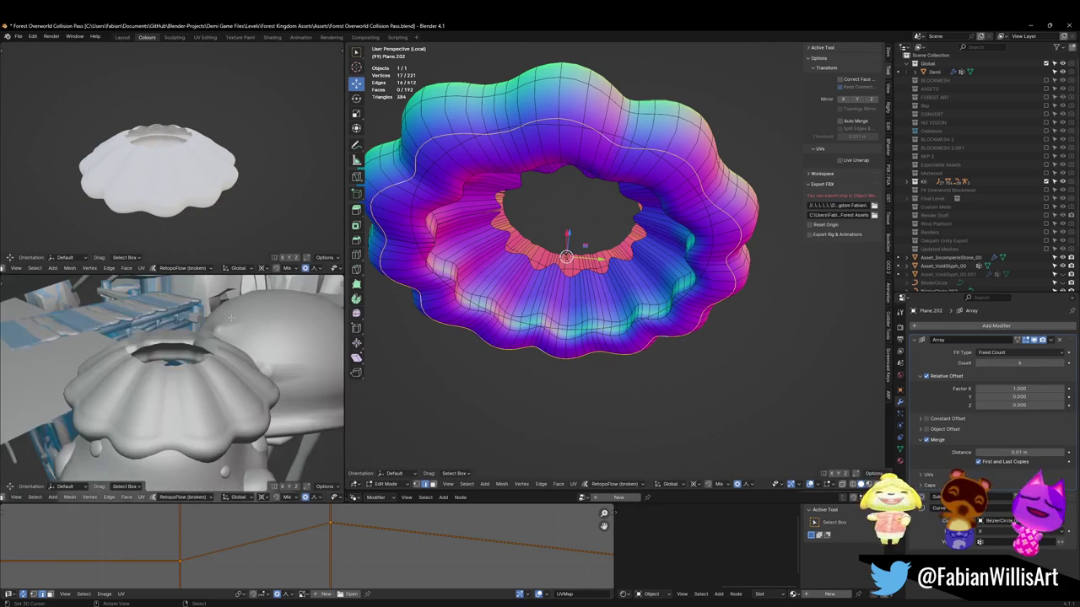
middle_drag(253, 379, 268, 339)
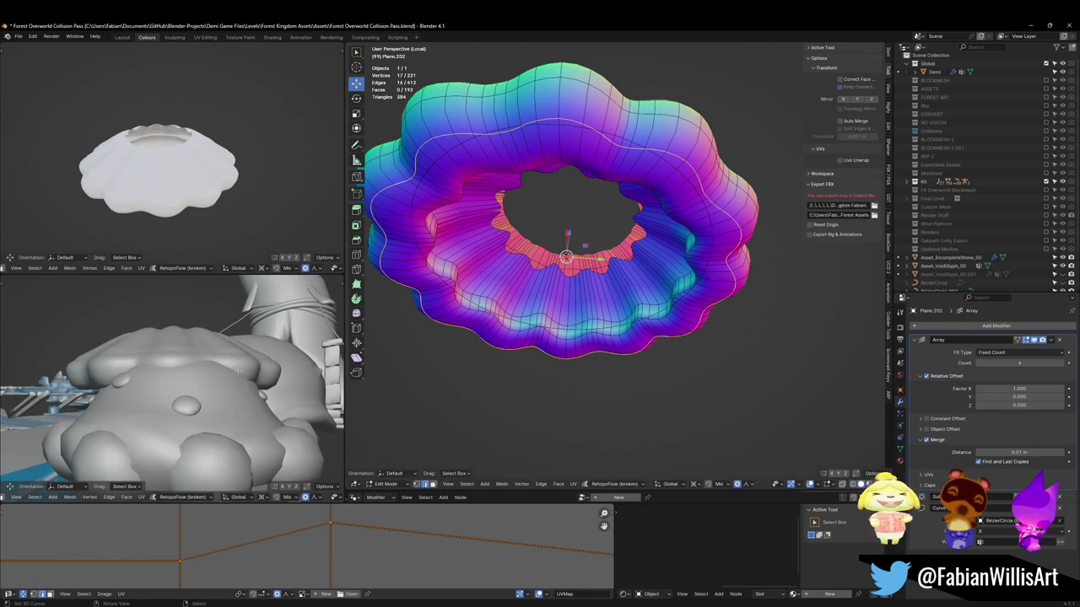
key(KP_Divide)
scroll(211, 382, up, 3)
scroll(212, 383, down, 5)
middle_drag(211, 383, 211, 442)
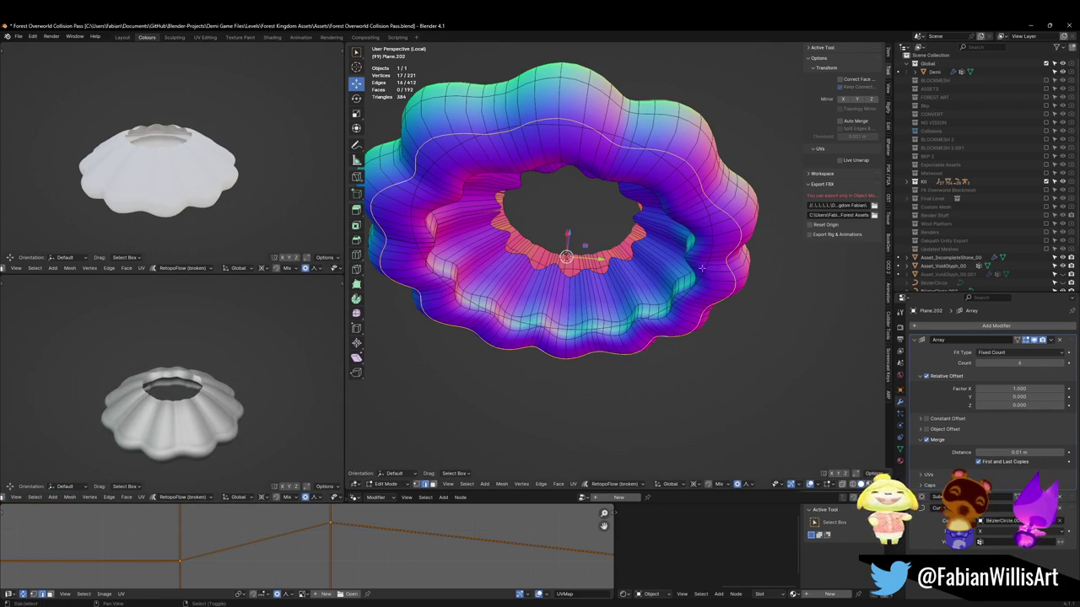
middle_drag(702, 268, 700, 236)
key(a)
key(alt+a)
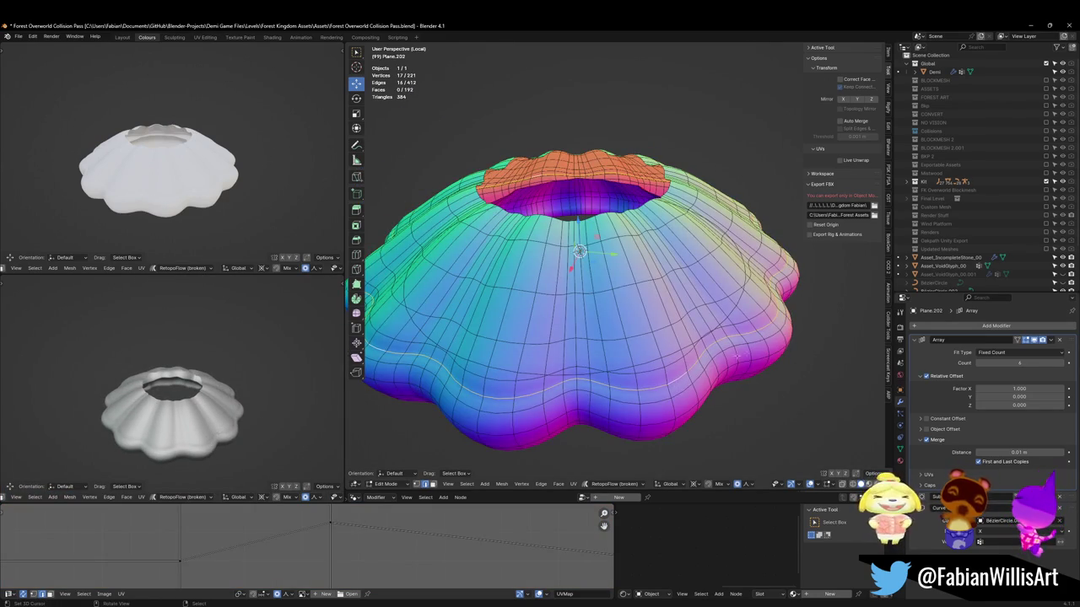
Select the inner rim loop and move it along Y
click(744, 352)
key(g)
key(y)
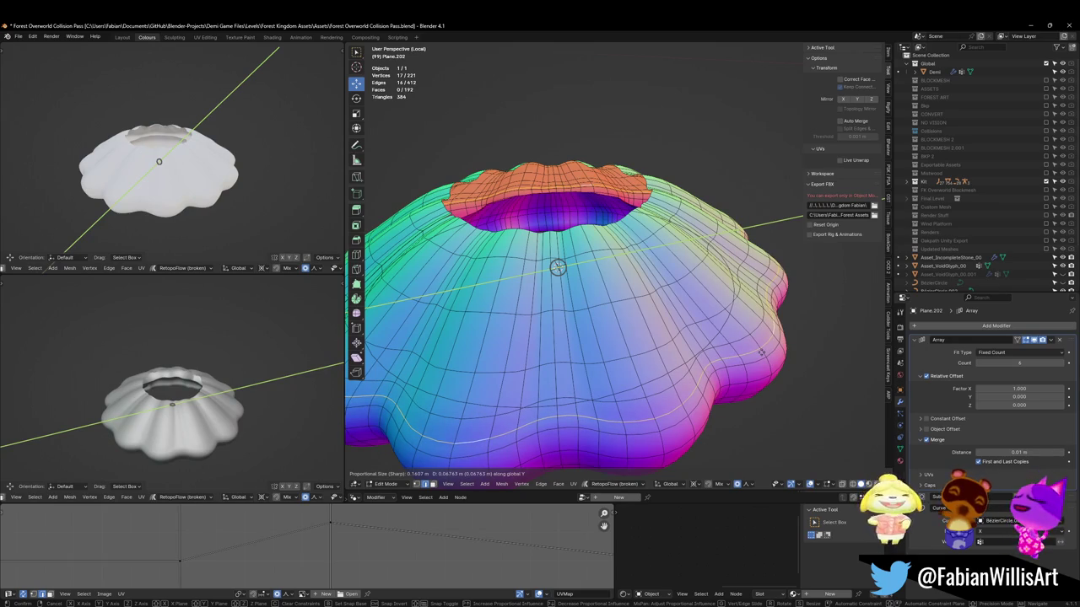
key(Return)
middle_drag(590, 337, 591, 278)
mouse_move(169, 388)
middle_down()
mouse_move(170, 321)
mouse_move(206, 319)
middle_up()
middle_drag(573, 220, 574, 337)
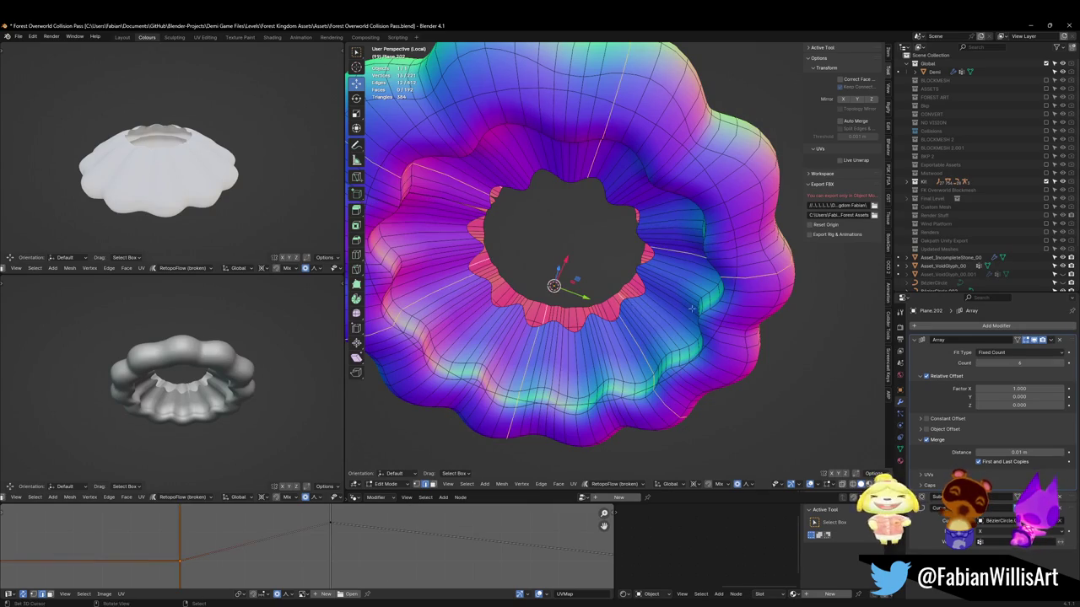
Shift the inner edge along Y and lower it along Z with proportional falloff
key(g)
key(y)
click(666, 299)
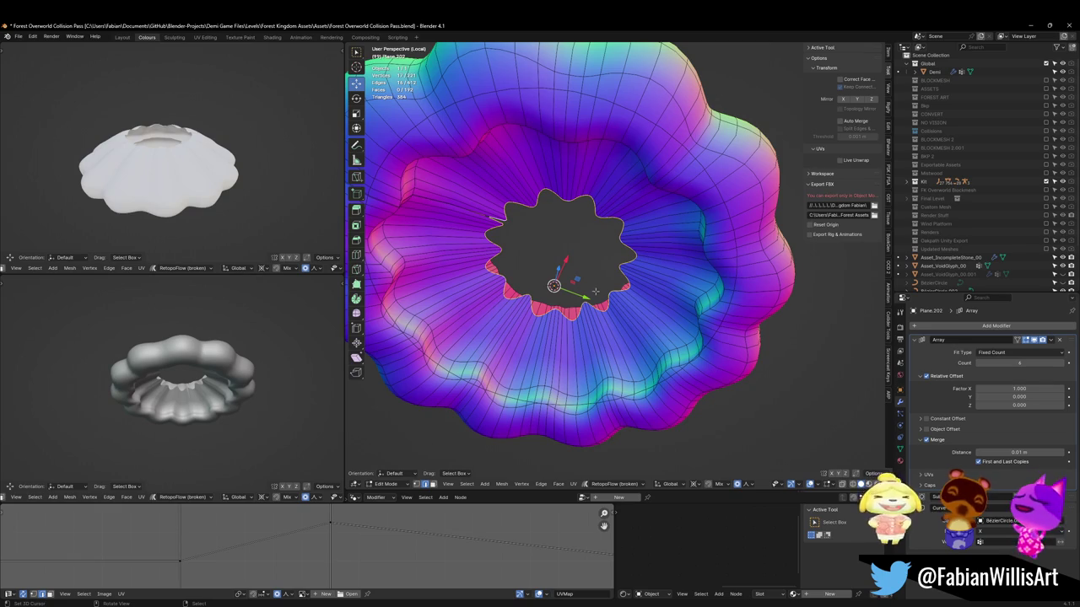
key(g)
key(z)
click(650, 338)
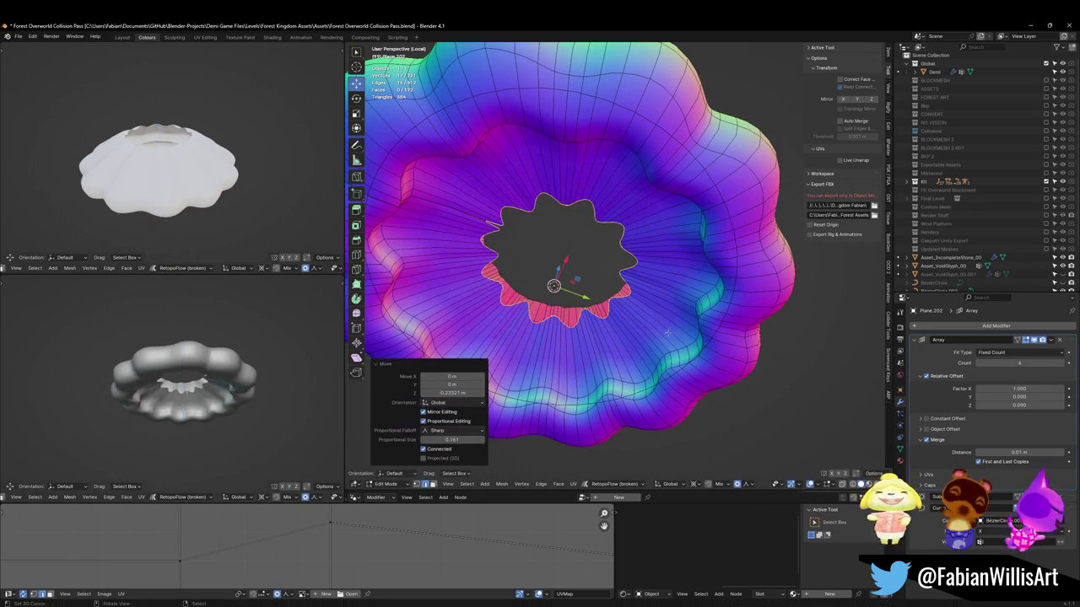
Narrow the top opening along Y and raise its ring along Z into a peak
mouse_move(590, 397)
middle_down()
mouse_move(604, 328)
mouse_move(591, 371)
middle_up()
click(612, 232)
key(g)
key(y)
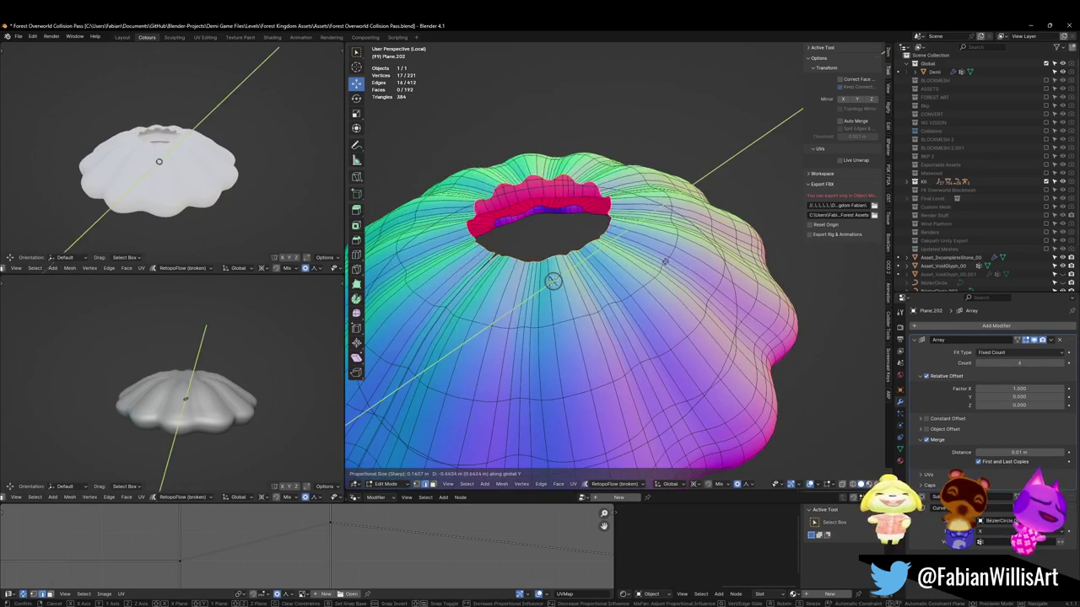
click(605, 243)
key(g)
key(z)
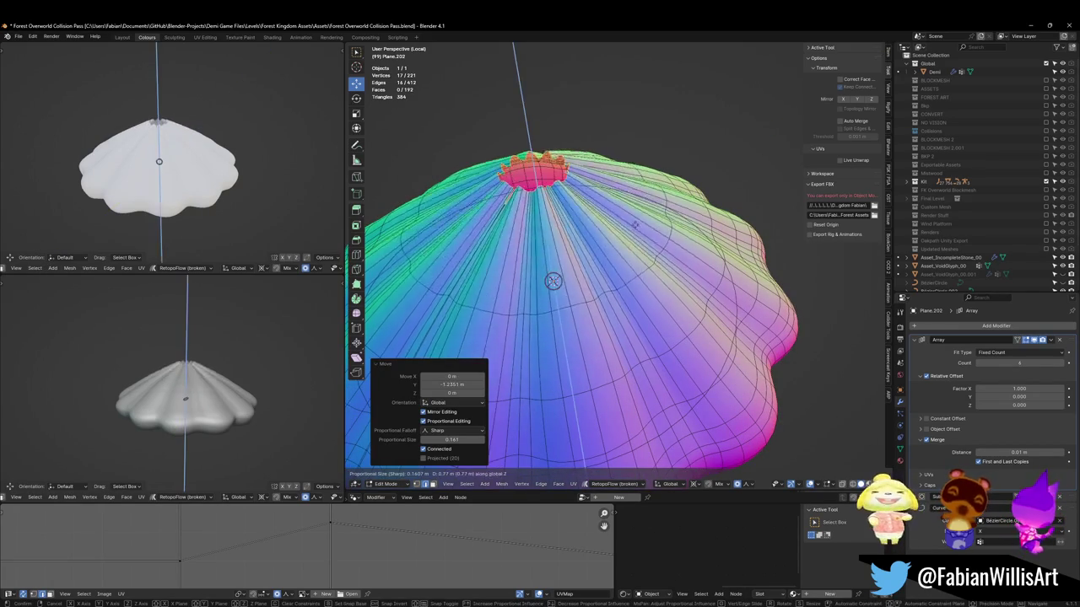
click(633, 240)
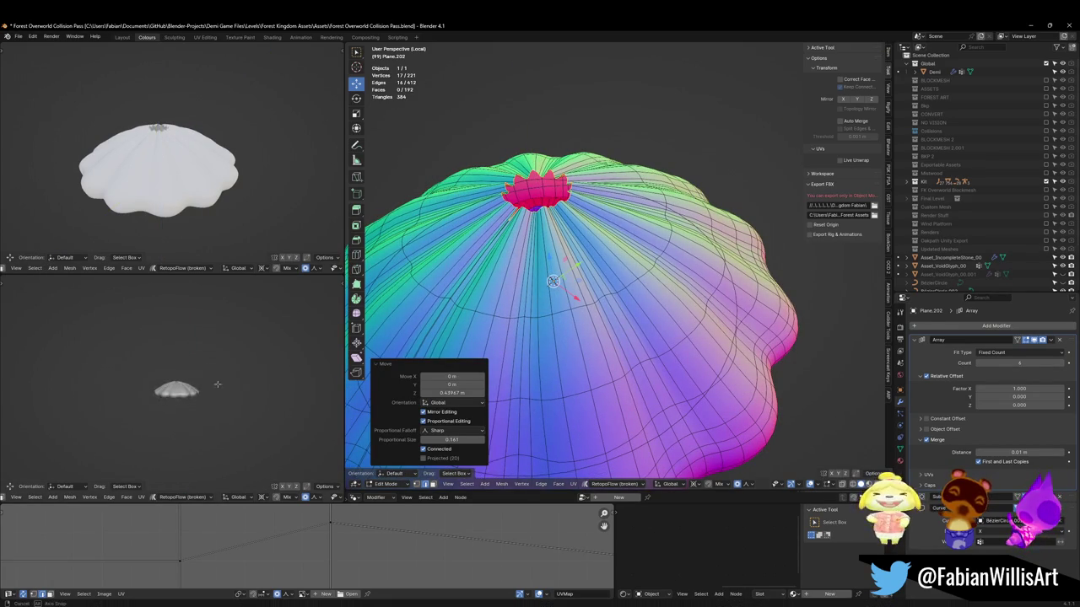
Lift the top ring higher along Z and add a loop cut near the top
key(g)
key(z)
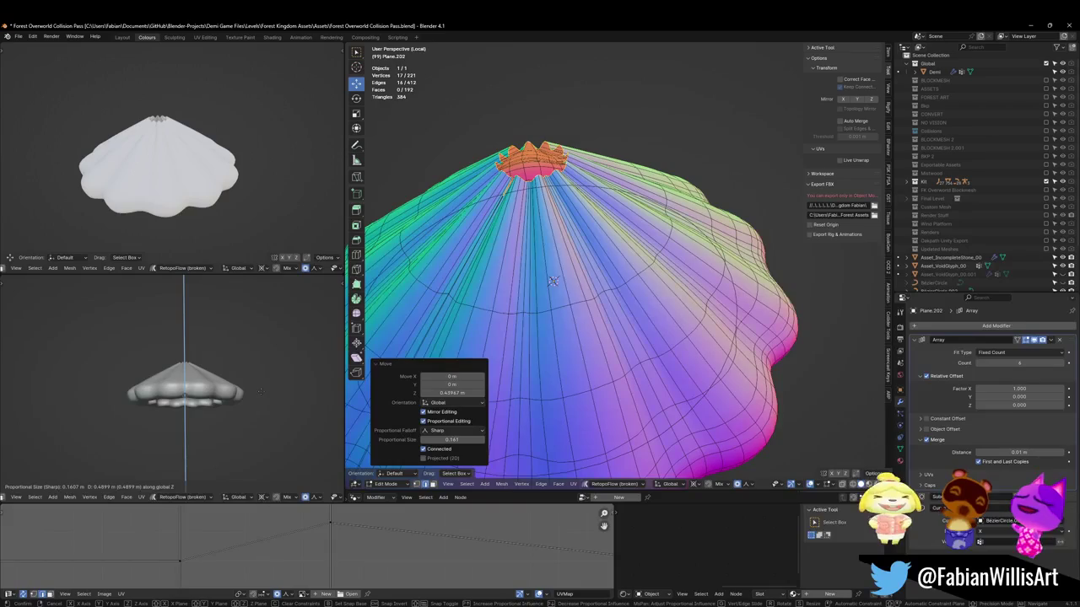
click(257, 363)
key(ctrl+r)
click(540, 253)
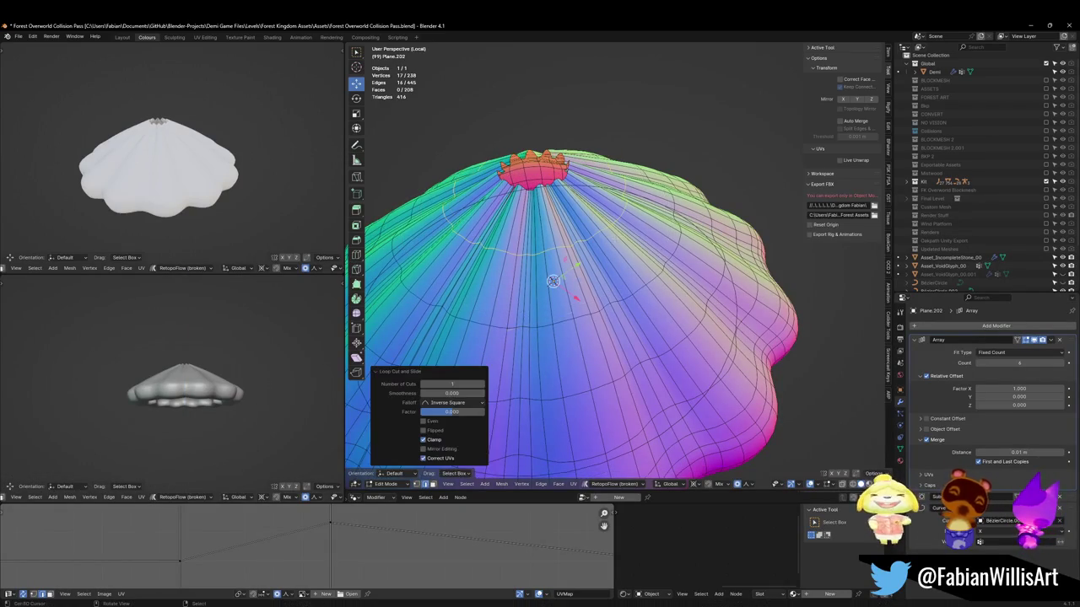
Grow the selection into a face band, move it along Y, then lift a wider band along Z
alt+shift+click(549, 273)
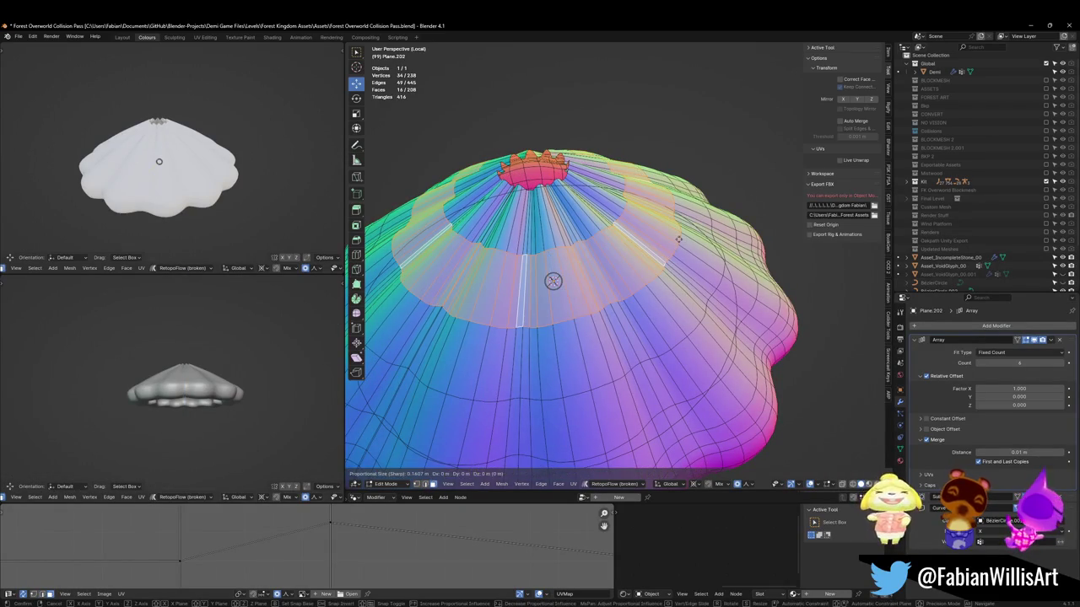
key(g)
key(y)
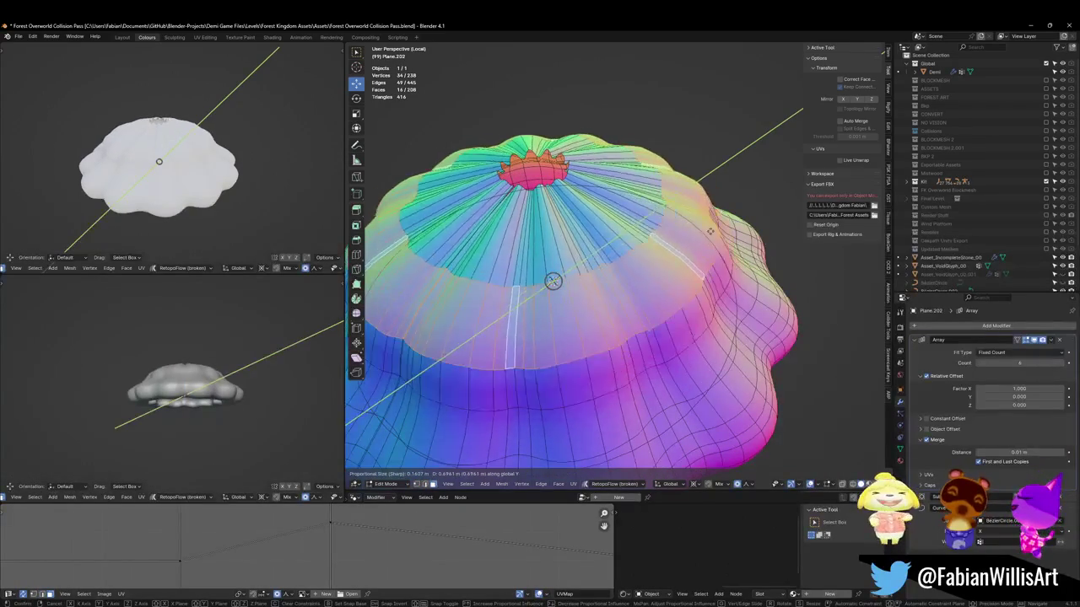
click(552, 280)
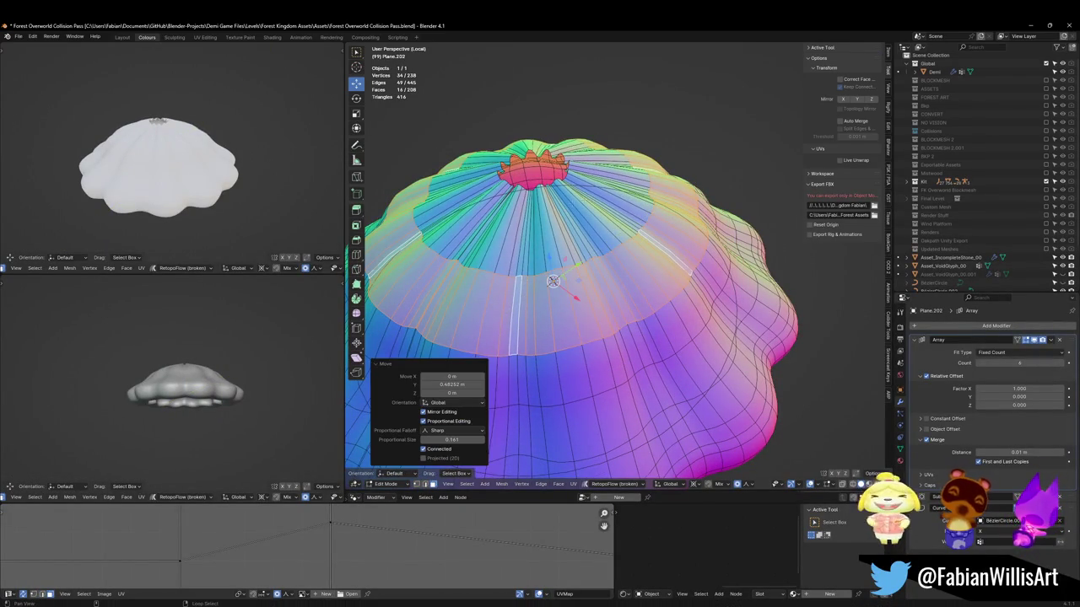
alt+shift+click(590, 240)
key(g)
key(z)
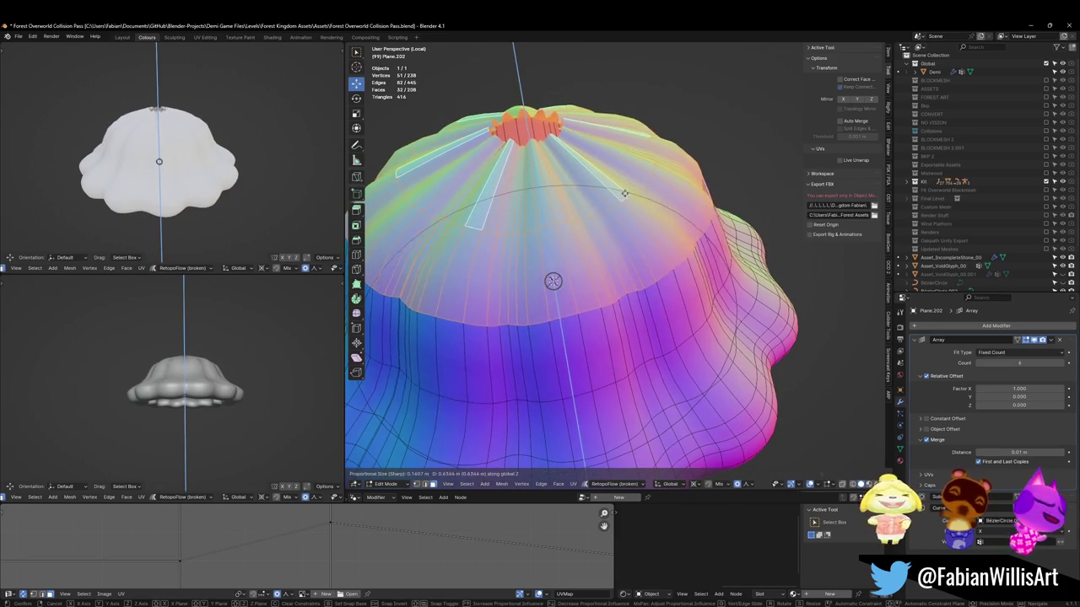
click(624, 193)
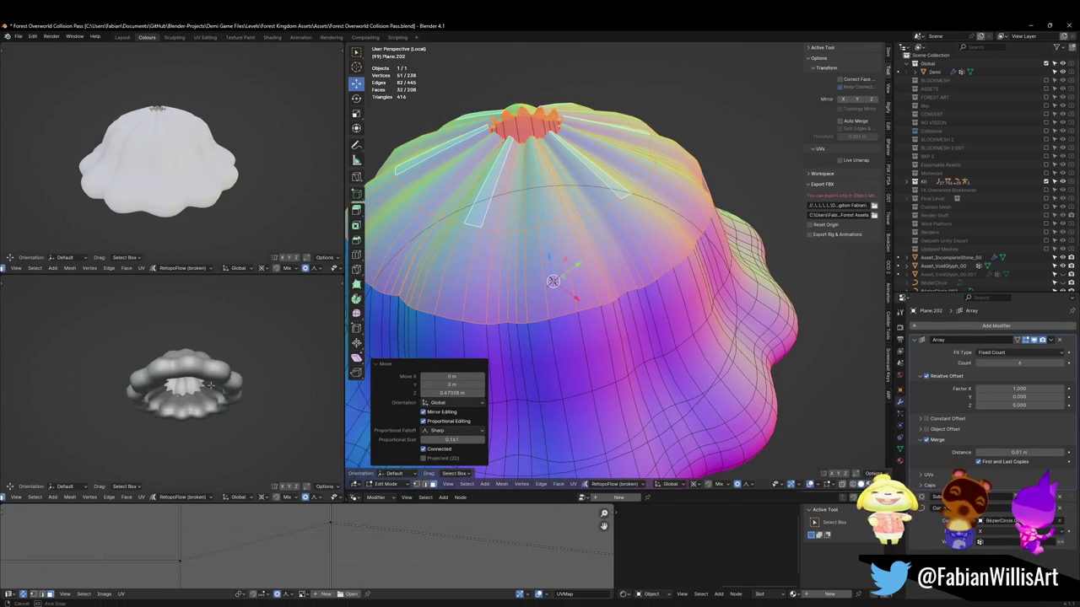
Revert to the inner band and raise it along Z to sharpen the dome's peak
key(ctrl+z)
key(ctrl+z)
key(g)
key(z)
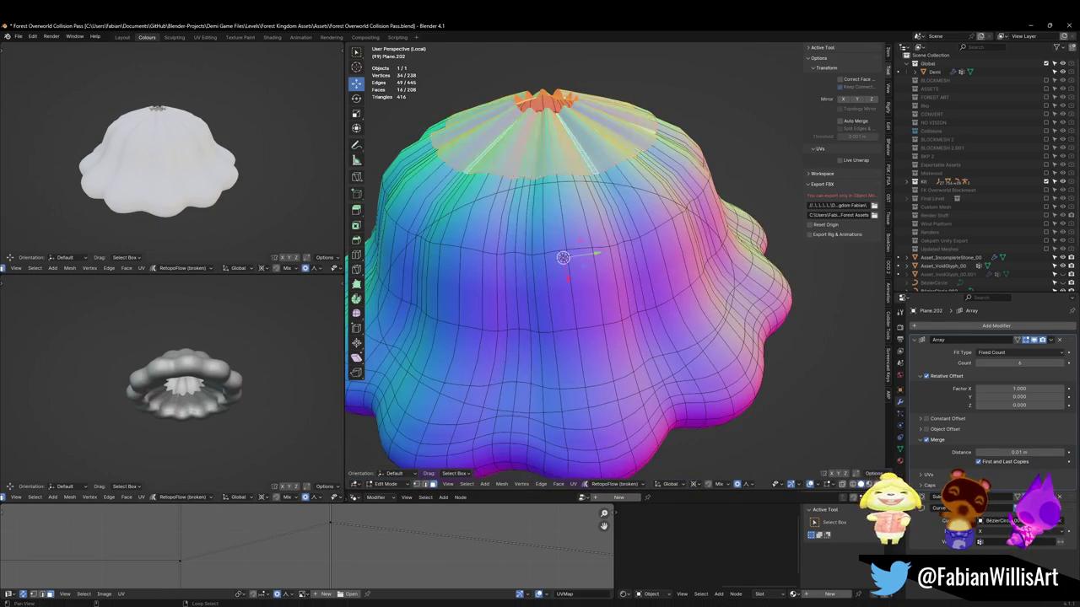
scroll(555, 293, up, 5)
click(555, 293)
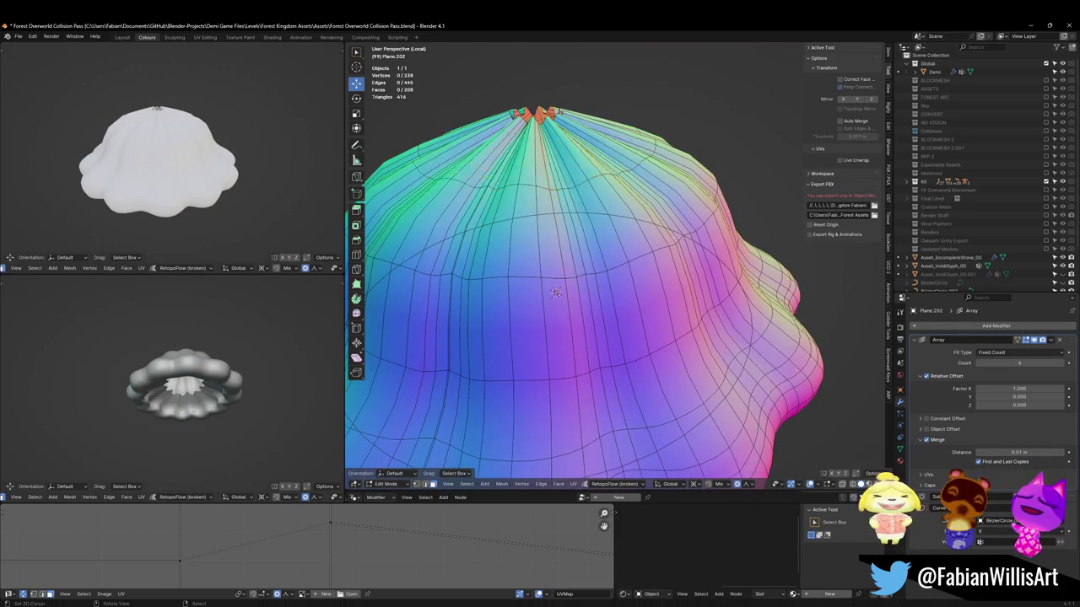
key(alt+a)
middle_drag(671, 382, 654, 337)
Move a lower loop along Y and bevel it into an extra loop band
key(g)
key(y)
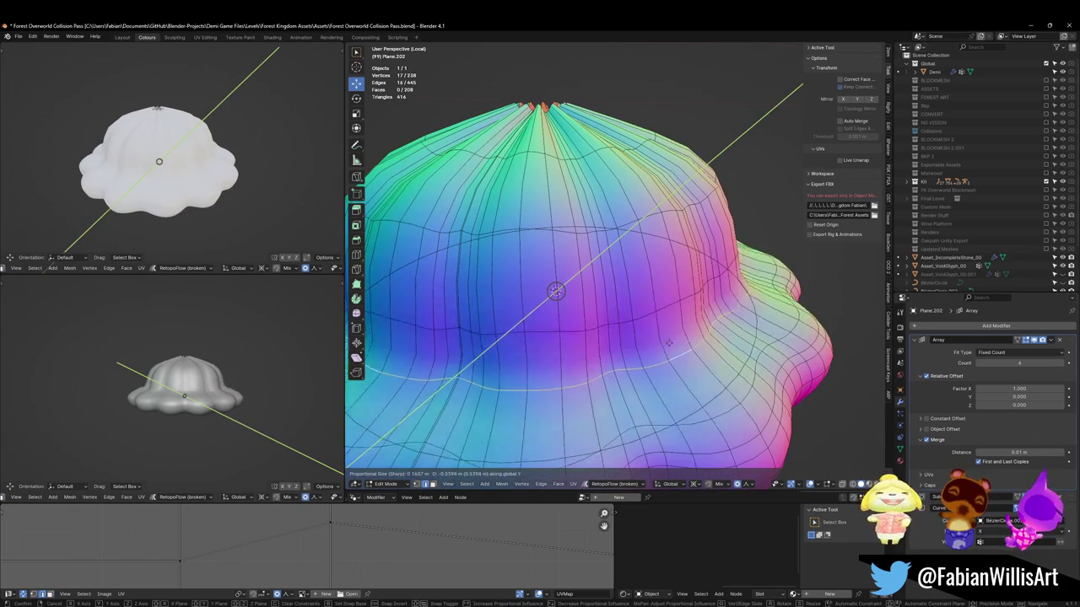
click(690, 342)
key(ctrl+b)
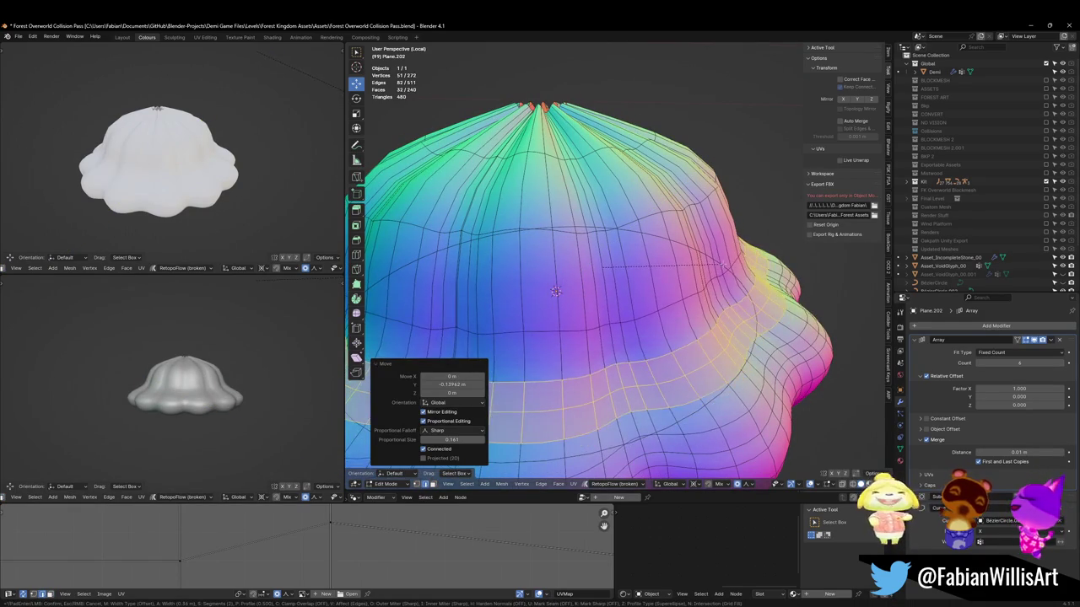
key(Escape)
key(ctrl+z)
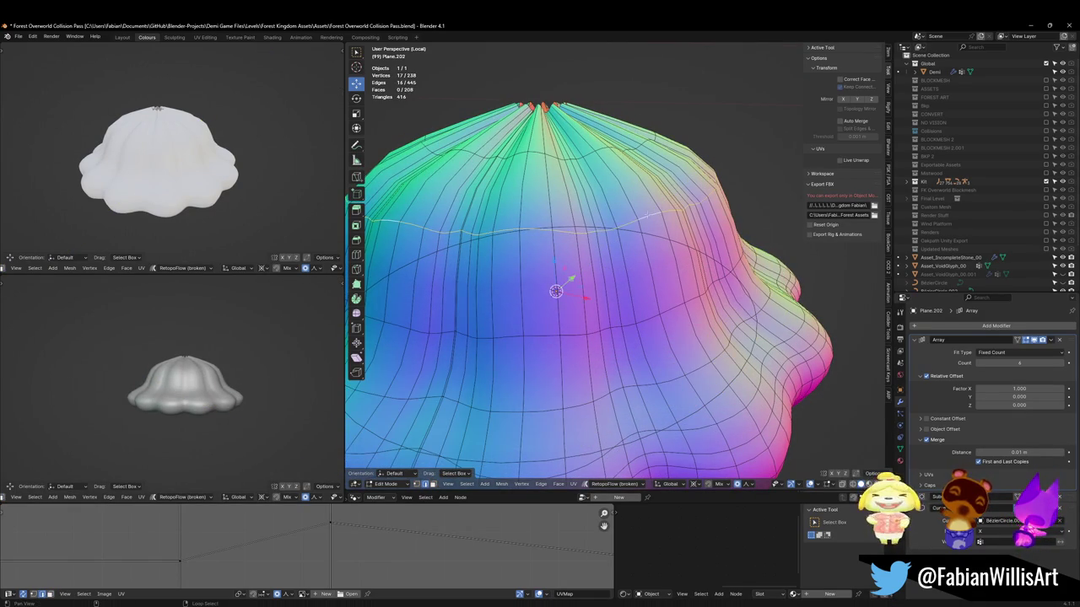
click(555, 291)
middle_drag(555, 291, 680, 369)
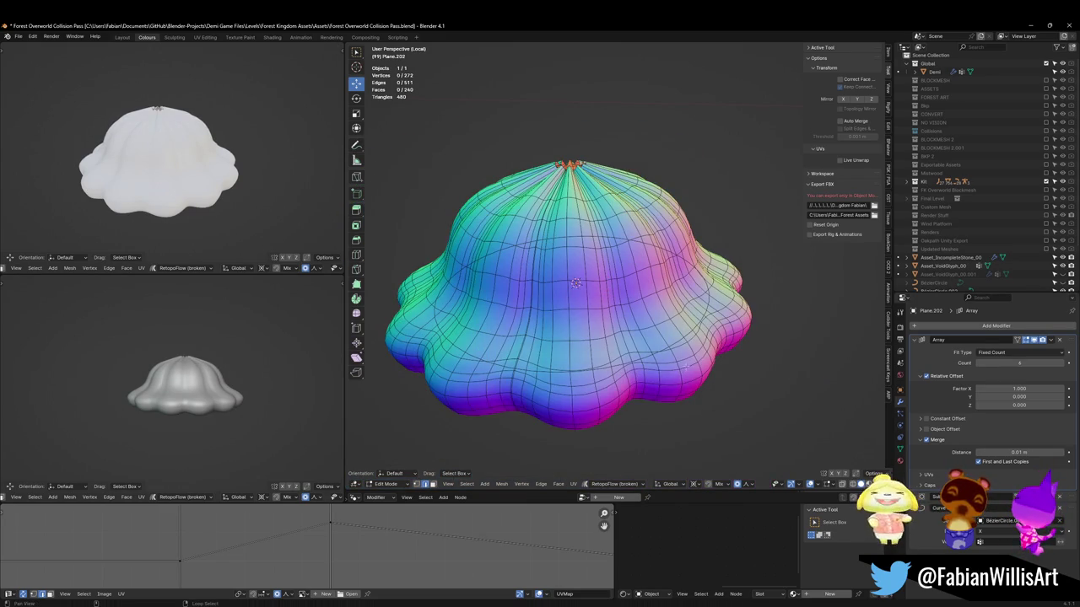
Raise a horizontal face loop of the cap along Z with proportional falloff
scroll(574, 283, up, 4)
middle_drag(574, 282, 522, 270)
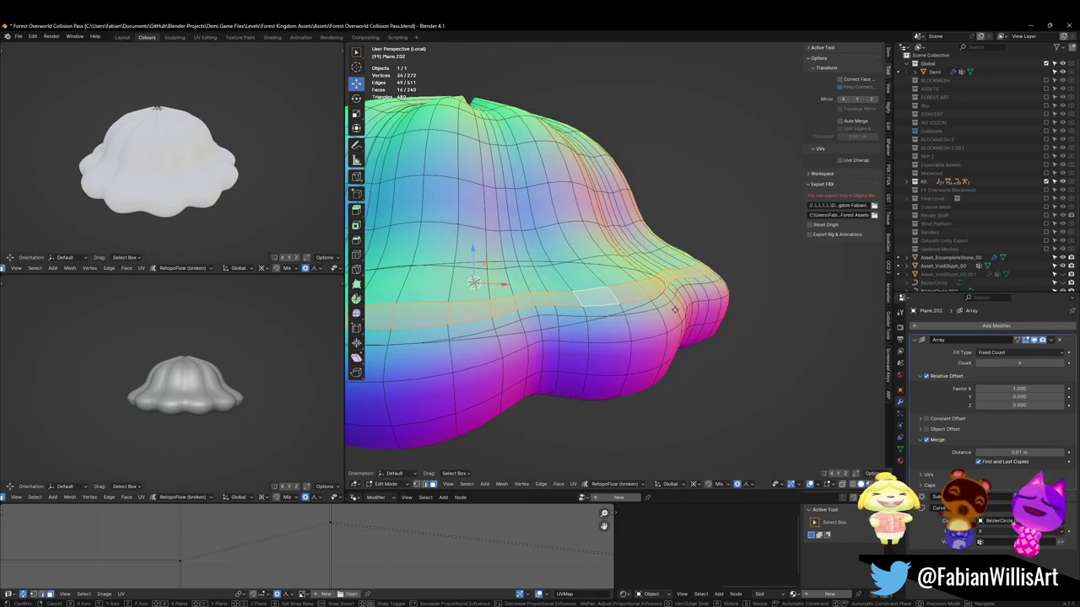
alt+click(595, 295)
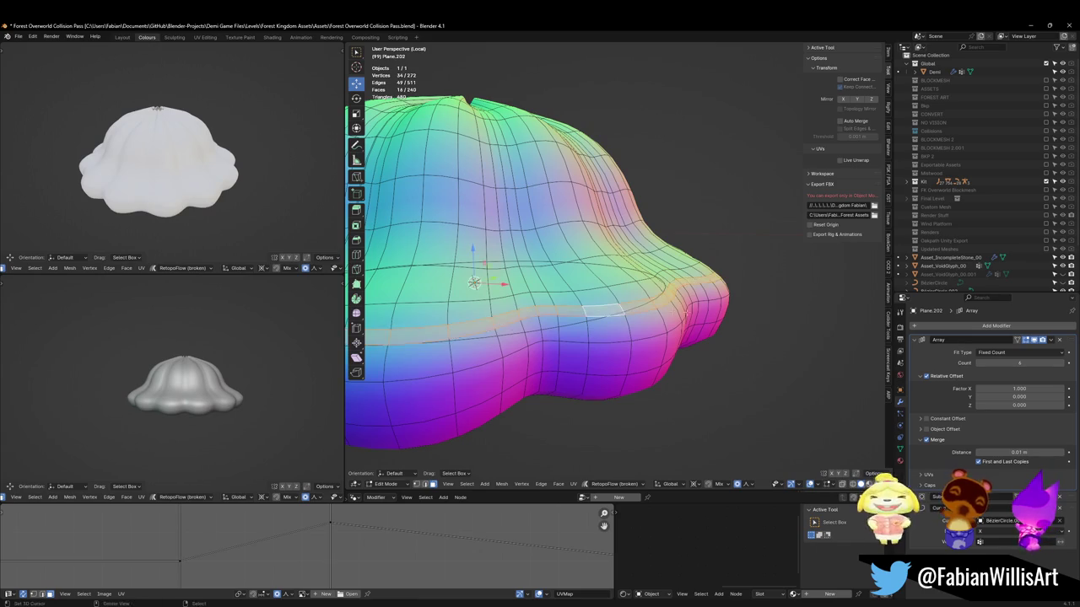
key(g)
key(z)
click(674, 301)
key(alt+a)
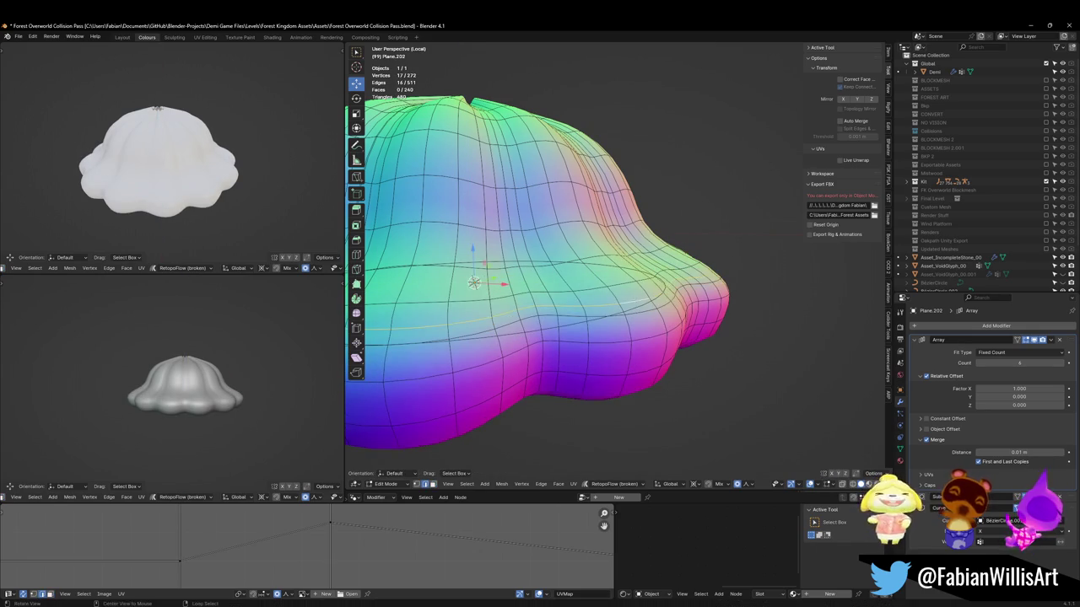
click(675, 292)
Move the rim loop vertically along Z
key(g)
key(z)
click(642, 312)
key(alt+a)
key(alt+a)
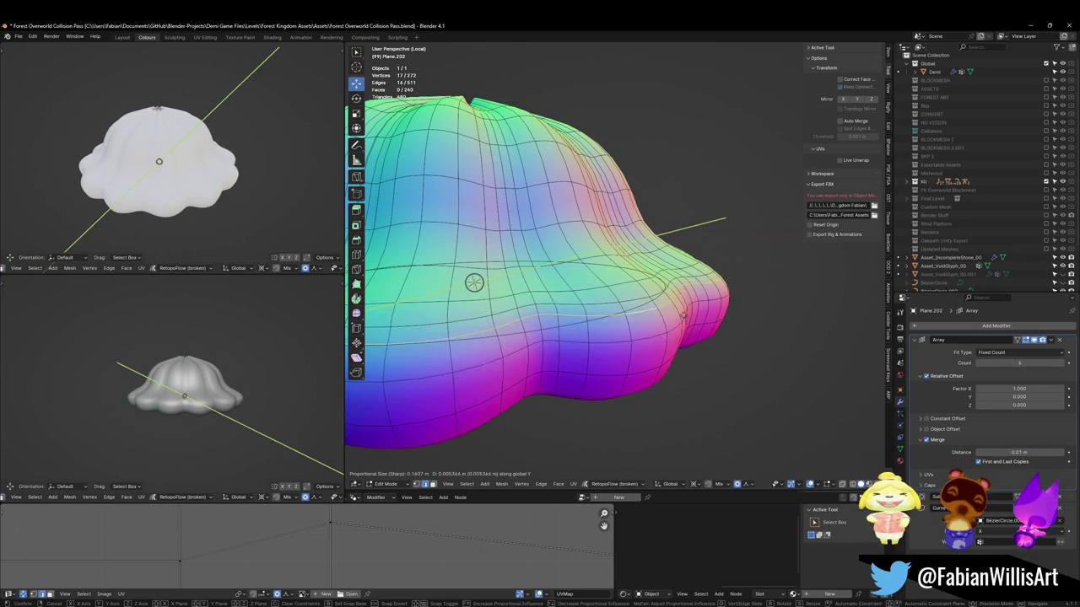
Shift the lower loop about 0.03 m along Y with smooth falloff and return to Object Mode
alt+click(650, 339)
key(g)
key(y)
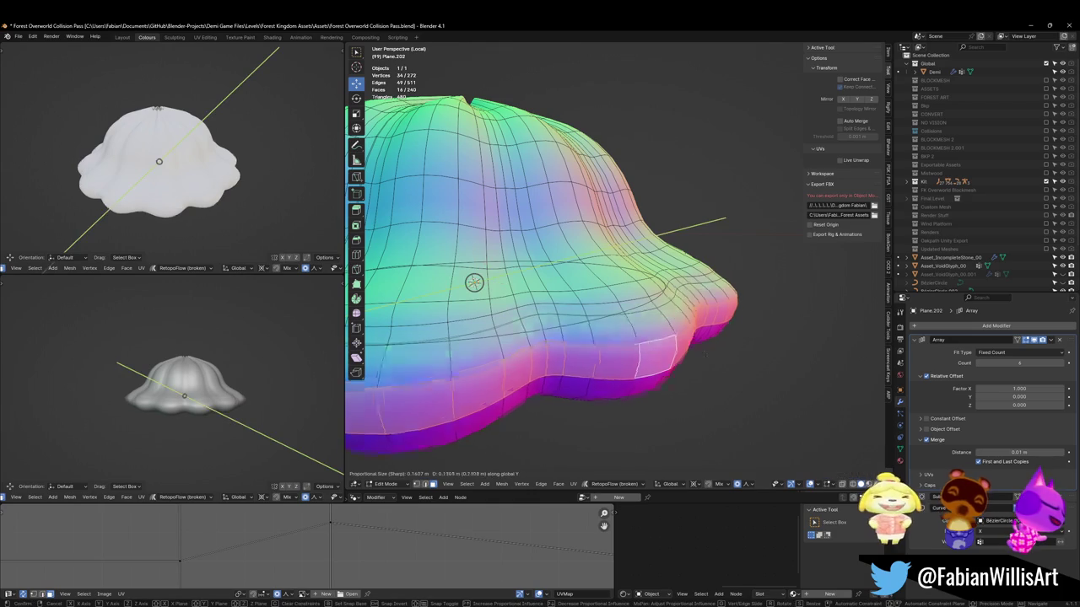
click(657, 342)
mouse_move(183, 371)
middle_down()
mouse_move(183, 340)
mouse_move(143, 404)
mouse_move(147, 427)
middle_up()
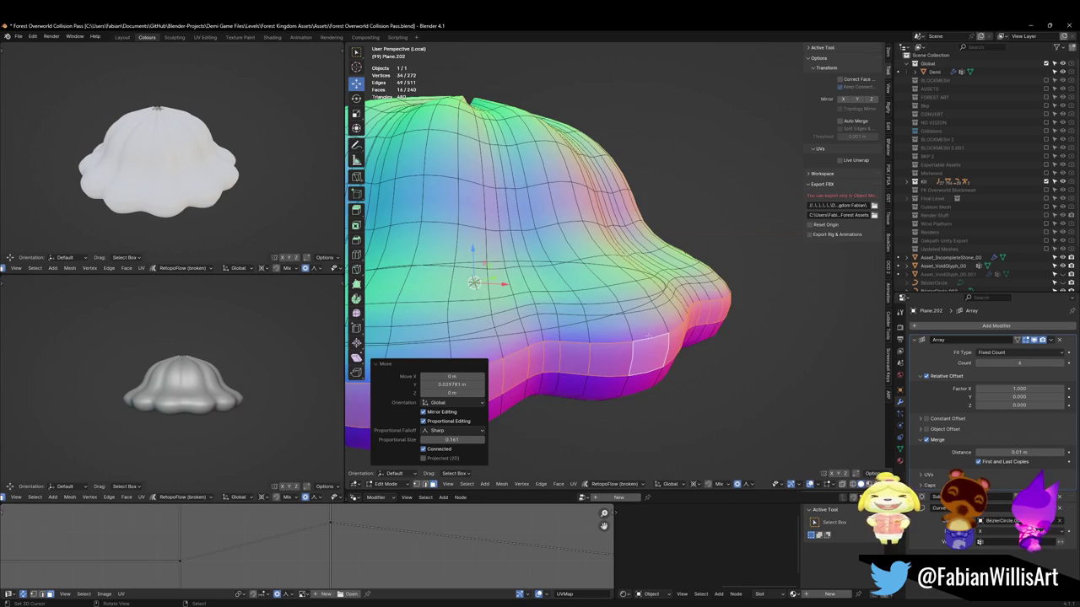
scroll(647, 335, down, 3)
middle_drag(648, 335, 639, 358)
key(Tab)
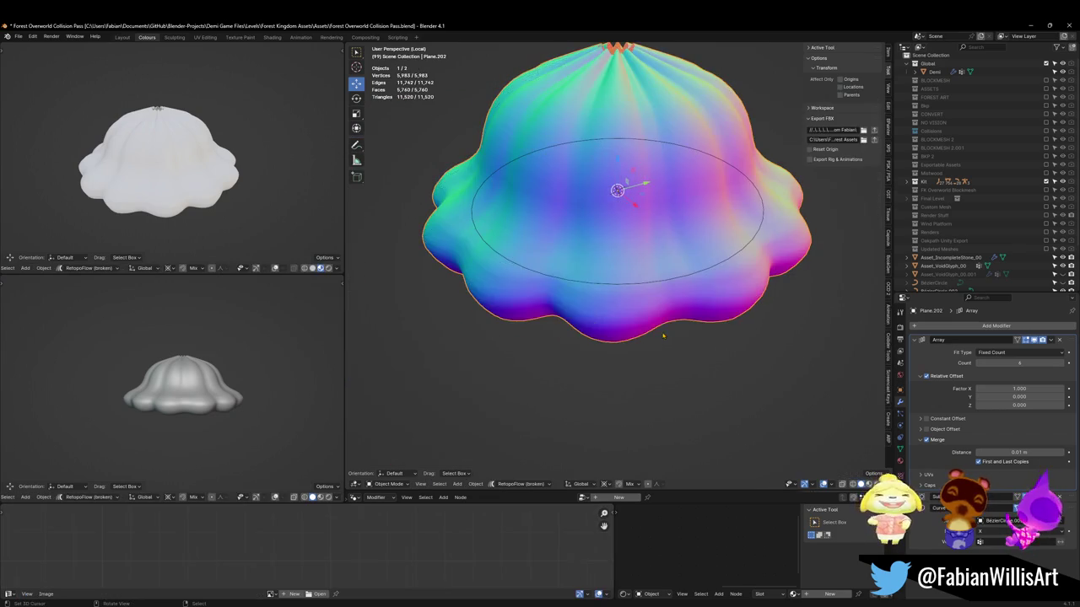
Nudge the dome's side vertices along Y twice with proportional falloff
key(Tab)
middle_drag(675, 304, 692, 314)
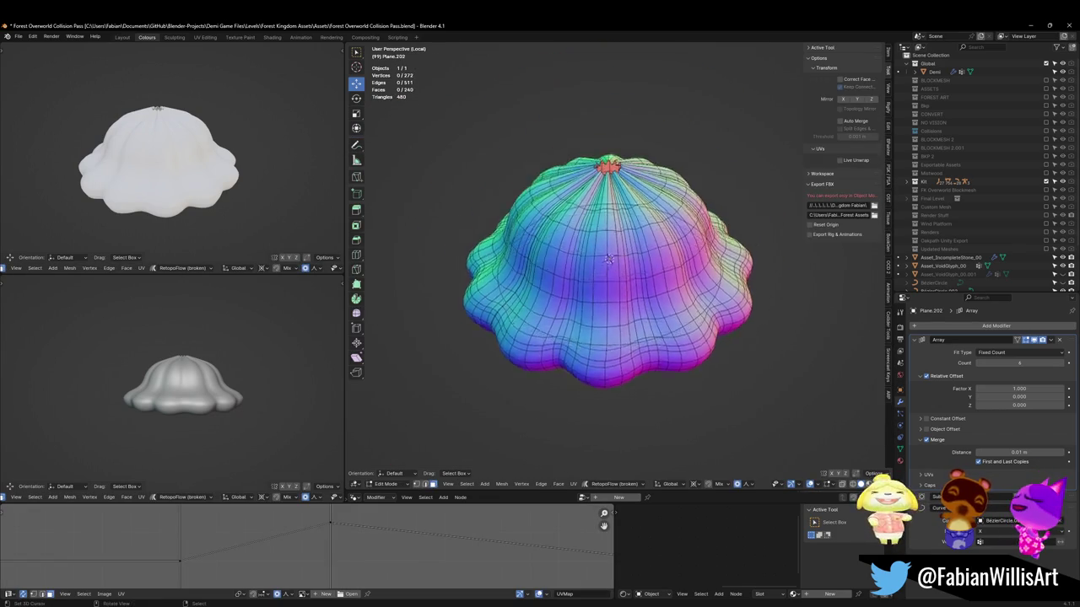
scroll(715, 325, up, 5)
key(g)
key(y)
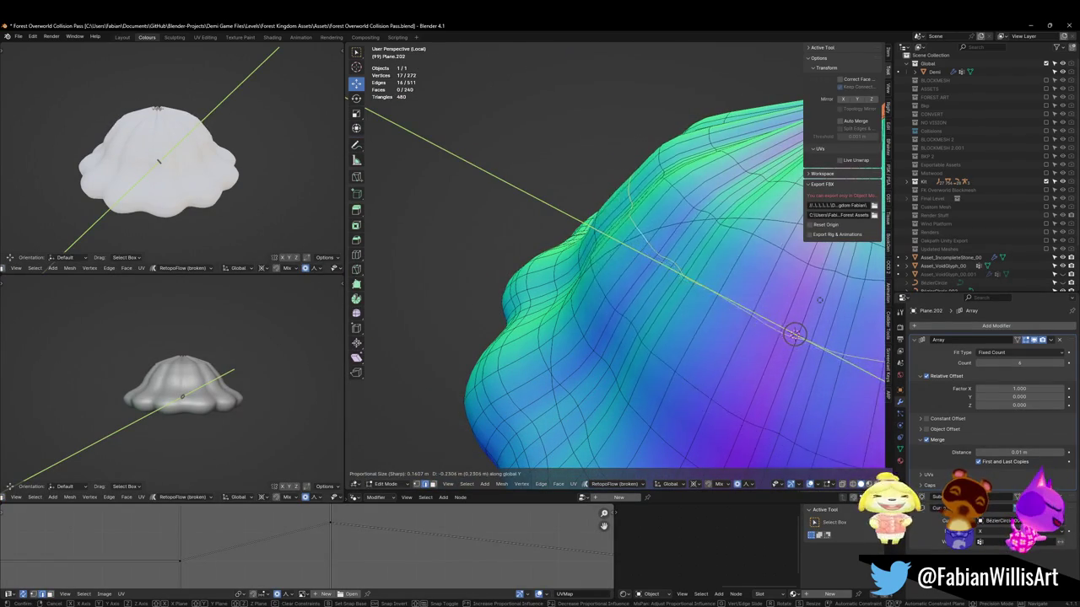
click(484, 266)
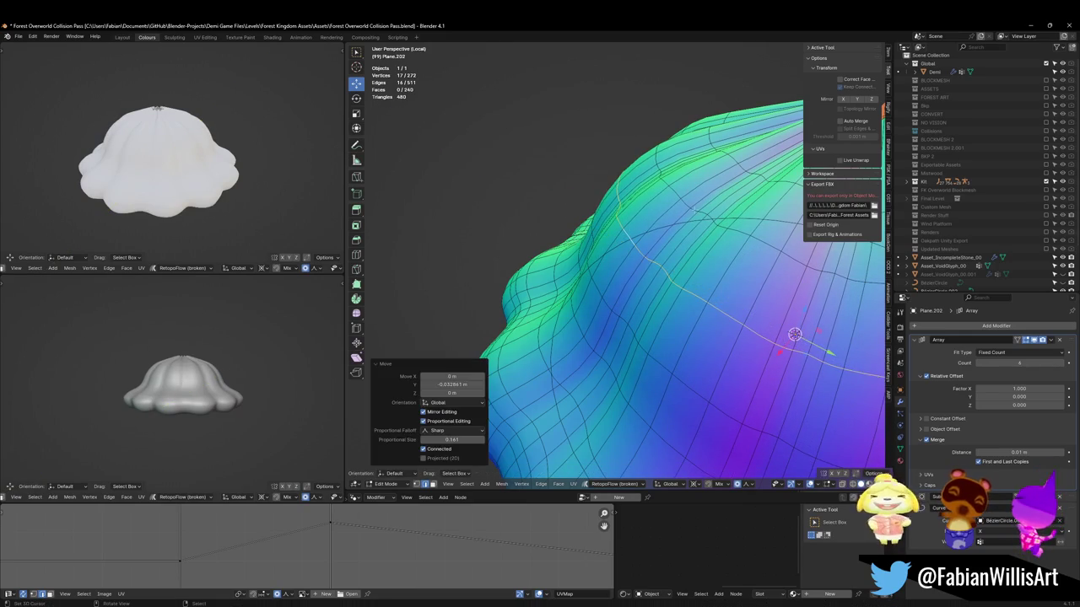
key(g)
key(y)
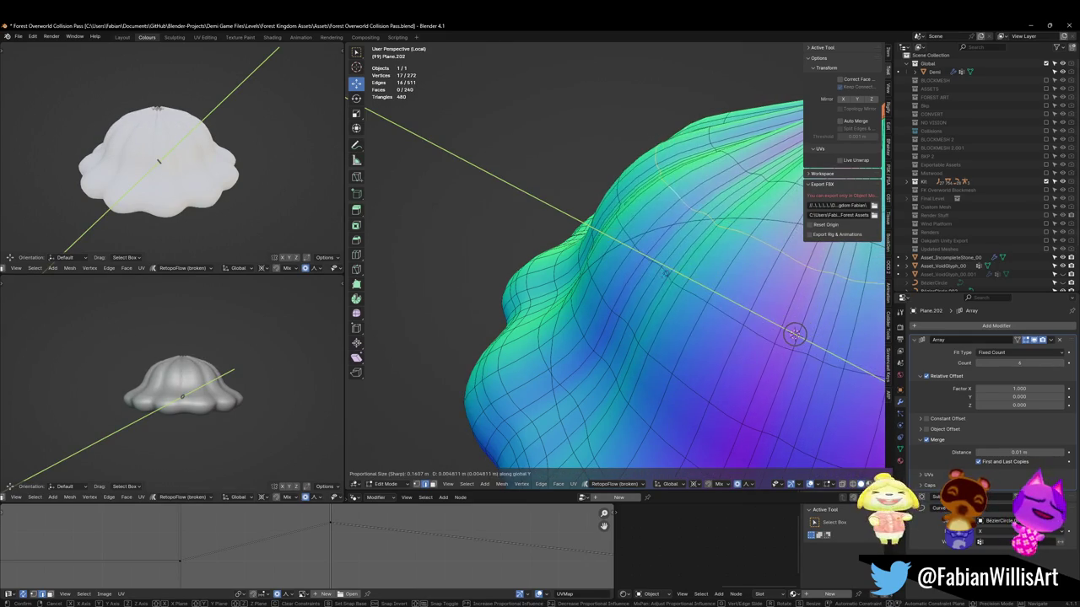
click(794, 334)
key(alt+a)
Select the red crown faces and lower them 0.15 m along Z
middle_drag(794, 334, 691, 334)
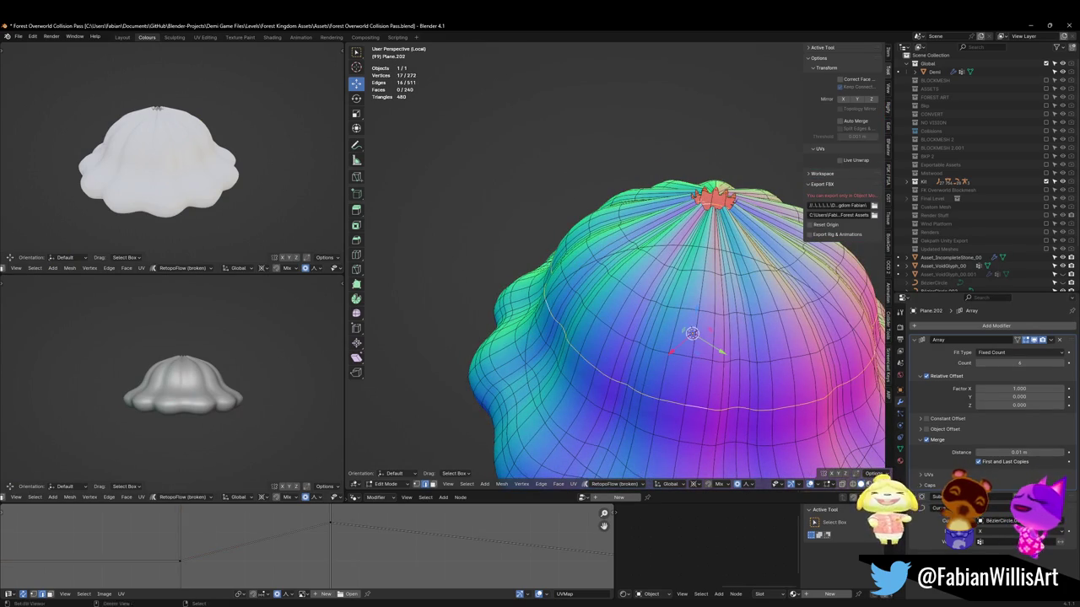
middle_drag(691, 334, 692, 278)
scroll(691, 279, up, 2)
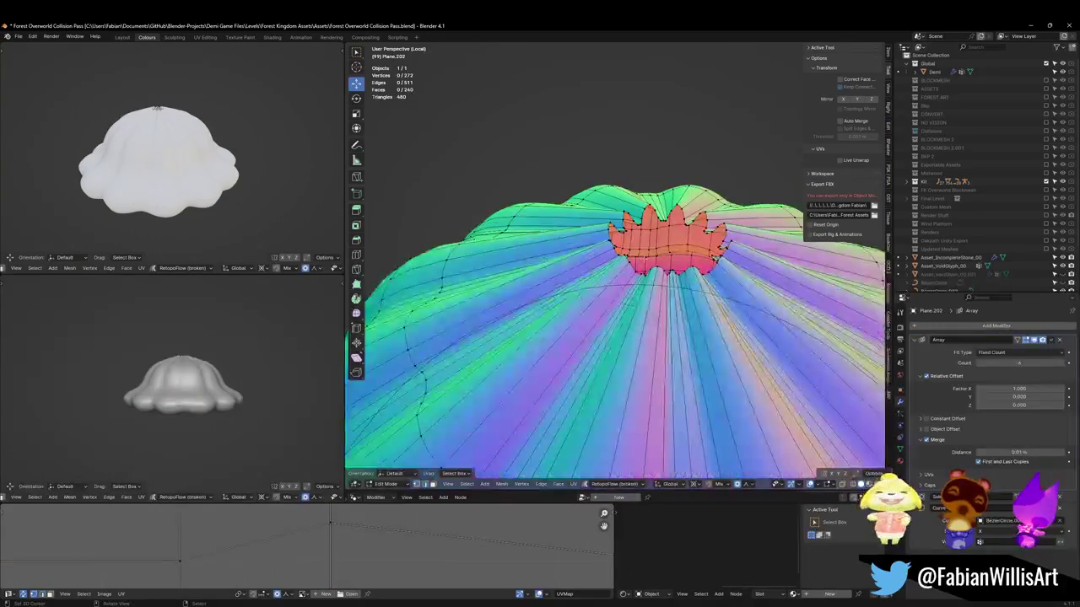
shift+click(635, 270)
key(g)
key(z)
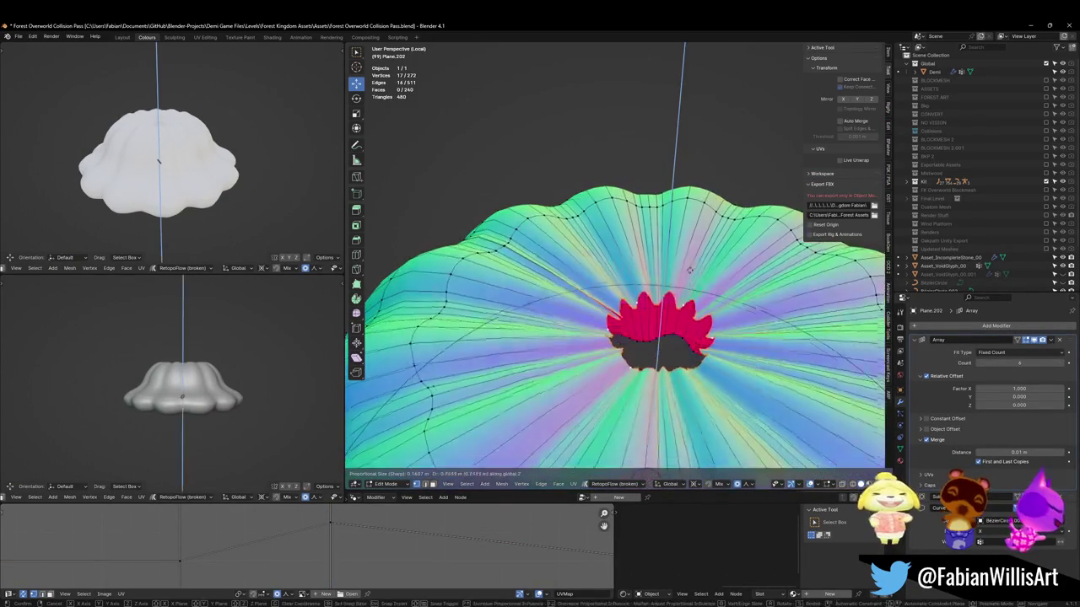
click(690, 247)
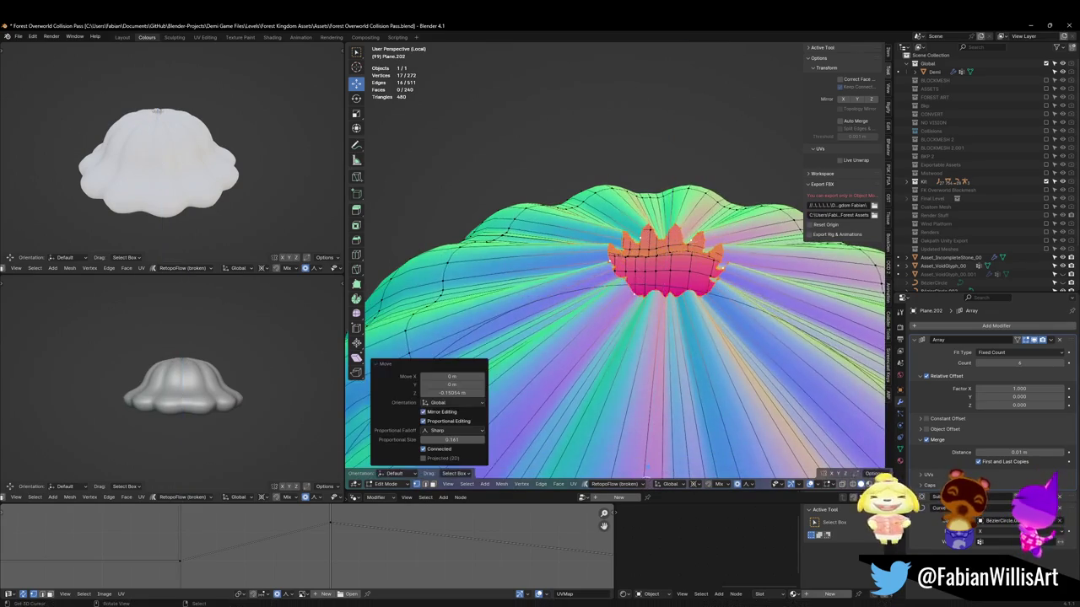
Spread the red crown wider along Y, then make a small Z adjustment
key(g)
key(y)
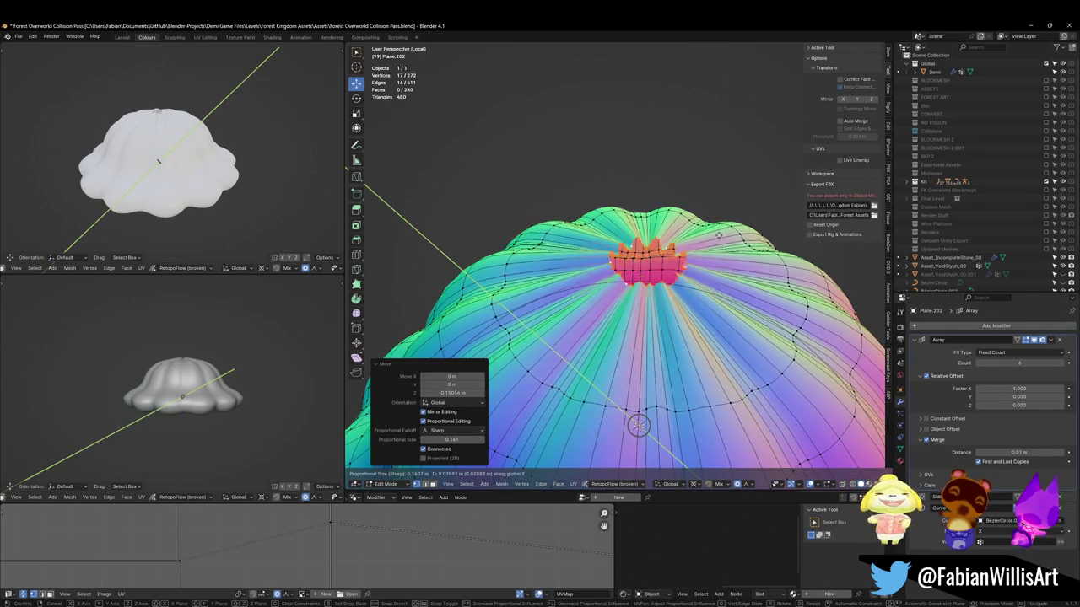
click(803, 200)
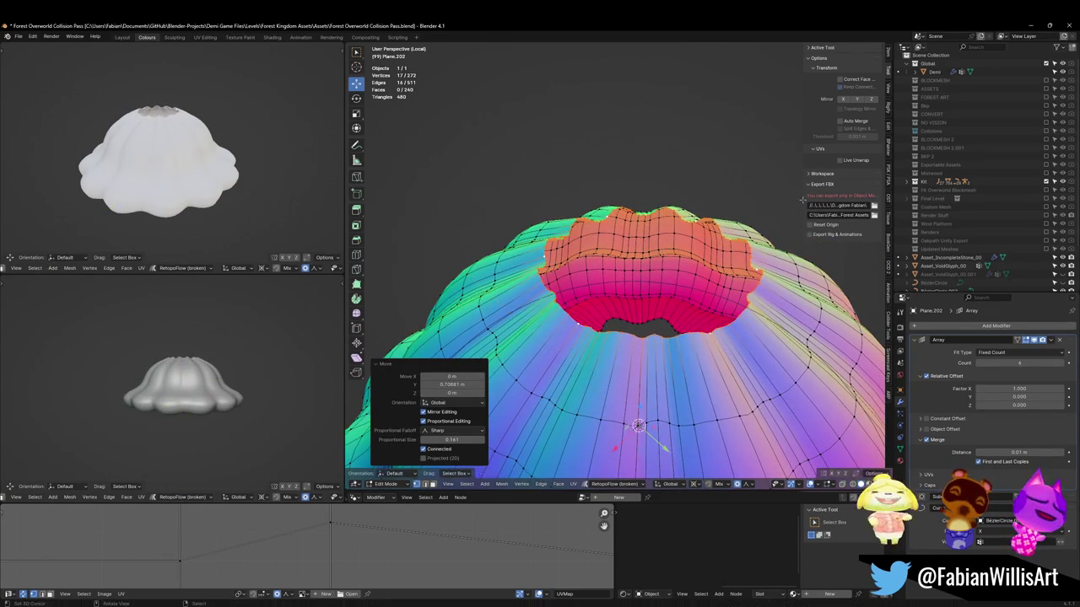
key(g)
key(z)
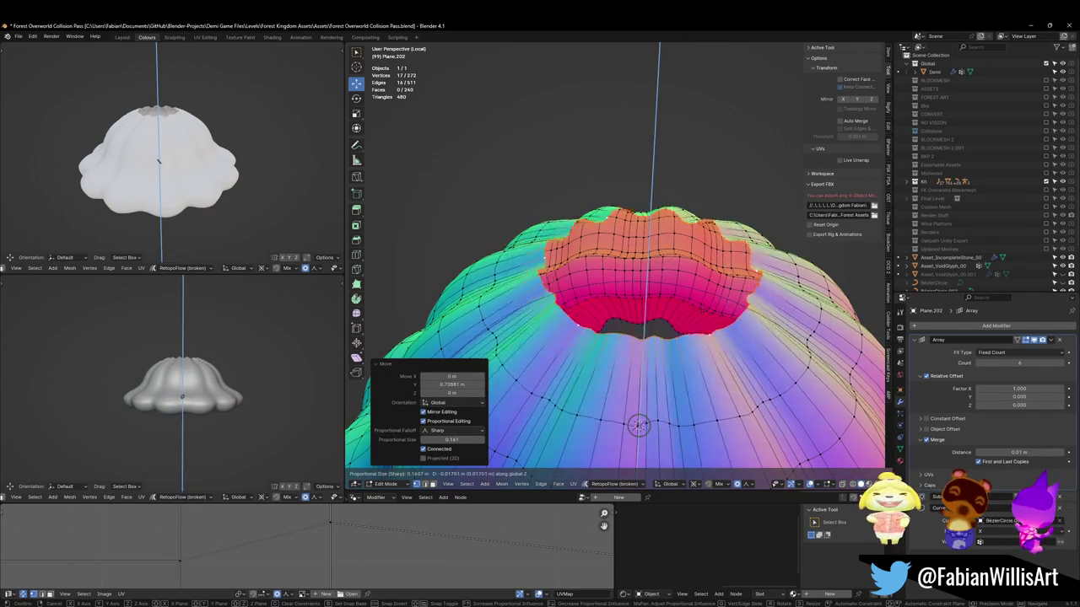
click(639, 425)
scroll(639, 388, down, 3)
scroll(228, 343, down, 2)
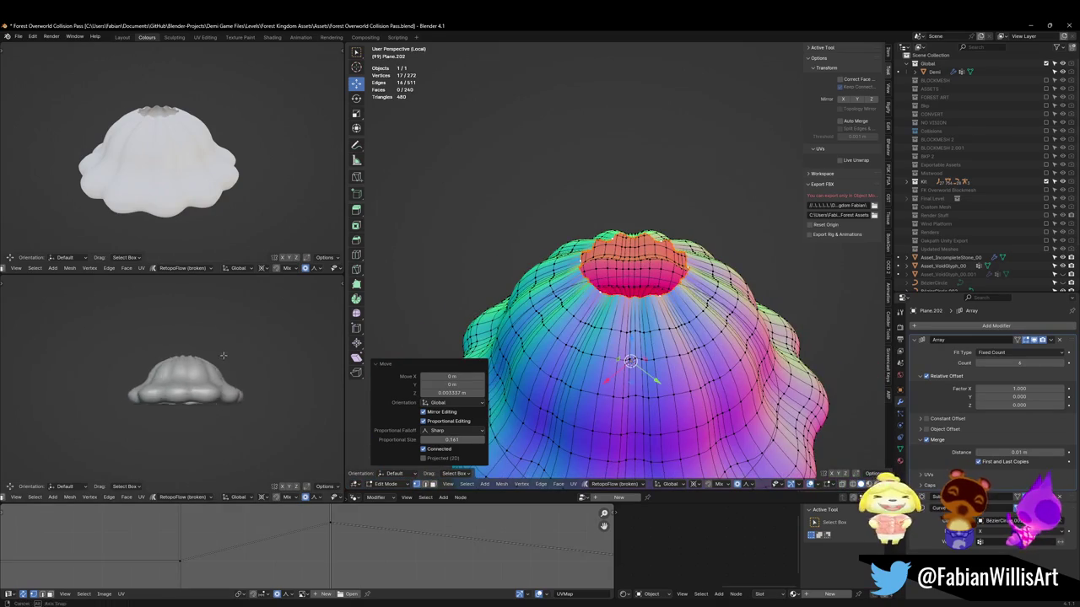
scroll(229, 343, down, 2)
scroll(633, 355, down, 1)
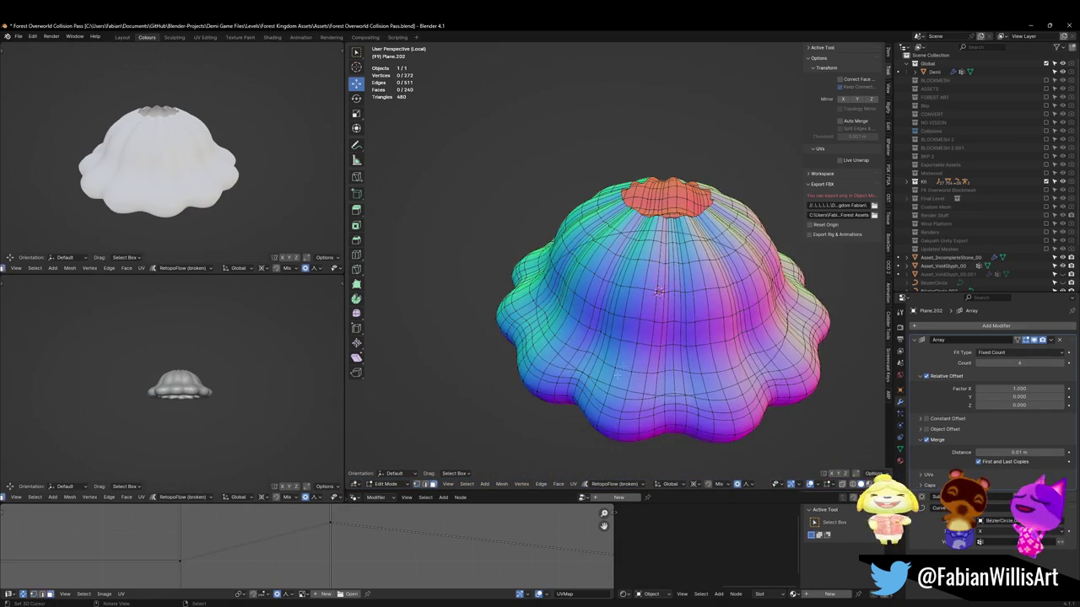
Move two selected edge loops of the cap along Z
alt+shift+click(658, 341)
key(g)
key(z)
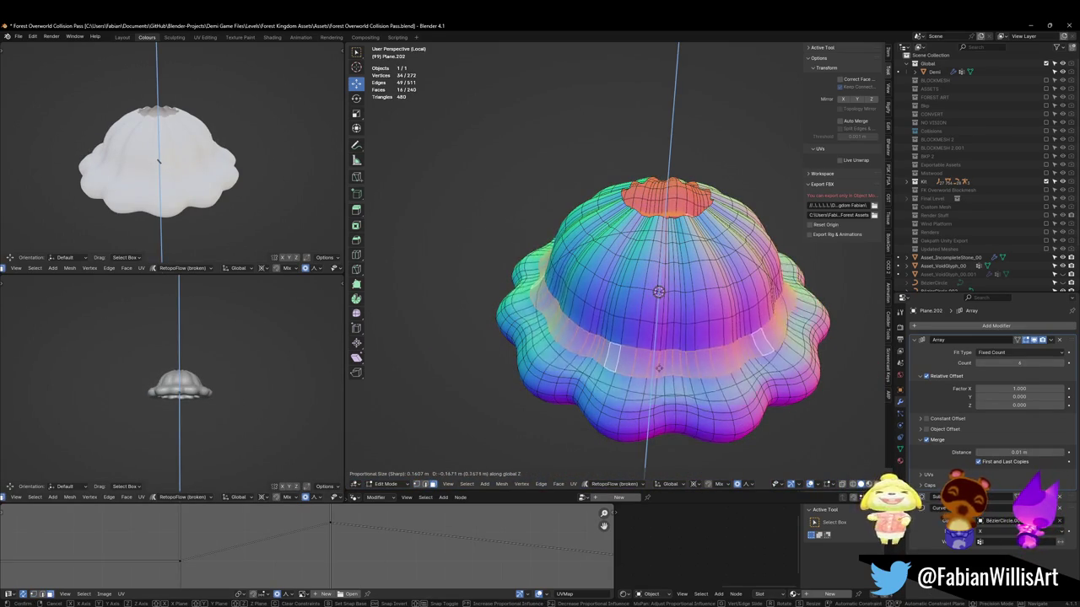
click(662, 351)
drag(489, 358, 369, 465)
Raise the two loops near the lower rim 0.267 m along Z
alt+click(642, 386)
alt+shift+click(642, 387)
key(g)
key(z)
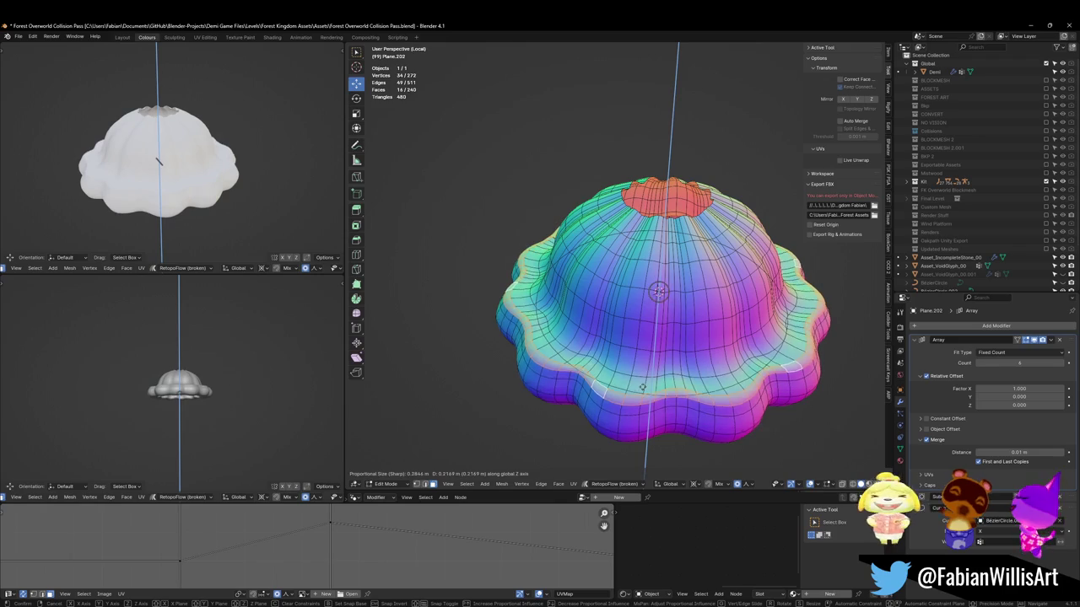
scroll(640, 385, down, 9)
scroll(635, 383, down, 9)
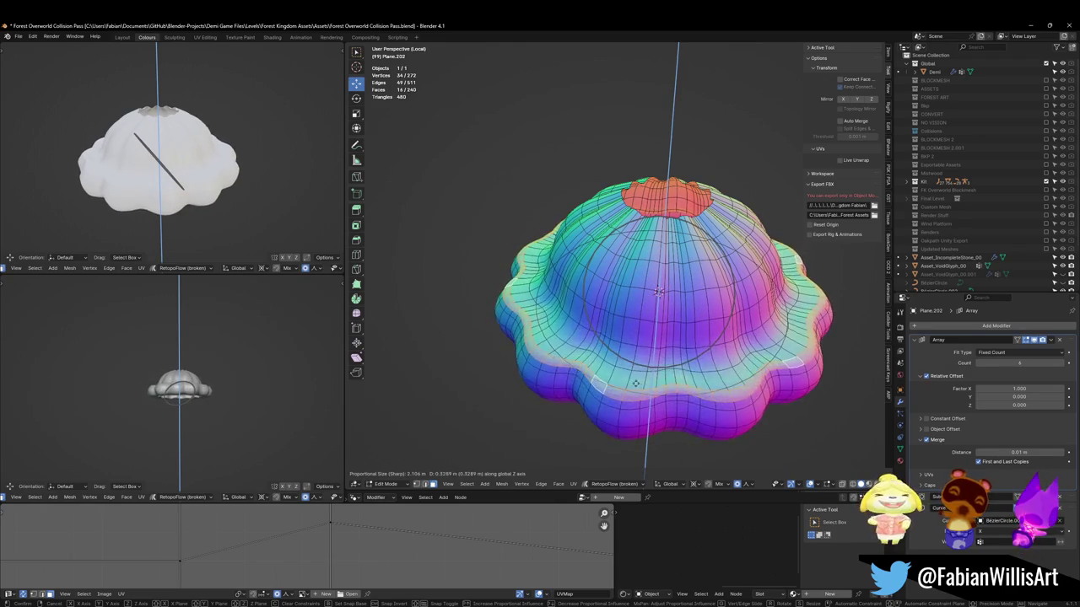
click(608, 392)
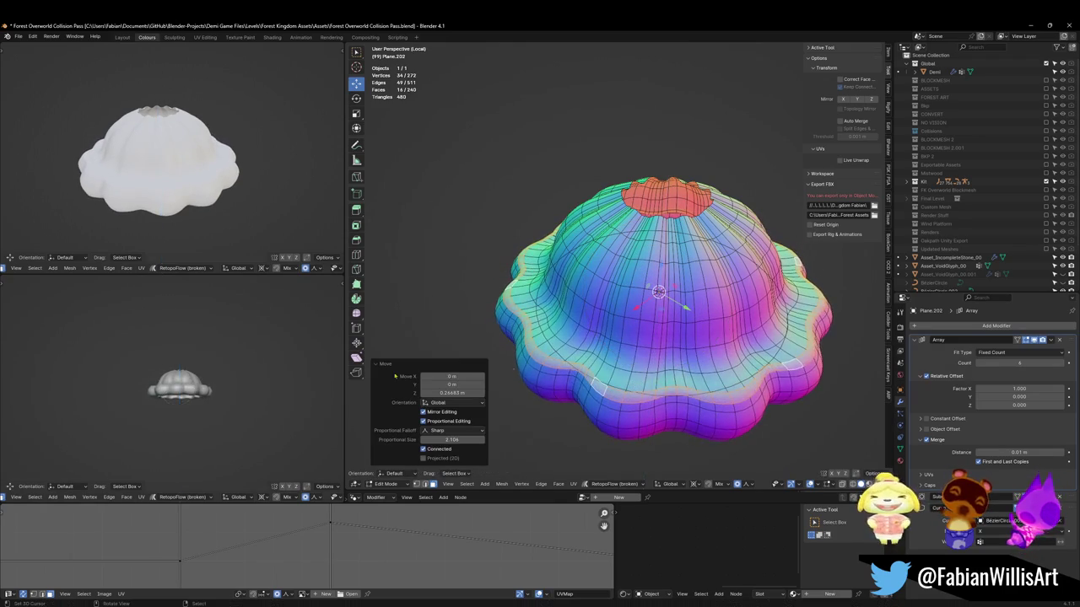
click(546, 413)
Edge-slide a loop along the cap surface by -0.343
key(g)
key(g)
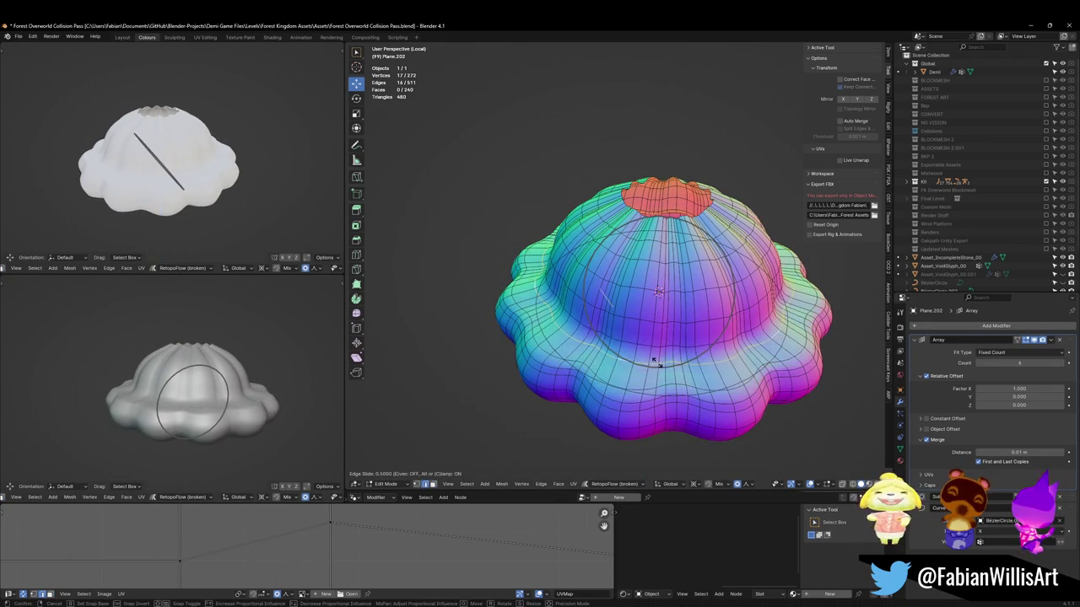
key(Return)
drag(452, 411, 439, 410)
key(g)
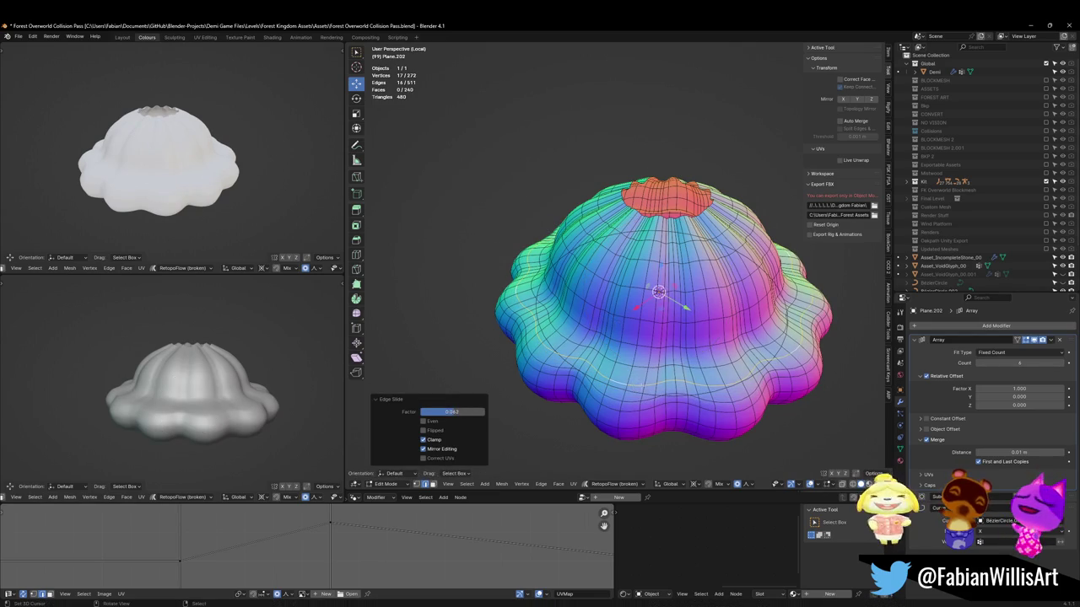
key(g)
click(636, 409)
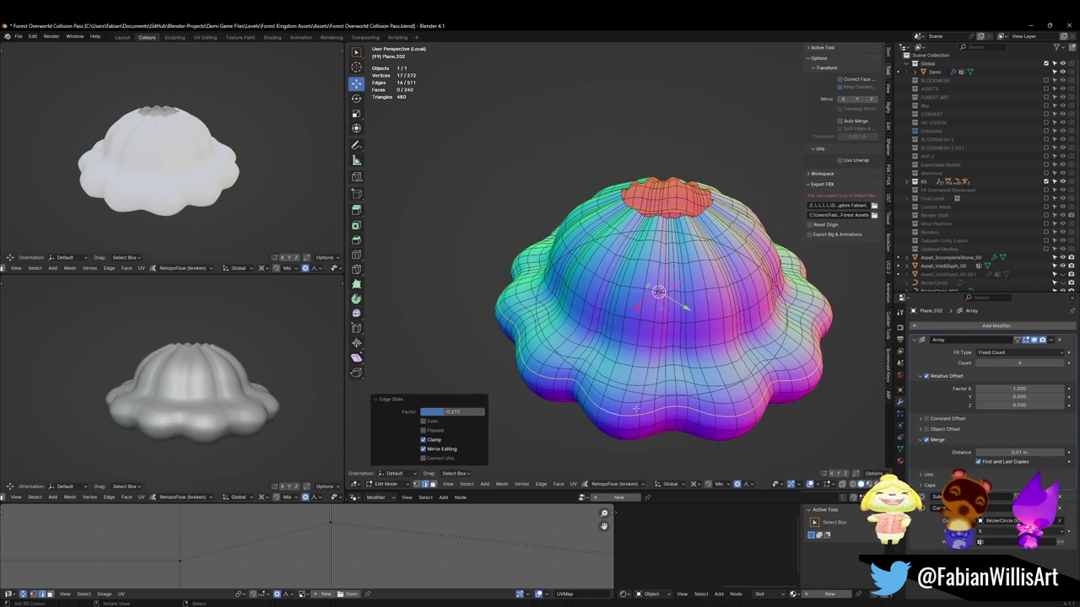
key(alt+a)
Slide several more horizontal edge loops along the cap surface
key(g)
key(g)
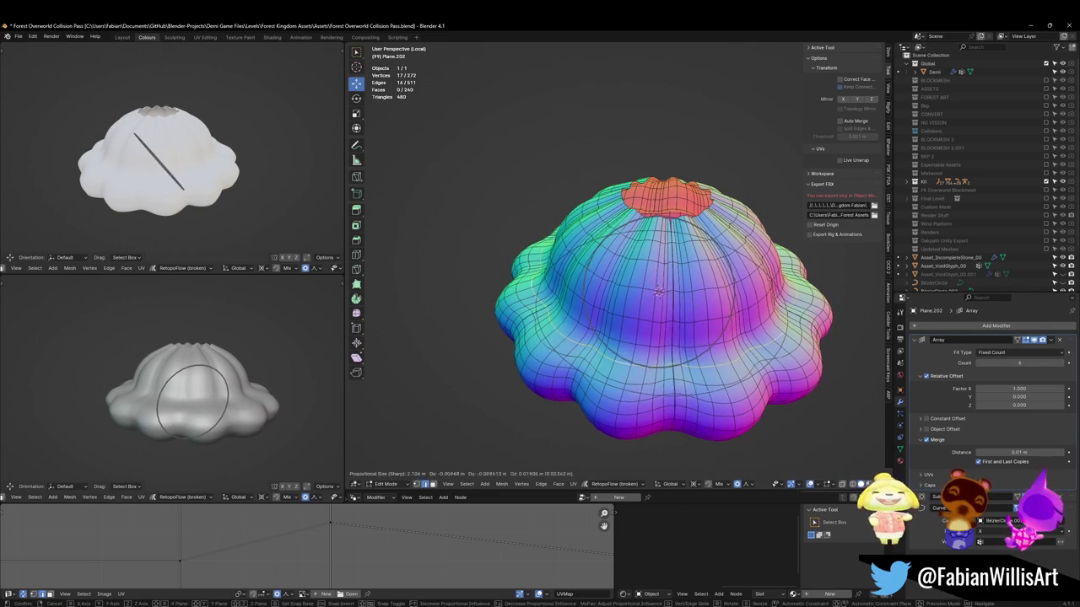
click(566, 337)
key(g)
key(g)
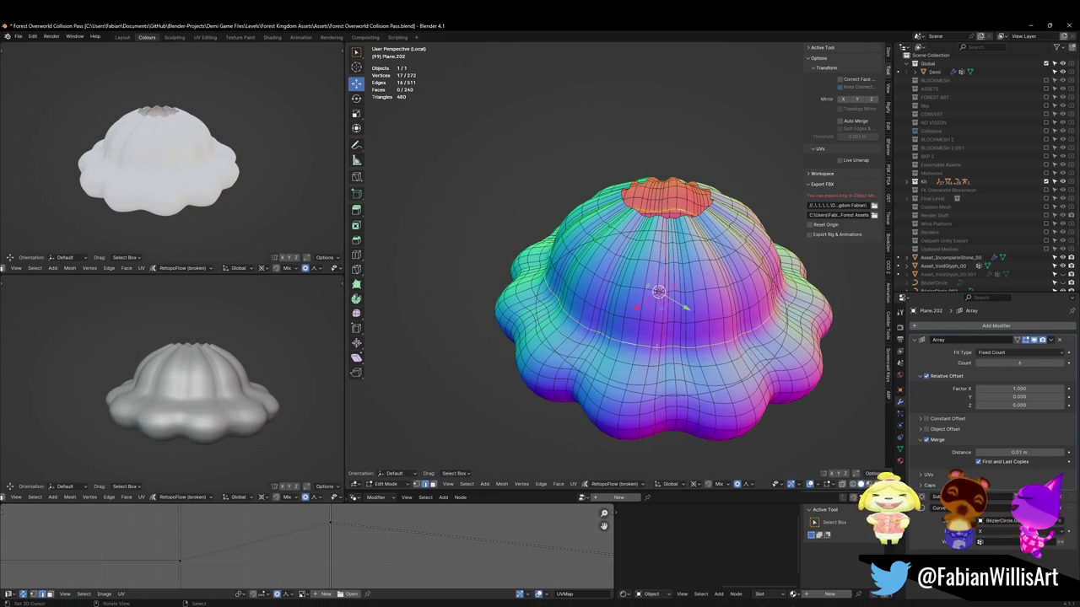
click(662, 342)
key(g)
key(g)
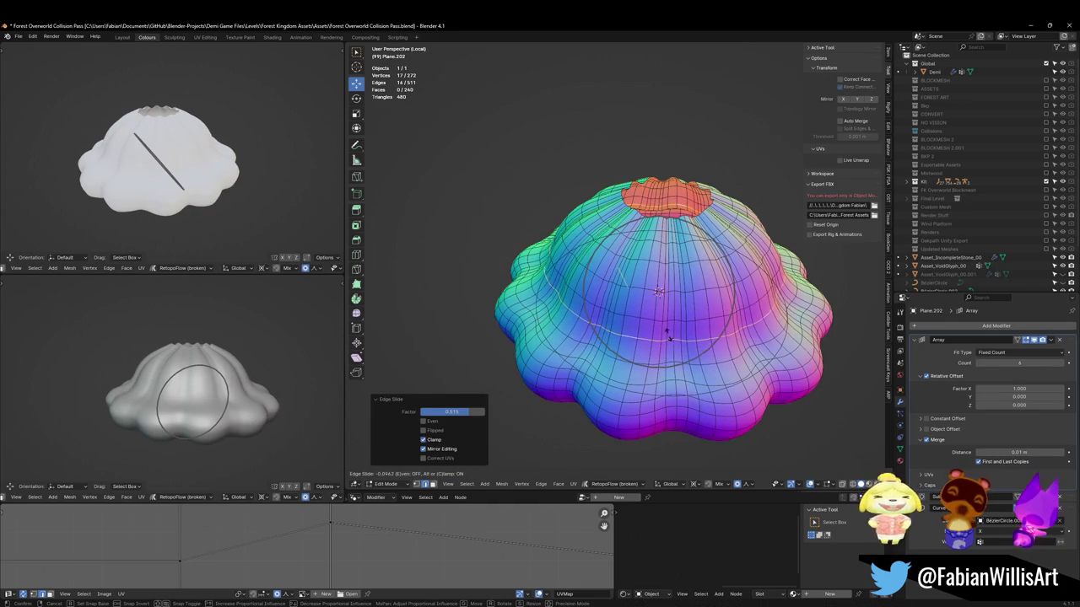
click(662, 342)
key(alt+a)
alt+click(641, 363)
key(g)
key(g)
click(654, 365)
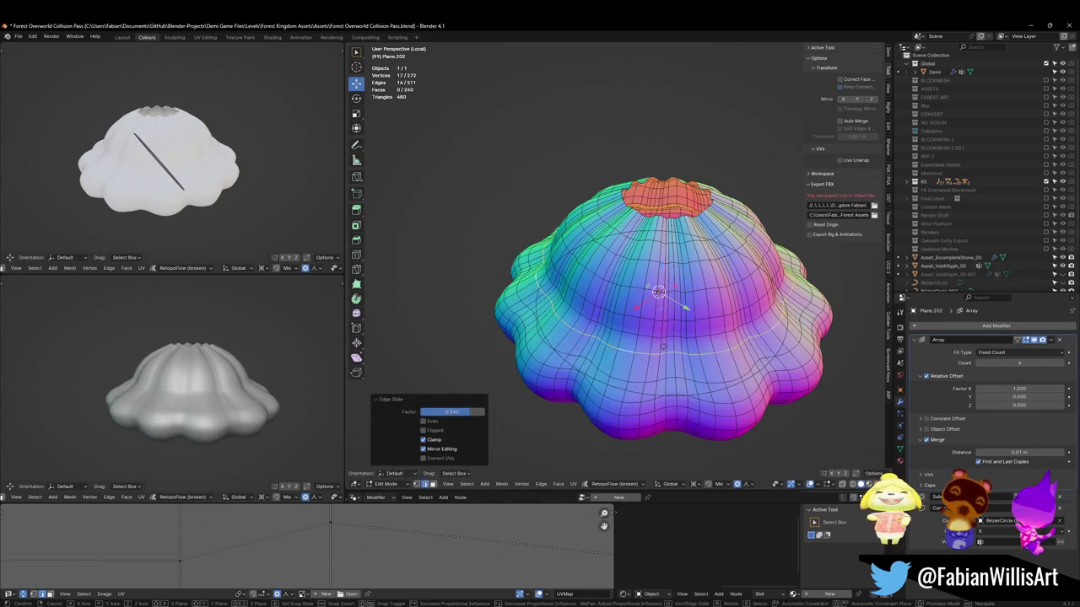
key(alt+a)
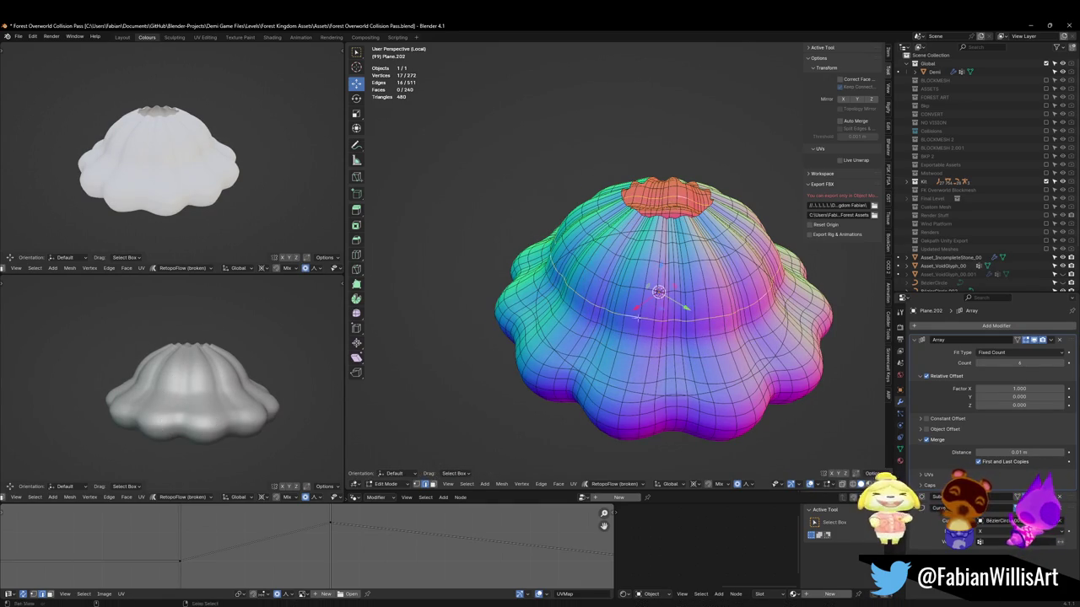
key(alt+a)
Save the collision pass file with Ctrl+S
mouse_move(211, 380)
middle_down()
mouse_move(236, 367)
mouse_move(215, 387)
middle_up()
scroll(211, 404, down, 5)
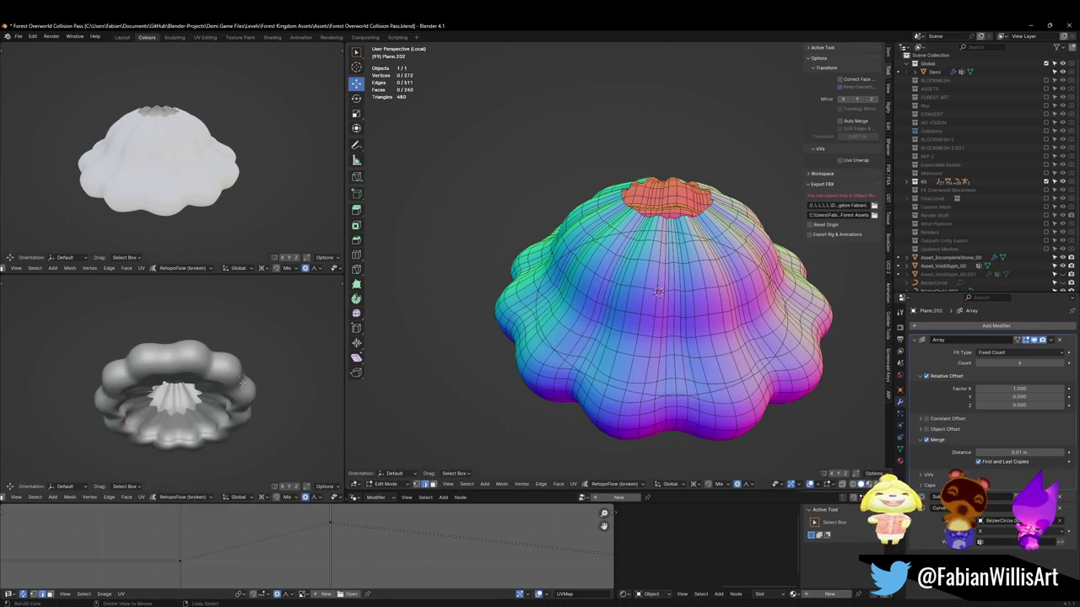
key(ctrl+s)
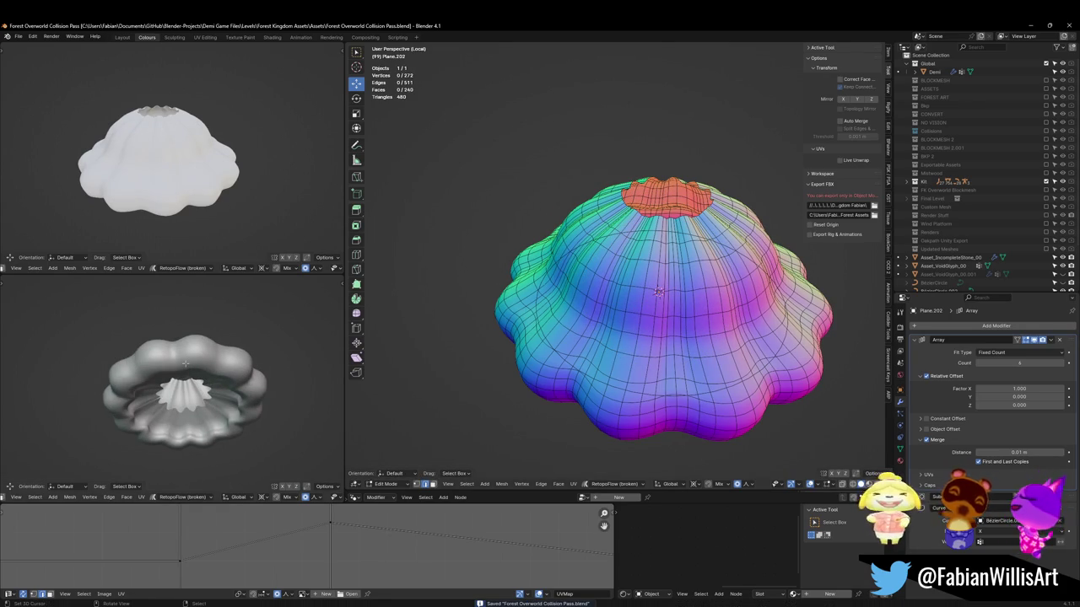
Relax the chosen cap vertices using Relax from Quick Favorites
mouse_move(283, 378)
middle_down()
mouse_move(241, 419)
mouse_move(233, 374)
middle_up()
key(a)
key(alt+a)
scroll(651, 332, up, 3)
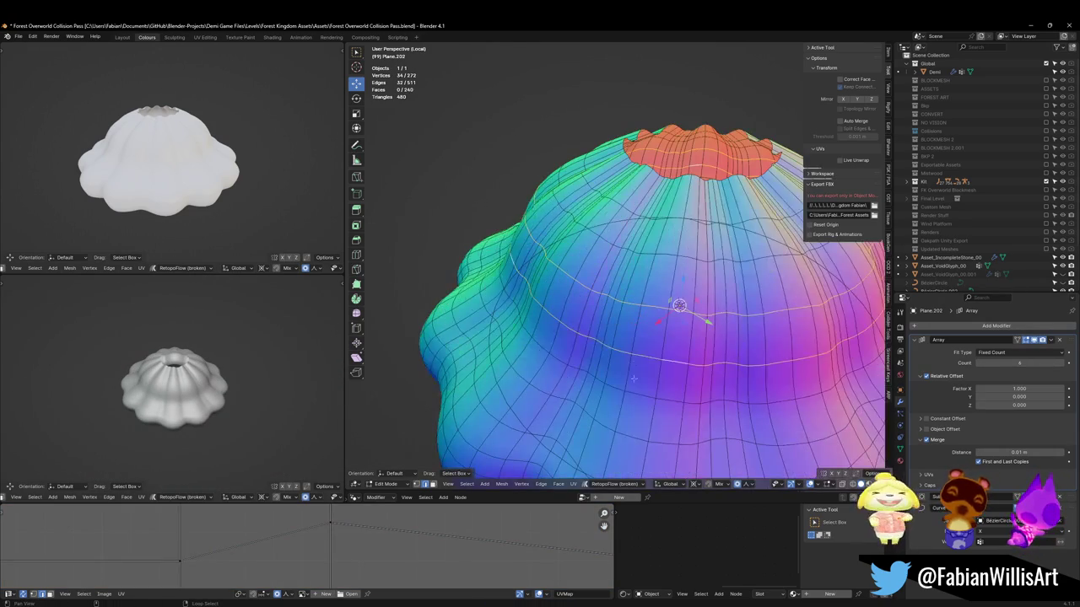
middle_drag(610, 457, 609, 371)
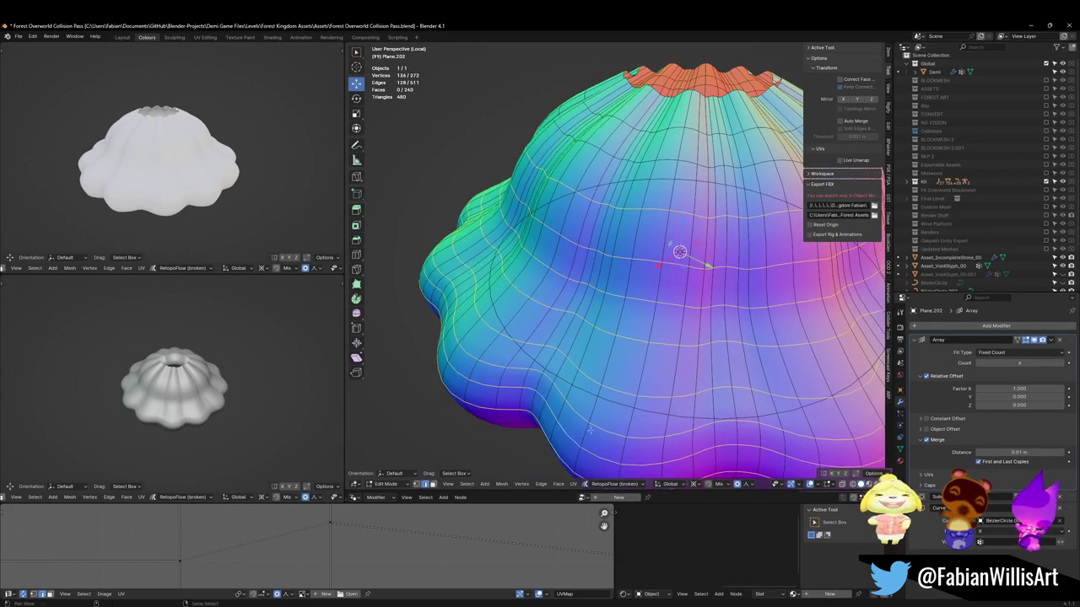
key(q)
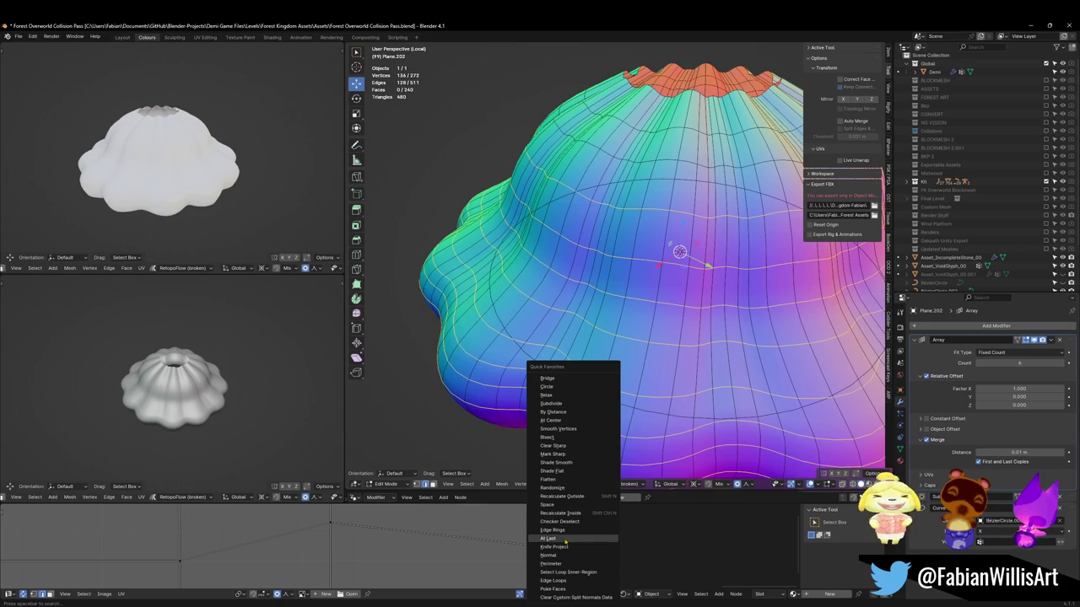
click(570, 395)
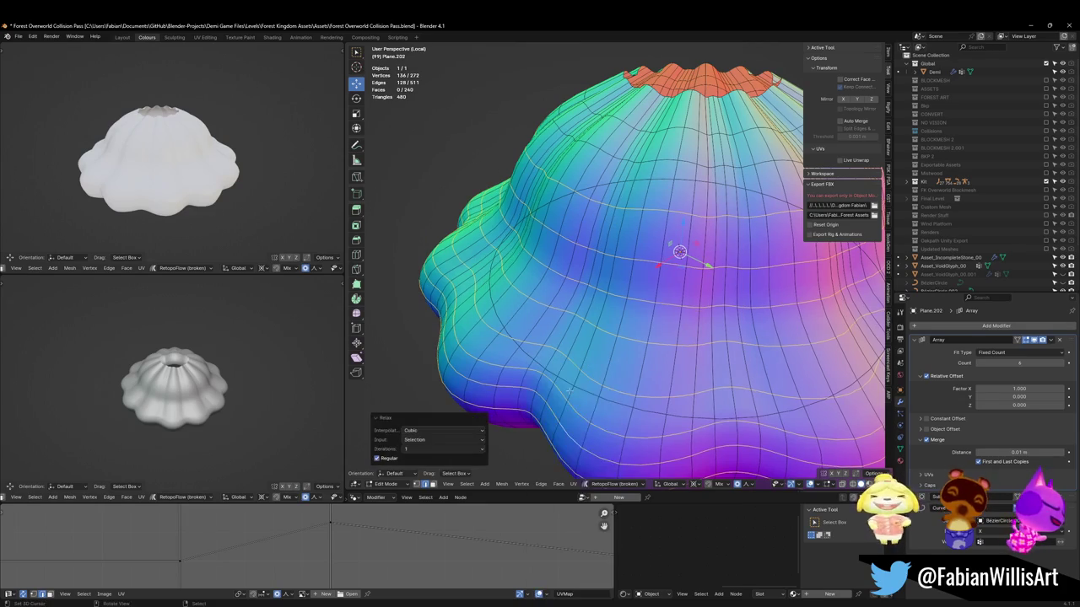
scroll(634, 281, down, 5)
key(alt+a)
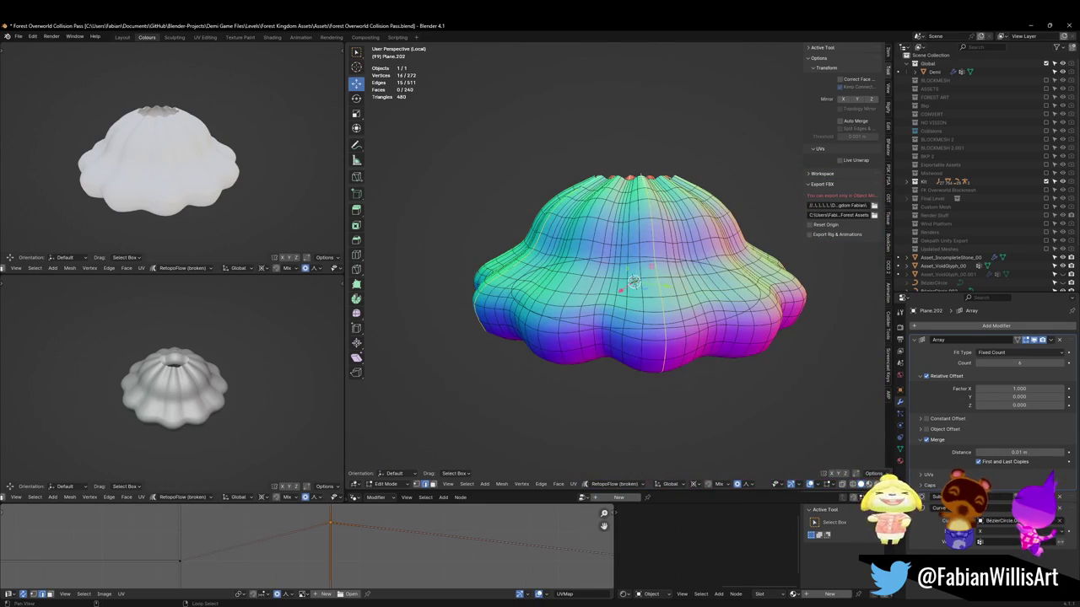
Relax the rim vertices the same way and return to Object Mode
scroll(633, 281, up, 3)
scroll(634, 281, up, 3)
key(alt+a)
key(q)
click(571, 395)
scroll(614, 342, down, 2)
scroll(614, 341, down, 3)
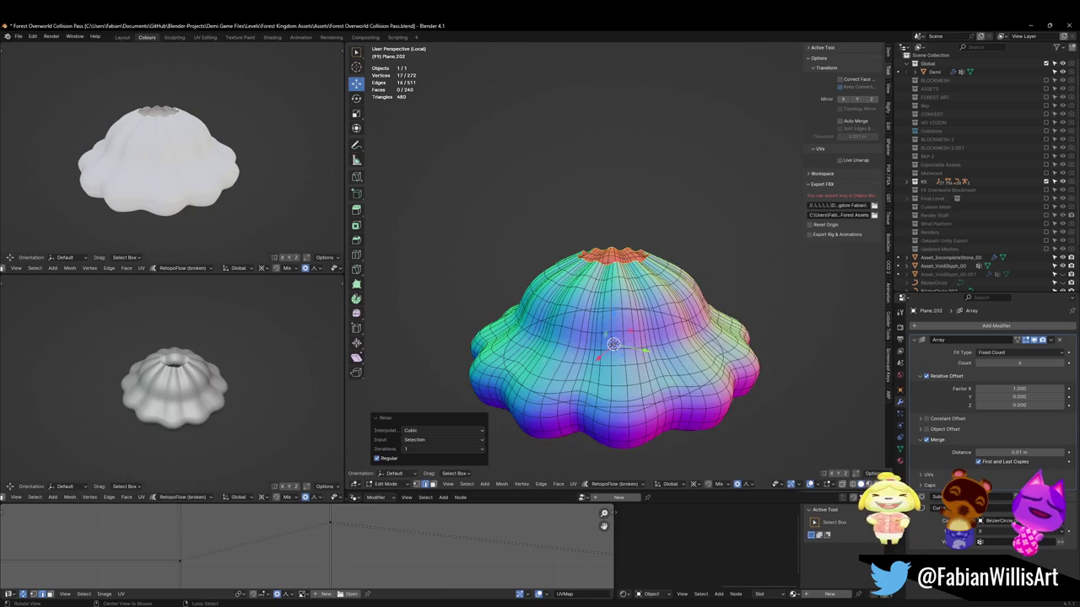
middle_drag(613, 344, 698, 381)
key(Tab)
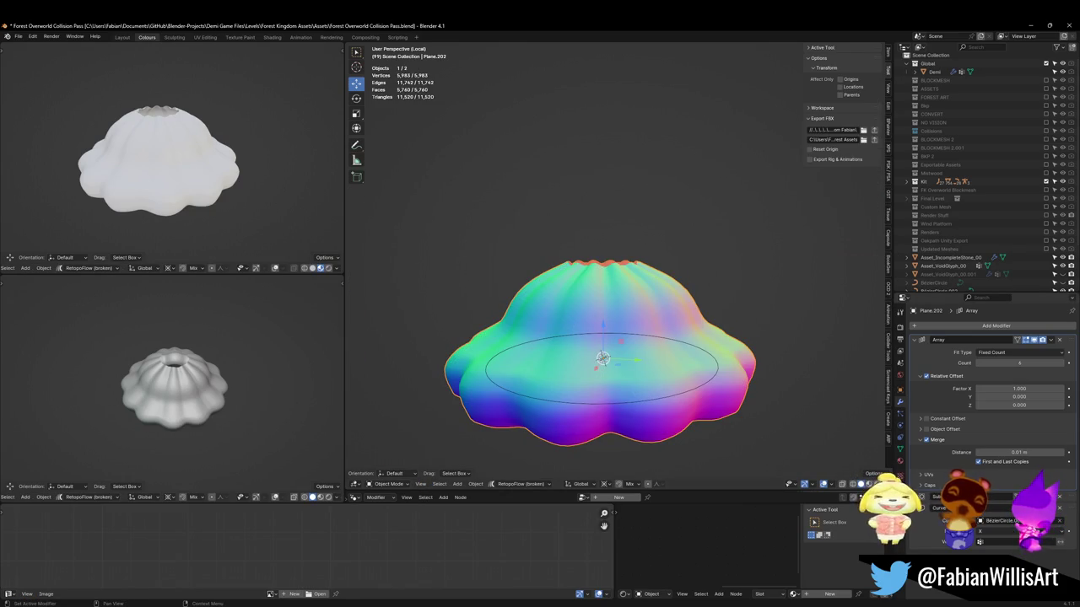
Preview the cap's underside at subdivision level 1, then restore level 2
key(ctrl+1)
middle_drag(213, 385, 524, 358)
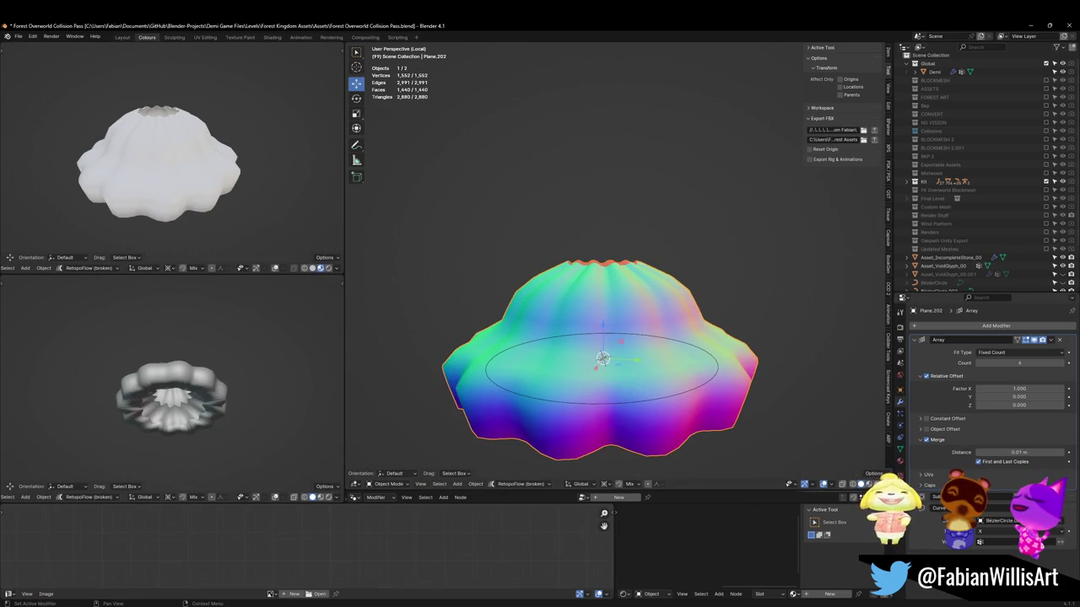
key(ctrl+2)
middle_drag(192, 416, 322, 435)
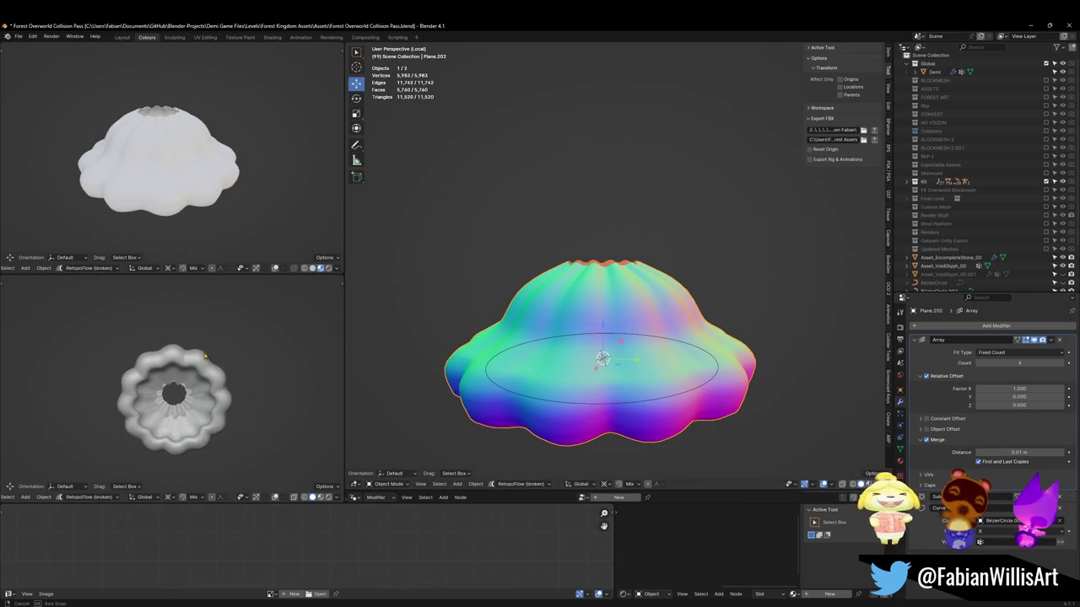
middle_drag(595, 312, 600, 351)
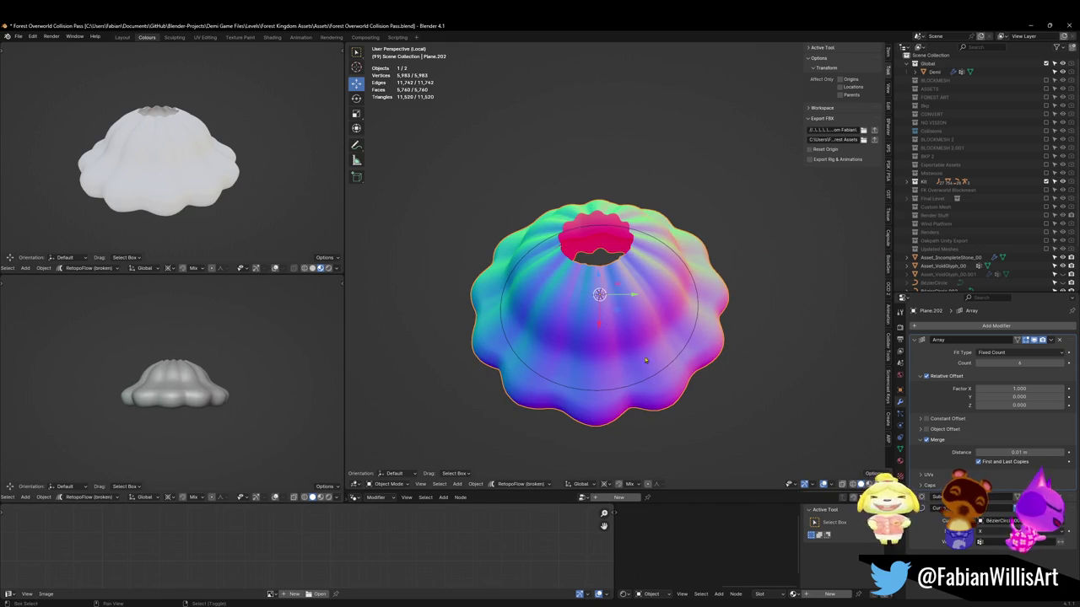
Duplicate the cap as Plane.203, offset it along Y, and delete the original
key(shift+d)
right_click(647, 346)
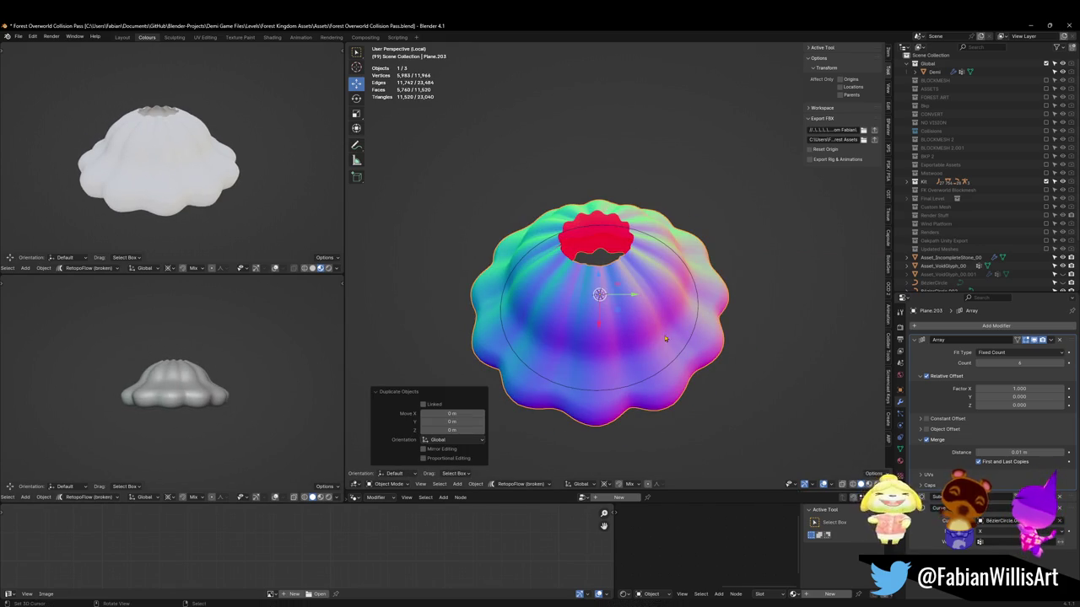
key(g)
key(y)
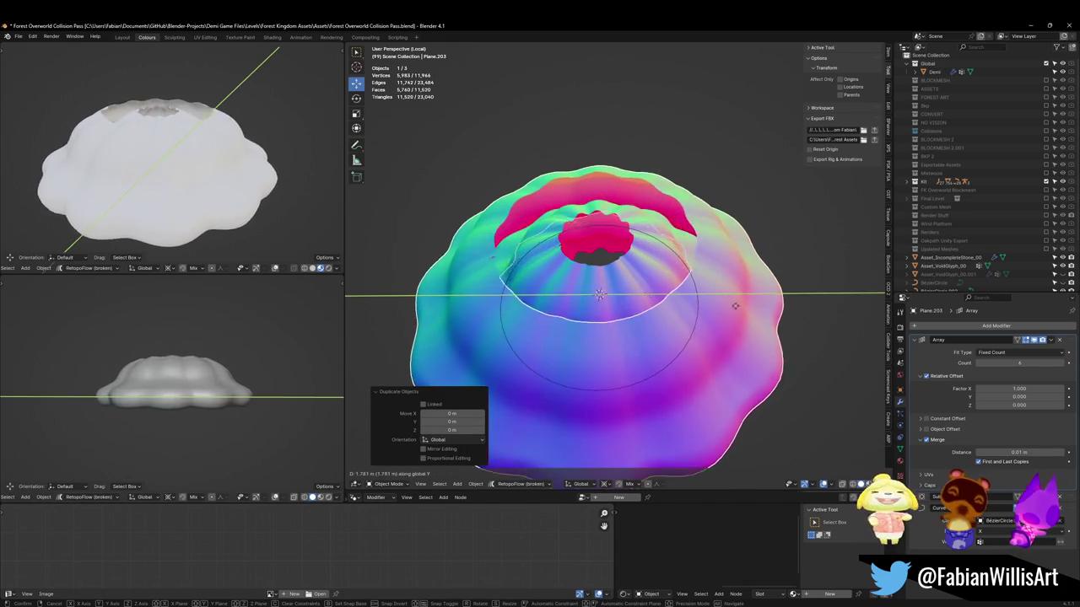
click(710, 307)
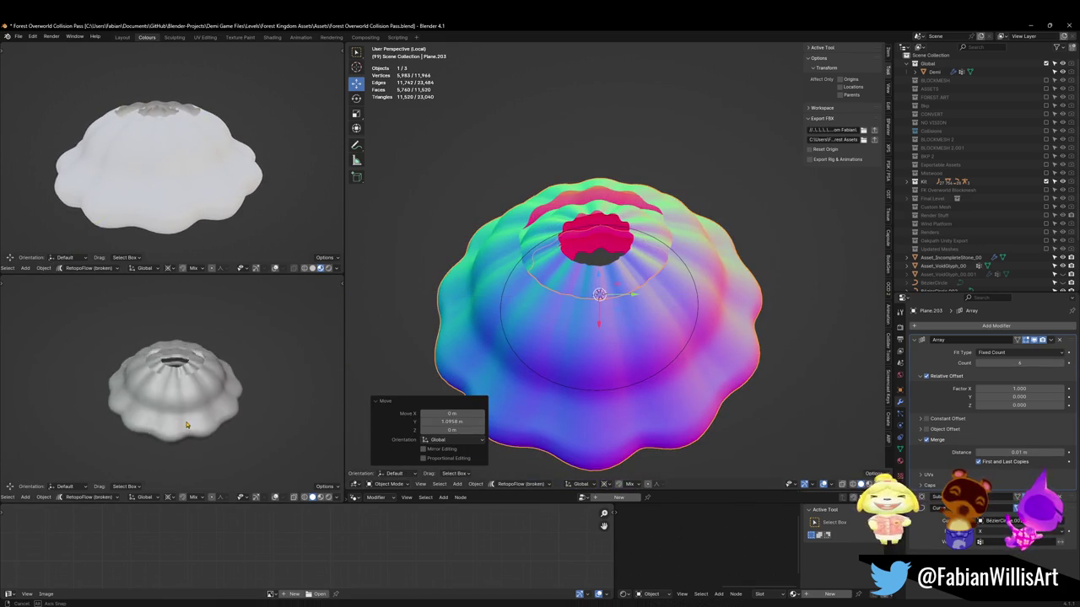
click(570, 264)
key(Delete)
Trial-rotate Plane.203 around Z, raise it along Z, and scale it up
middle_drag(185, 294, 194, 326)
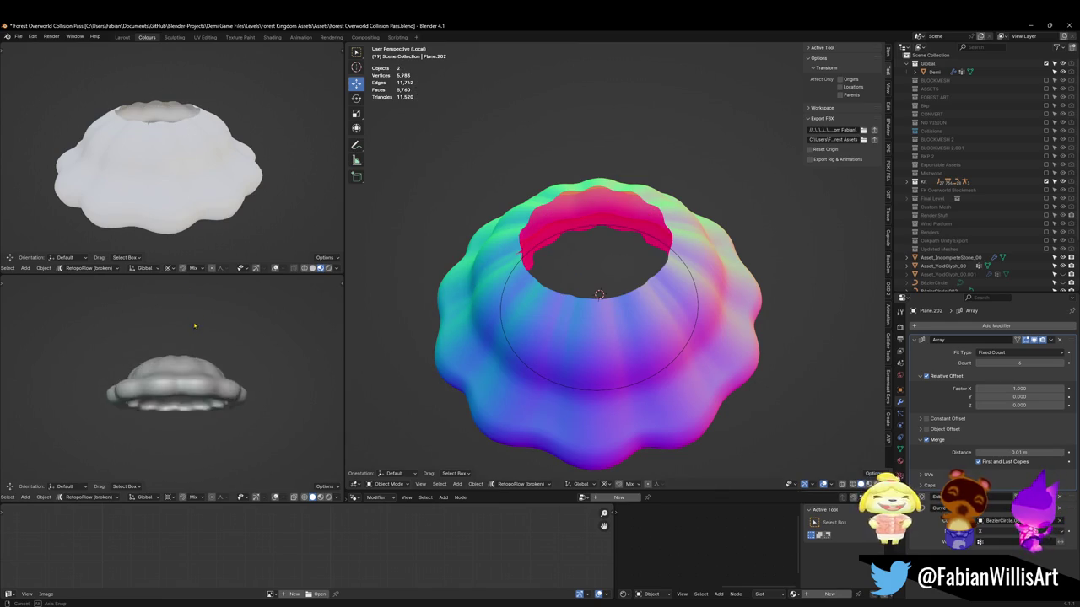
click(685, 333)
key(r)
key(z)
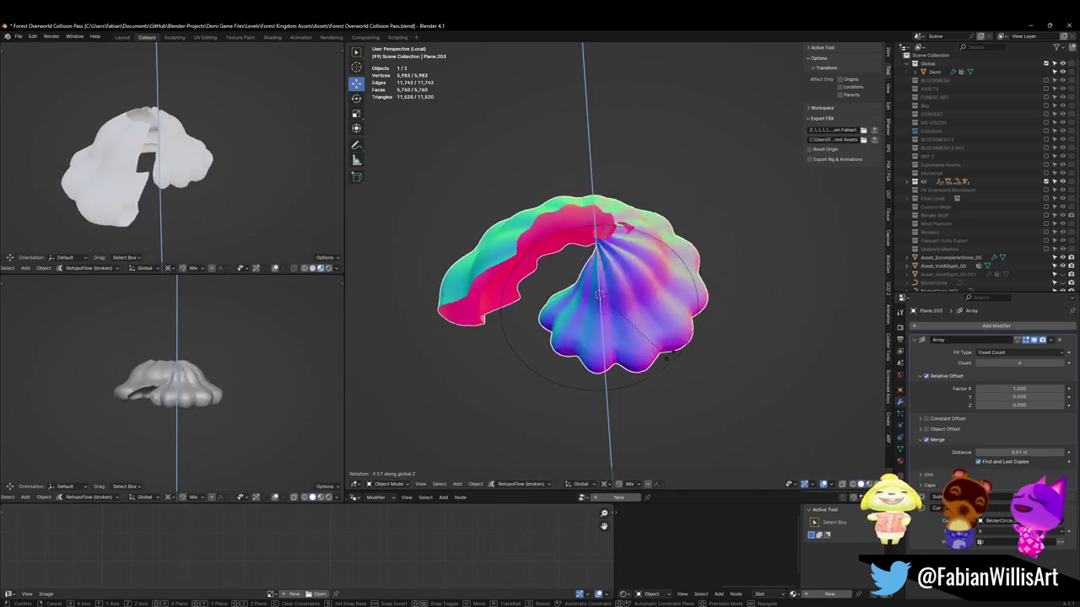
click(689, 343)
middle_drag(637, 334, 641, 302)
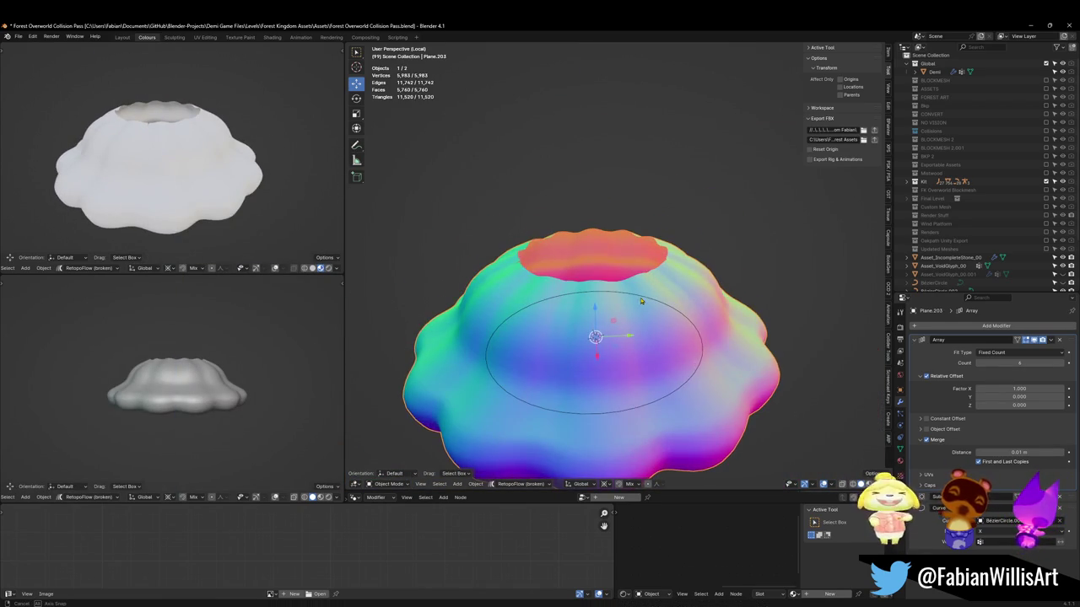
key(g)
key(z)
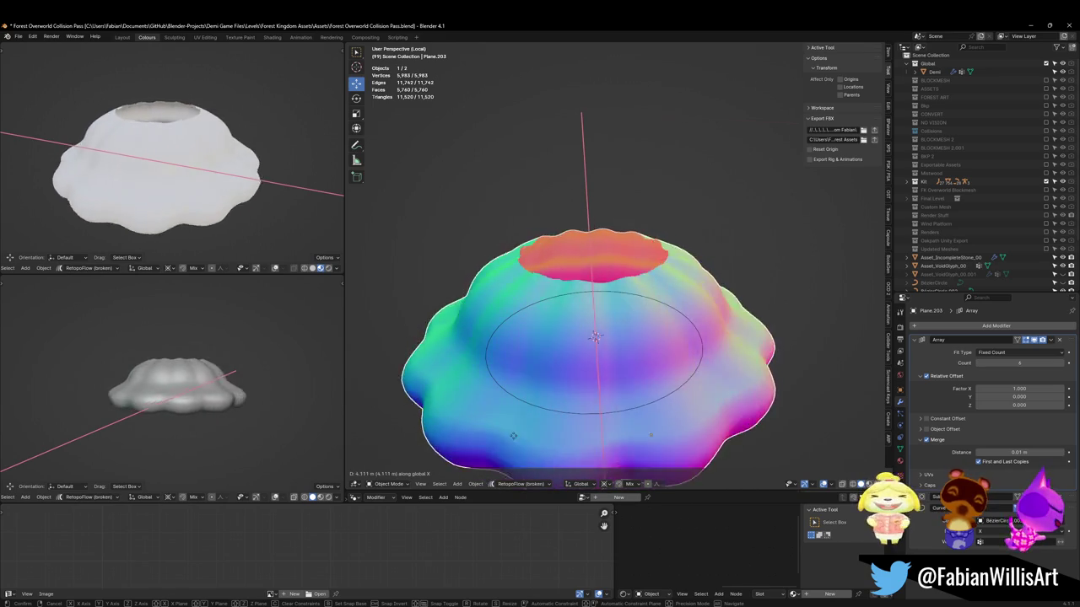
click(610, 161)
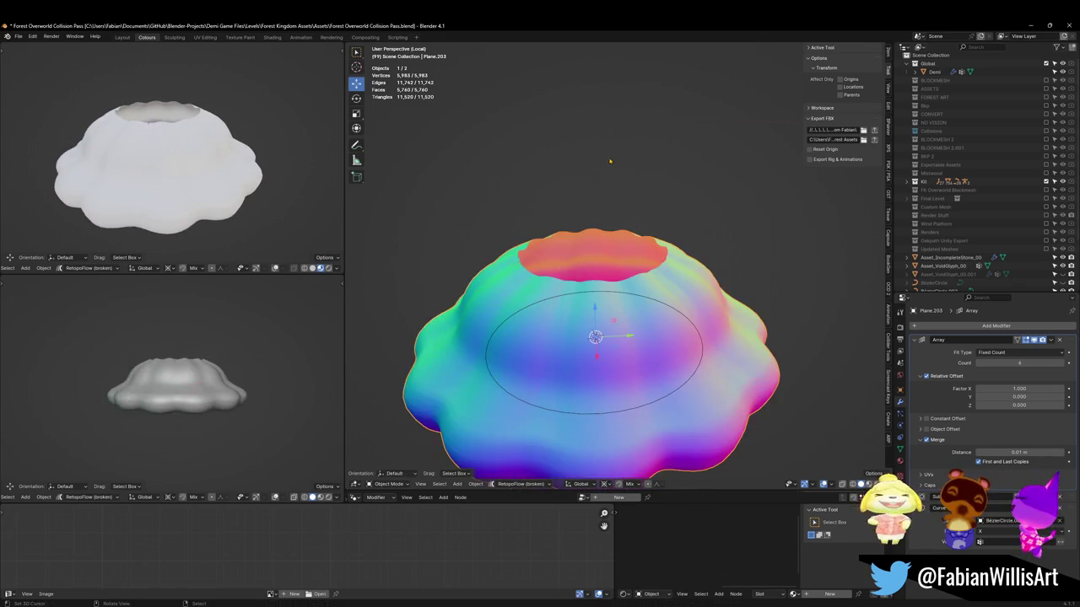
key(s)
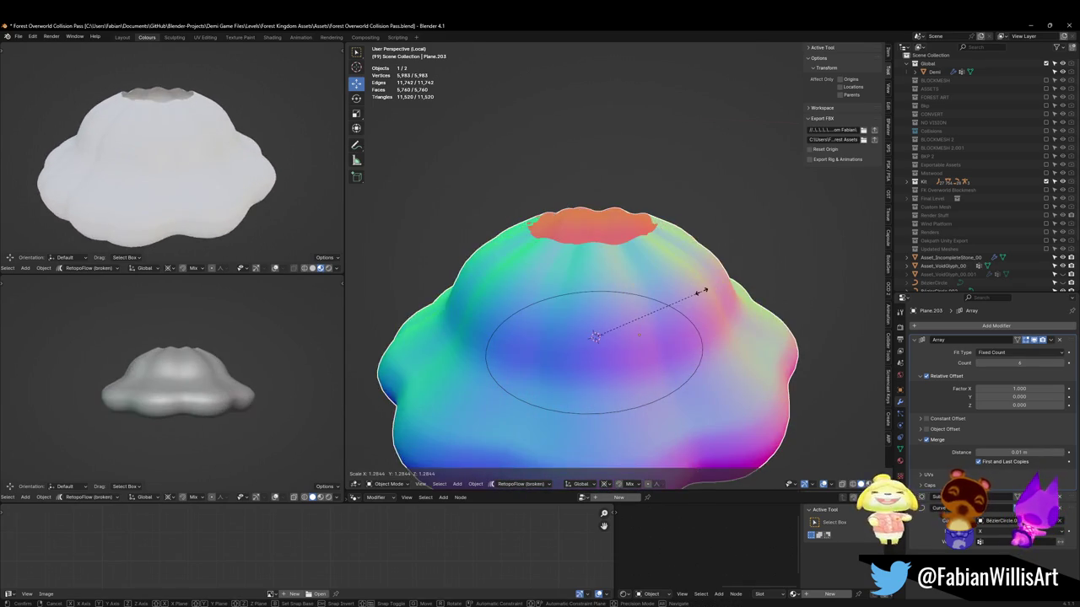
click(710, 289)
mouse_move(278, 354)
middle_down()
mouse_move(320, 302)
mouse_move(710, 342)
middle_up()
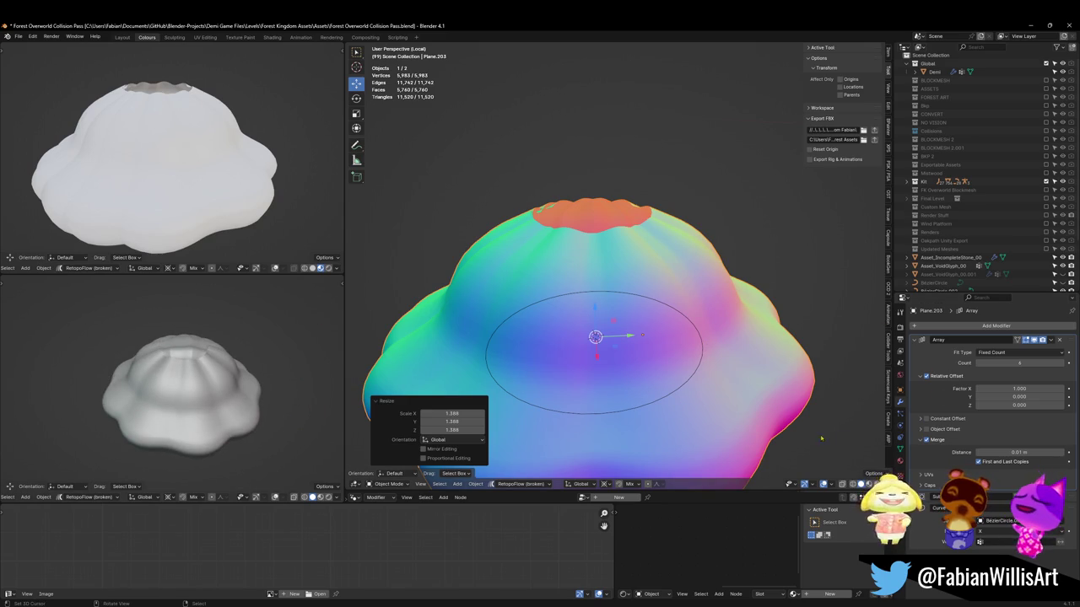
Undo the trial scaling, vertical move and rotation of Plane.203
key(ctrl+z)
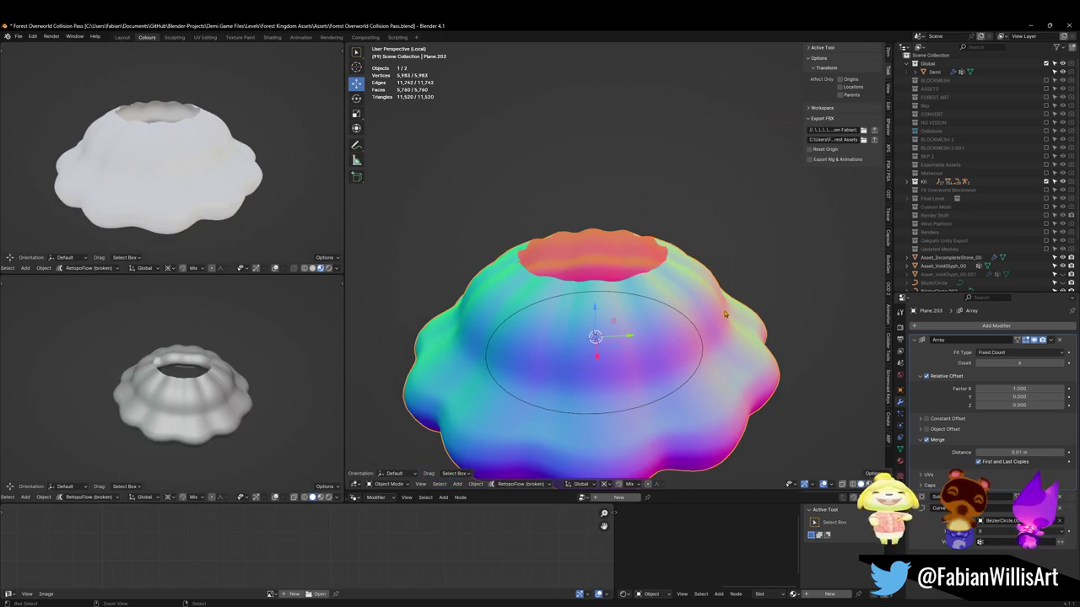
key(ctrl+z)
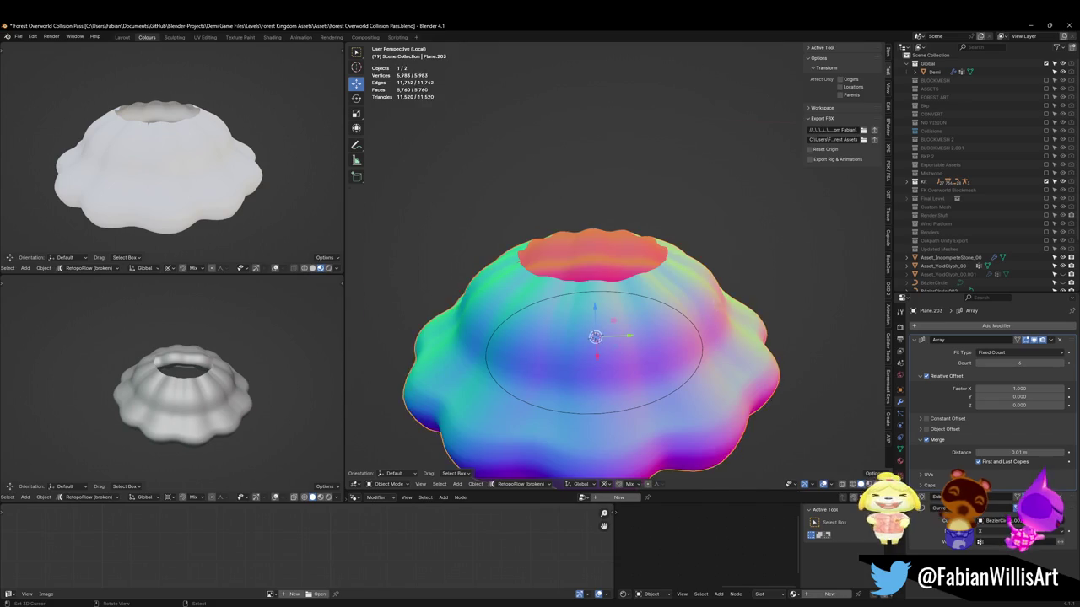
key(ctrl+z)
key(ctrl+z)
key(ctrl+z)
key(ctrl+z)
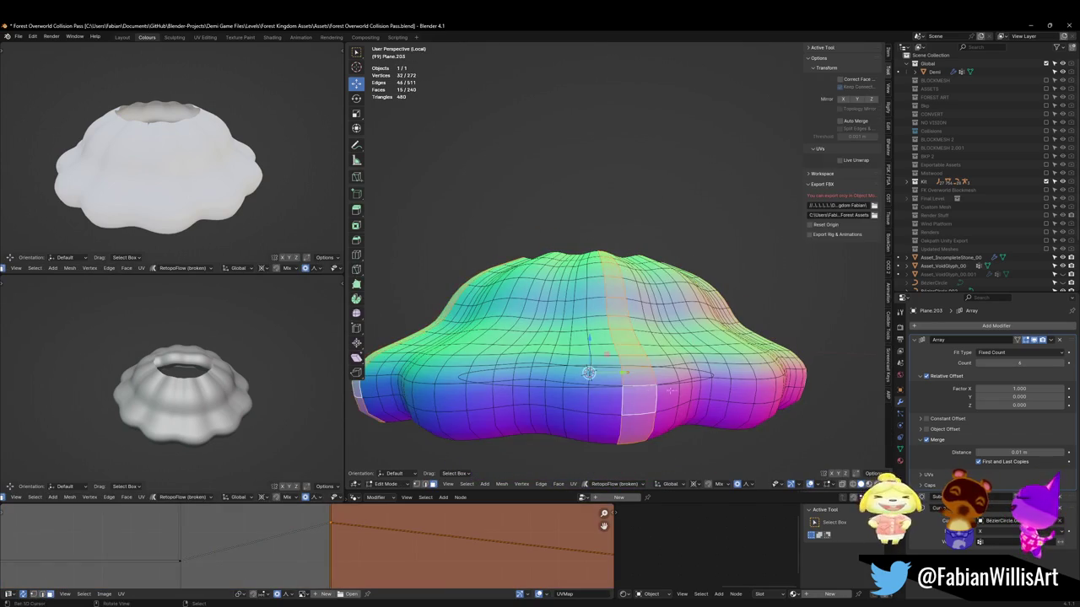
Test raising the selected cap faces along Z as a bump, then undo it
key(g)
key(z)
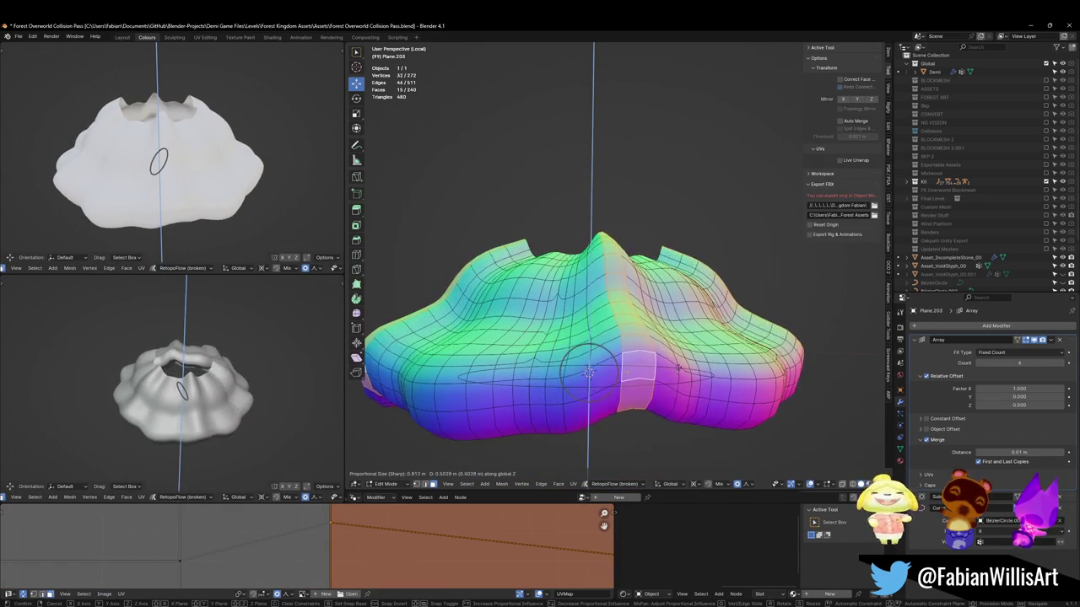
click(588, 371)
middle_drag(266, 397, 276, 342)
key(ctrl+z)
Select a shortest-path strip of faces running across the cap
middle_drag(588, 372, 642, 299)
click(591, 356)
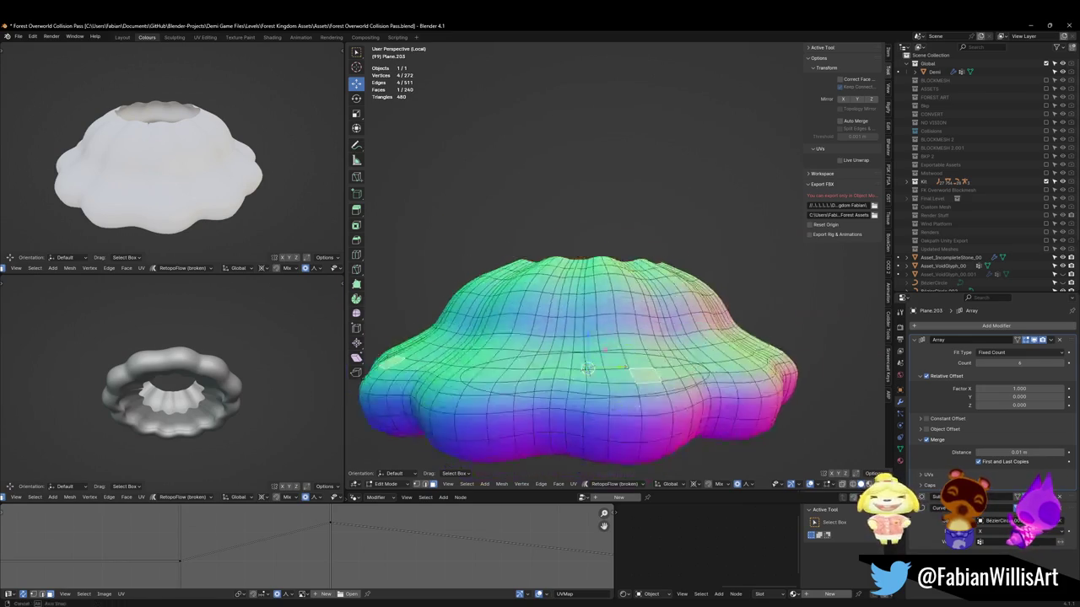
ctrl+click(649, 191)
middle_drag(649, 190, 628, 245)
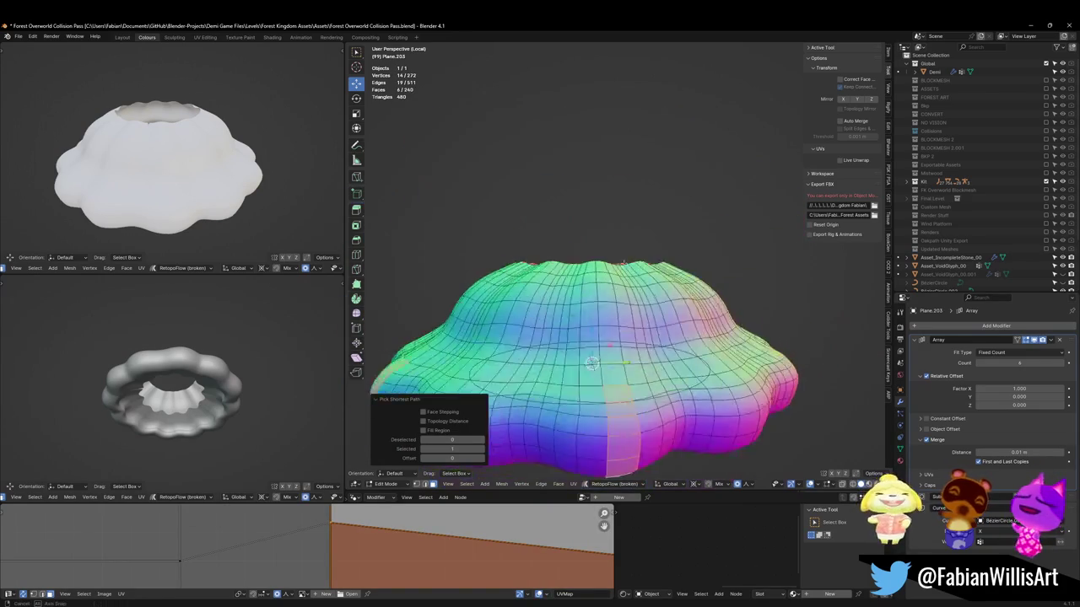
Raise the face strip 0.612 m along Z with proportional falloff, then undo it
key(g)
key(z)
scroll(592, 353, down, 2)
scroll(593, 352, down, 2)
scroll(593, 353, down, 2)
scroll(593, 353, down, 2)
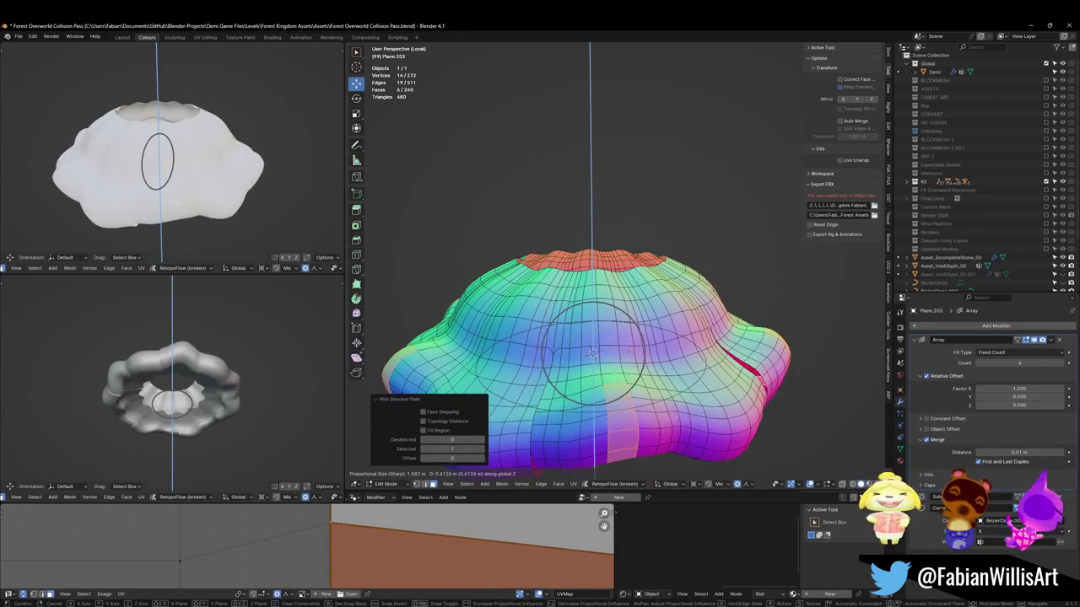
scroll(593, 352, up, 2)
click(593, 338)
mouse_move(185, 396)
middle_down()
mouse_move(211, 412)
mouse_move(229, 403)
middle_up()
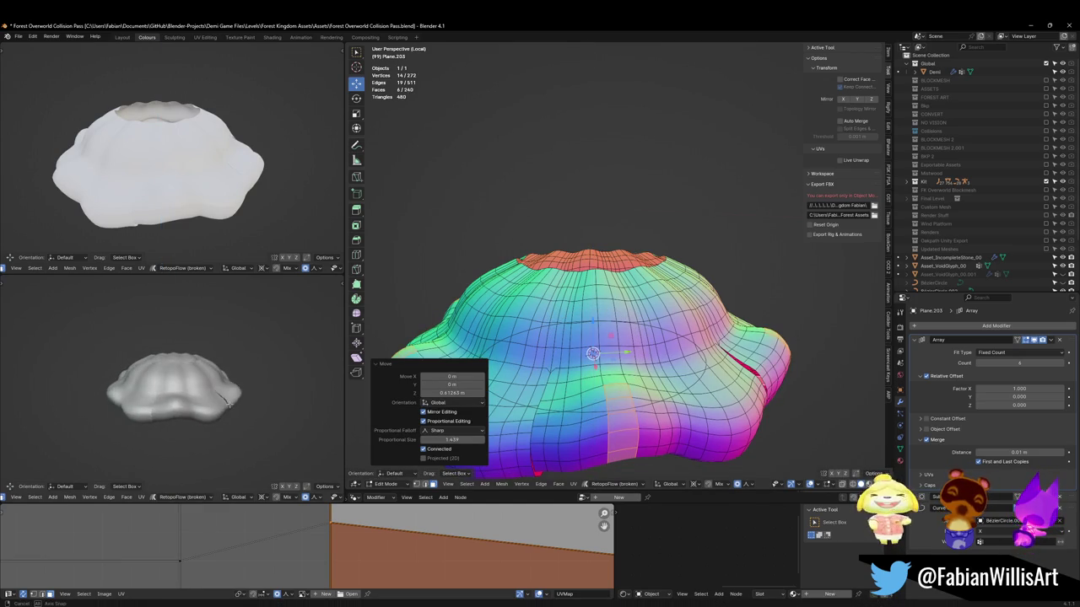
key(ctrl+z)
In object mode select Plane.203, save the file and apply its Array modifier
key(Tab)
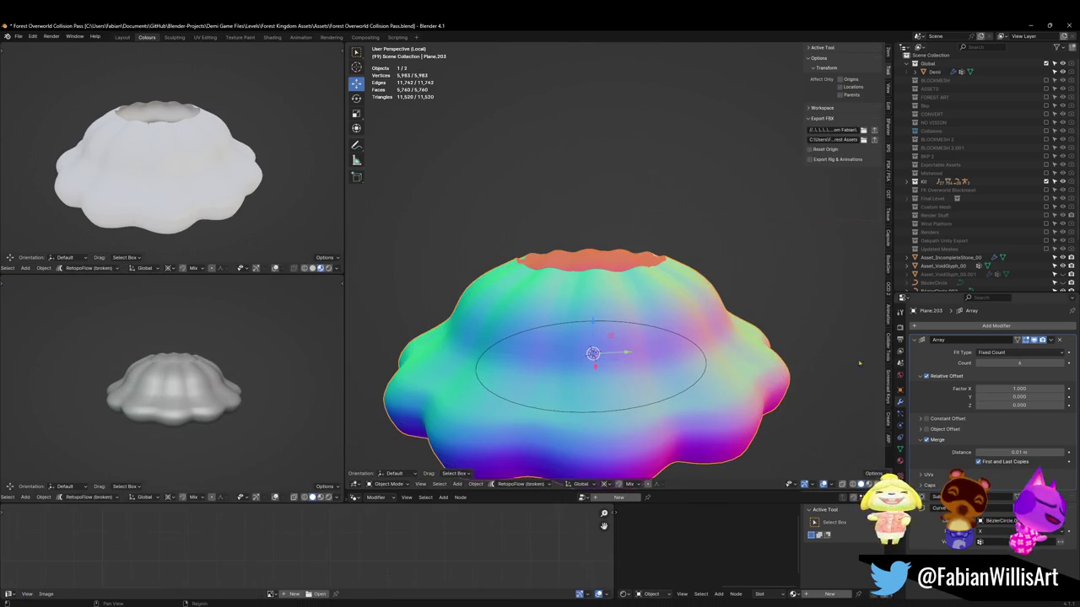
shift+click(675, 370)
click(707, 313)
key(ctrl+s)
key(ctrl+a)
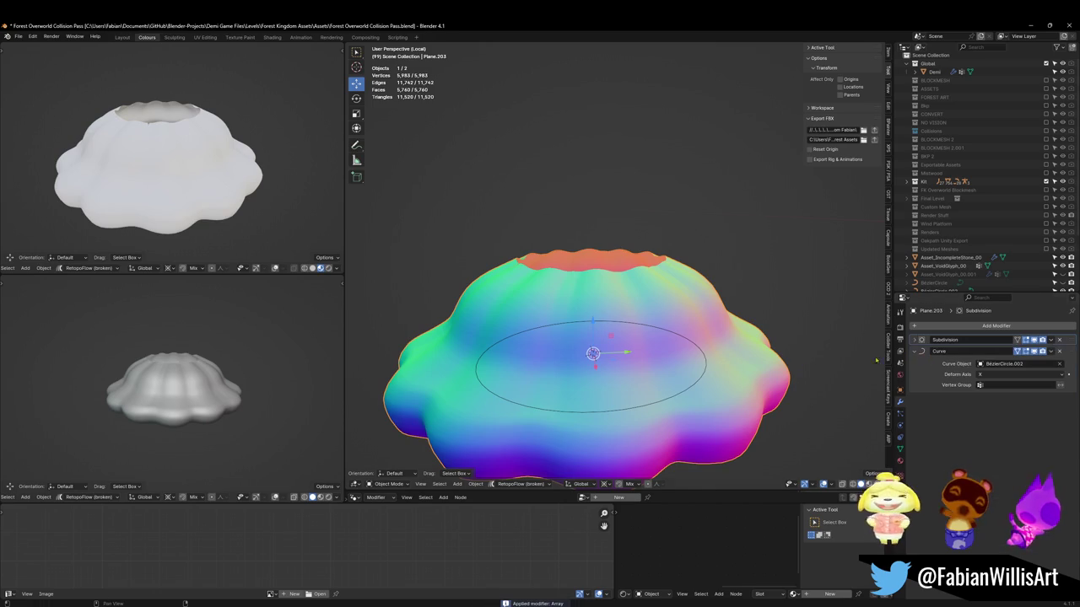
Back in edit mode, raise a strip of cap faces about 0.6 m along Z
key(Tab)
middle_drag(616, 422, 623, 370)
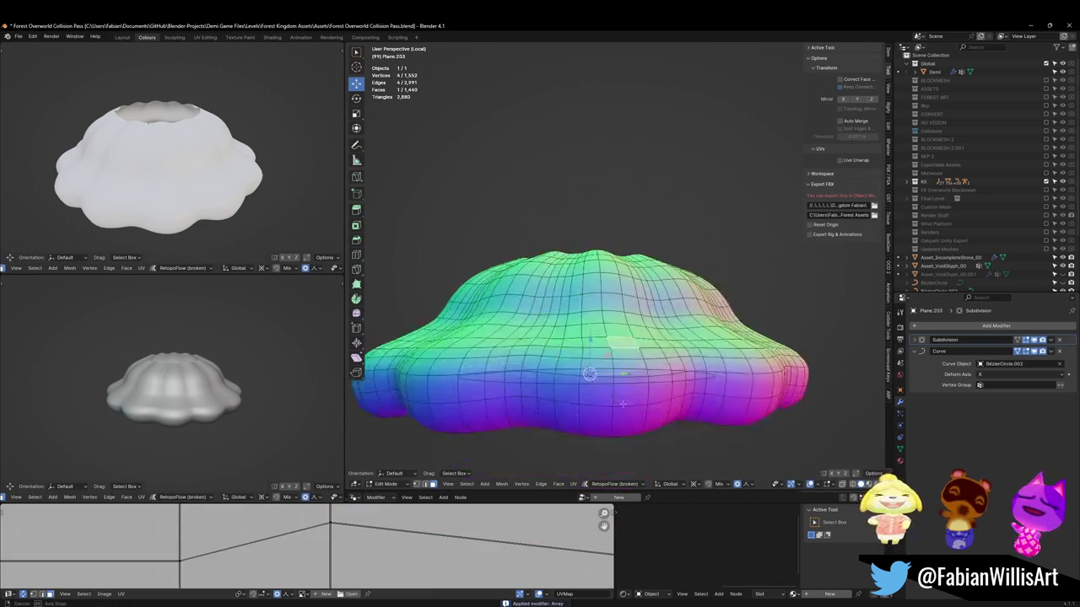
ctrl+click(617, 309)
key(g)
key(z)
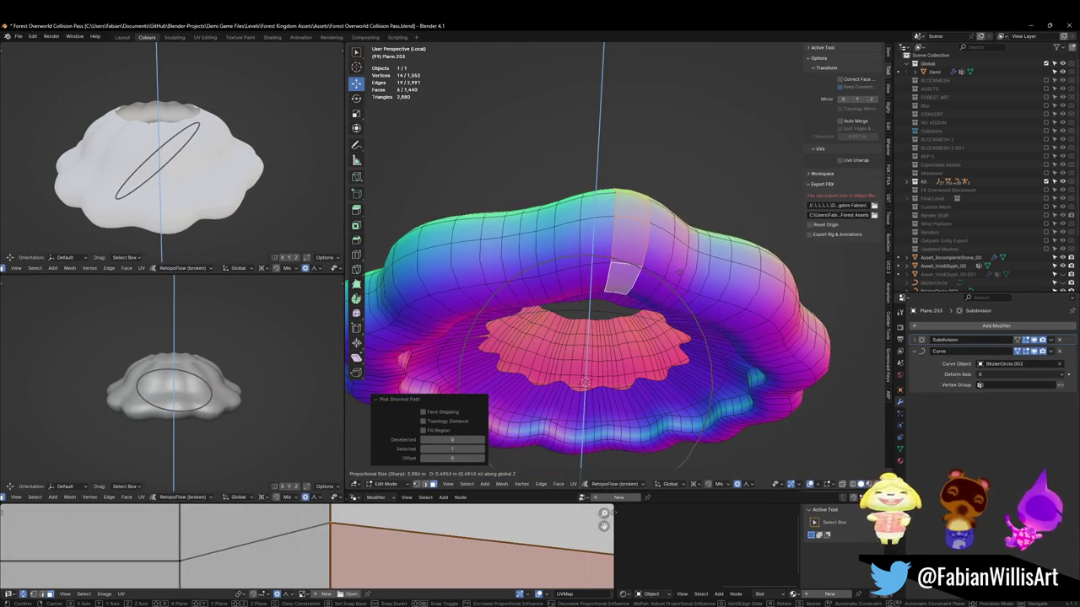
click(680, 272)
middle_drag(680, 271, 692, 210)
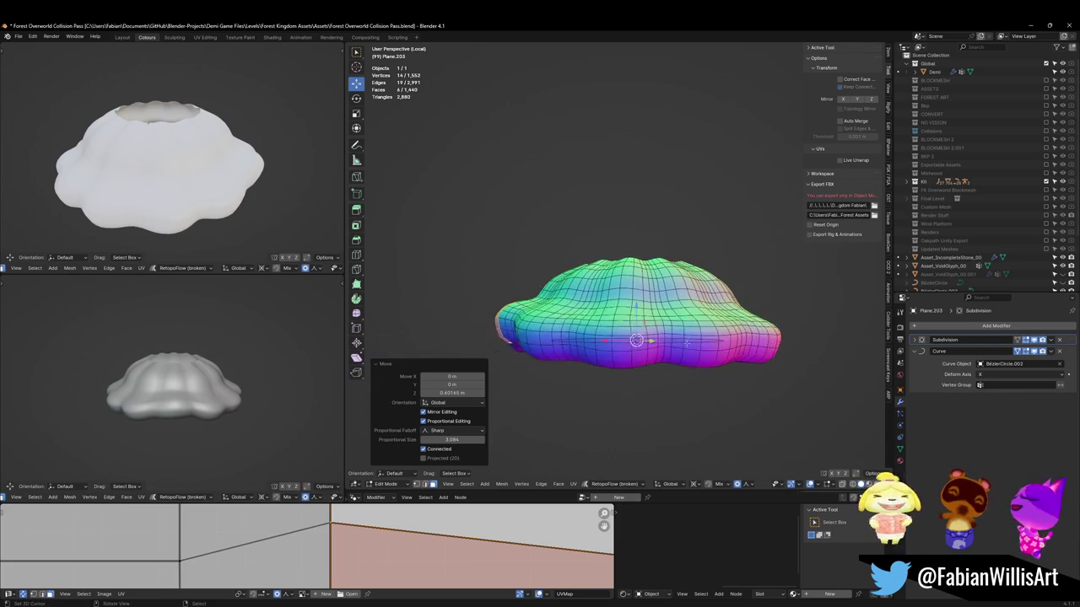
Select a face path up the cap's side and move it along Z with soft falloff
click(705, 323)
middle_drag(705, 323, 693, 300)
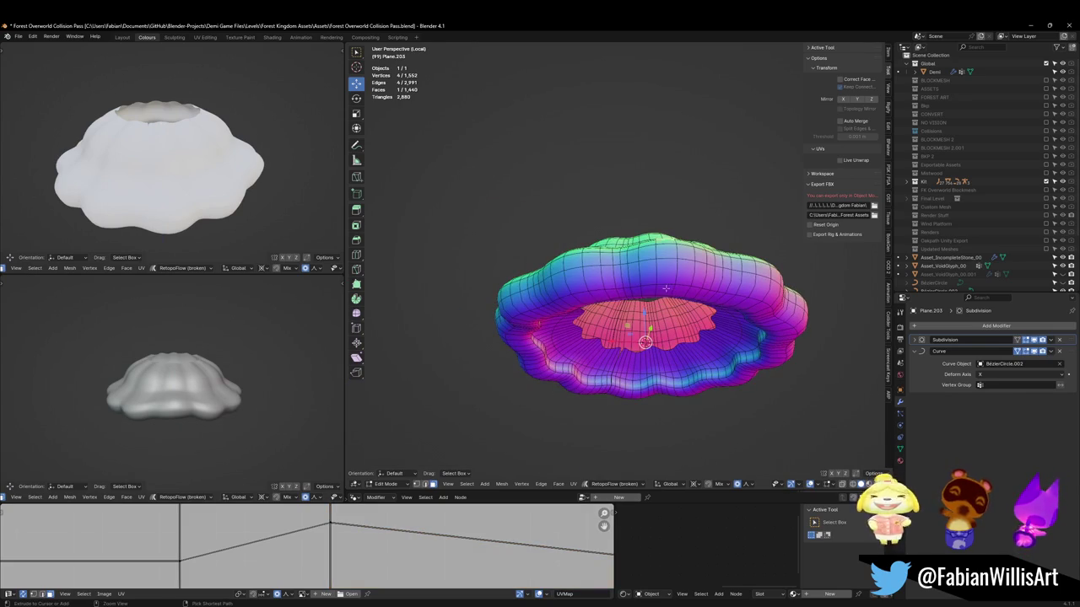
ctrl+click(666, 289)
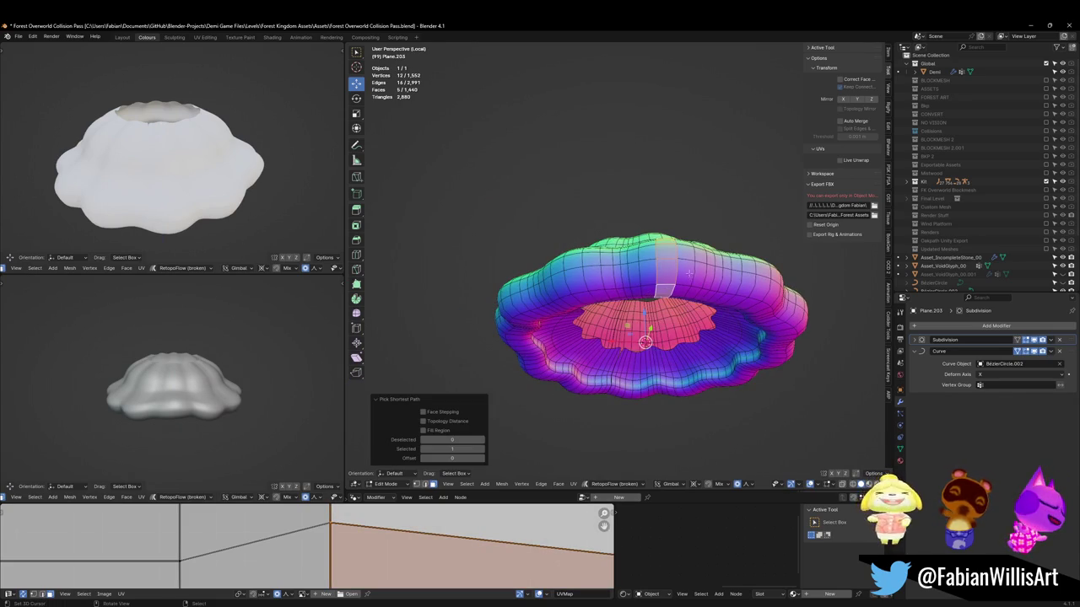
middle_drag(688, 273, 700, 253)
key(g)
key(z)
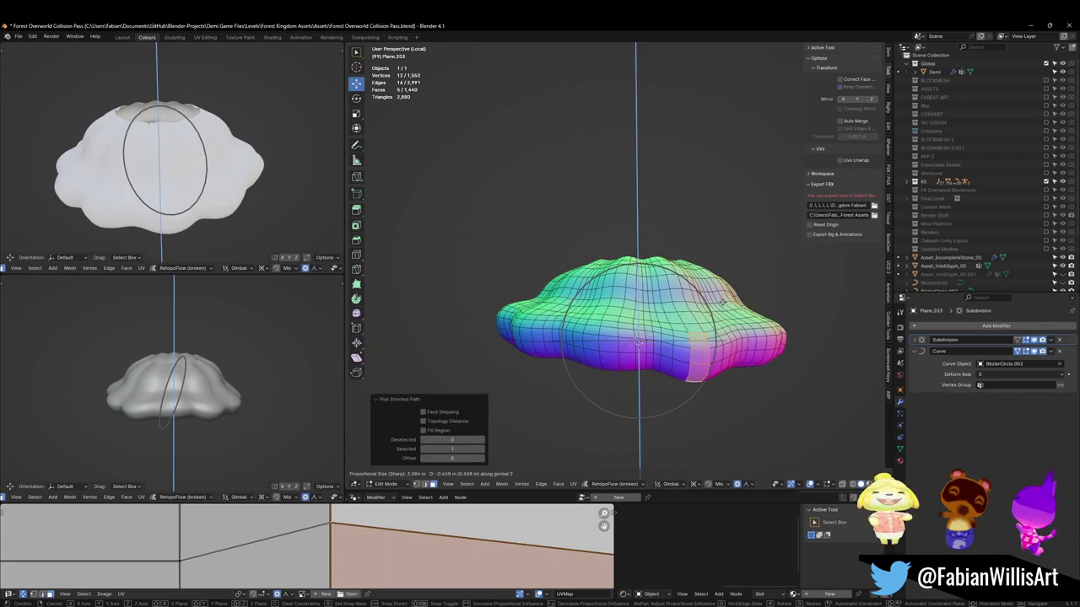
click(639, 341)
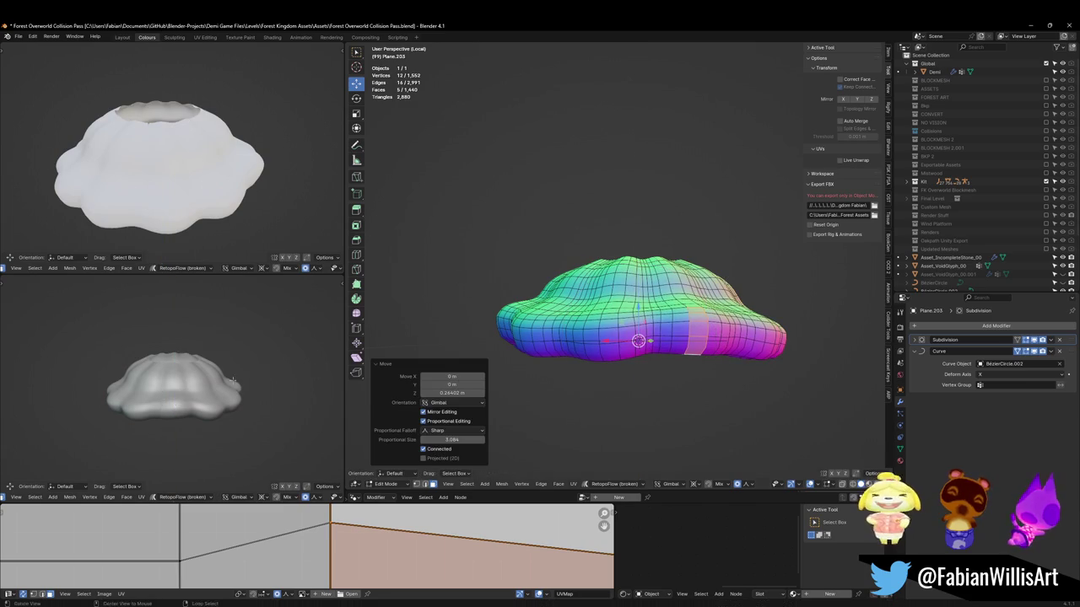
Lower a face path near the top with soft falloff, cancelling a second attempted move
mouse_move(638, 340)
middle_down()
mouse_move(658, 371)
mouse_move(667, 219)
middle_up()
scroll(658, 371, up, 2)
click(634, 344)
ctrl+click(662, 267)
key(g)
key(z)
key(Return)
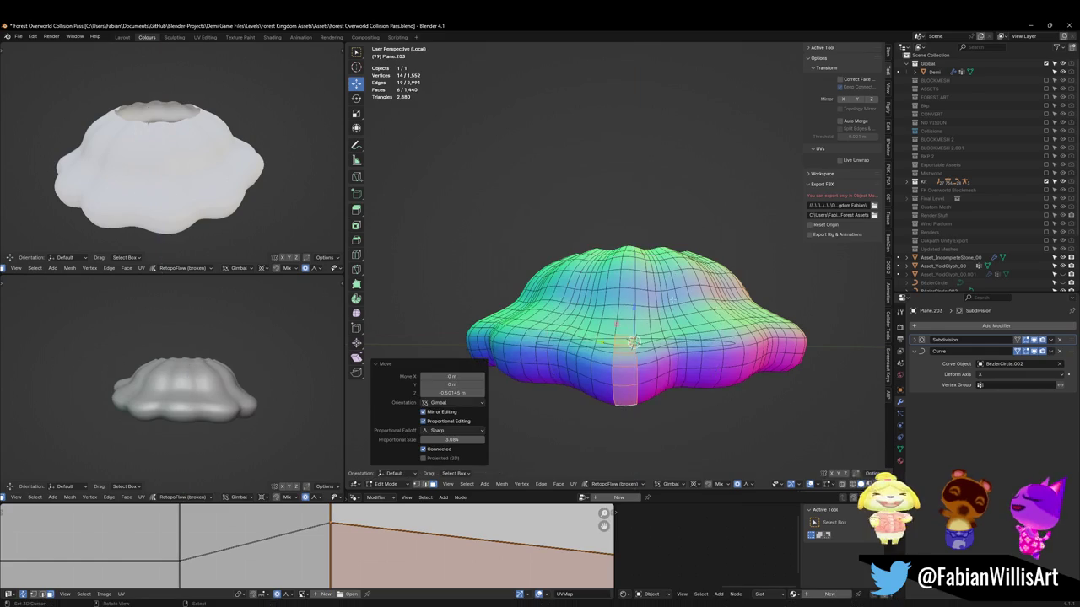
key(g)
key(z)
scroll(727, 337, down, 6)
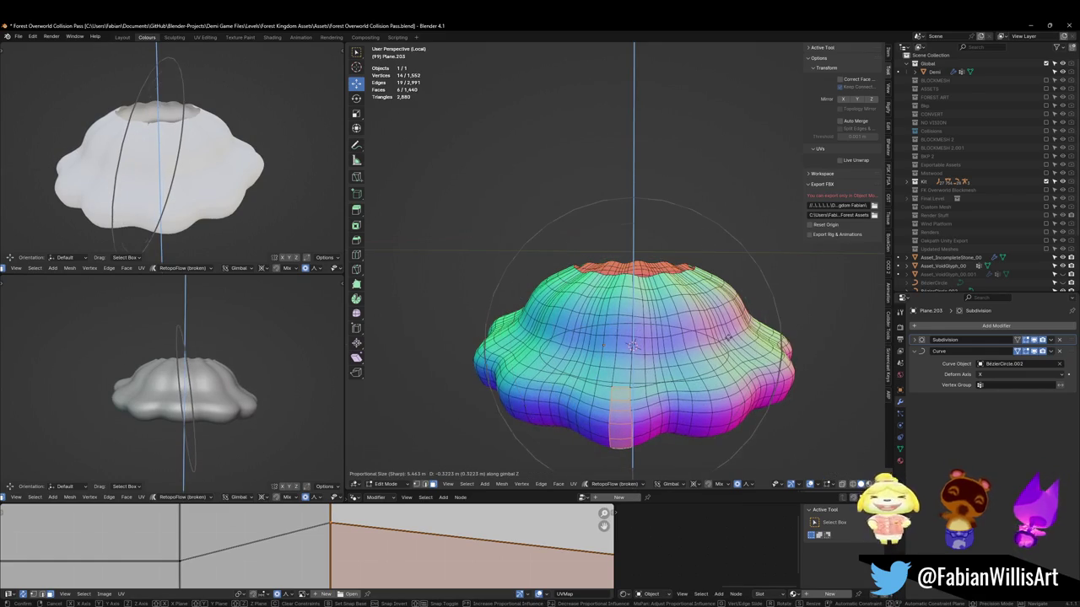
right_click(633, 344)
Raise an inner-ring face path about 0.31 m along Z with a tightened falloff radius
key(alt+a)
mouse_move(632, 345)
middle_down()
mouse_move(603, 329)
mouse_move(641, 253)
middle_up()
ctrl+click(641, 253)
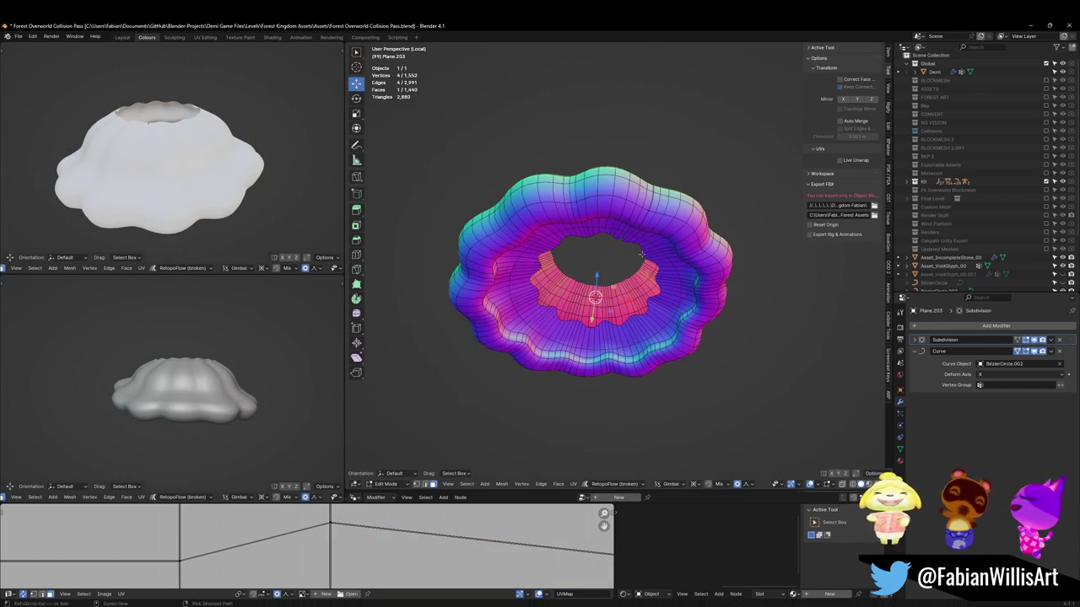
ctrl+click(613, 212)
middle_drag(614, 212, 666, 287)
key(g)
key(z)
scroll(597, 329, up, 6)
scroll(597, 329, up, 4)
scroll(597, 328, up, 4)
scroll(597, 328, up, 5)
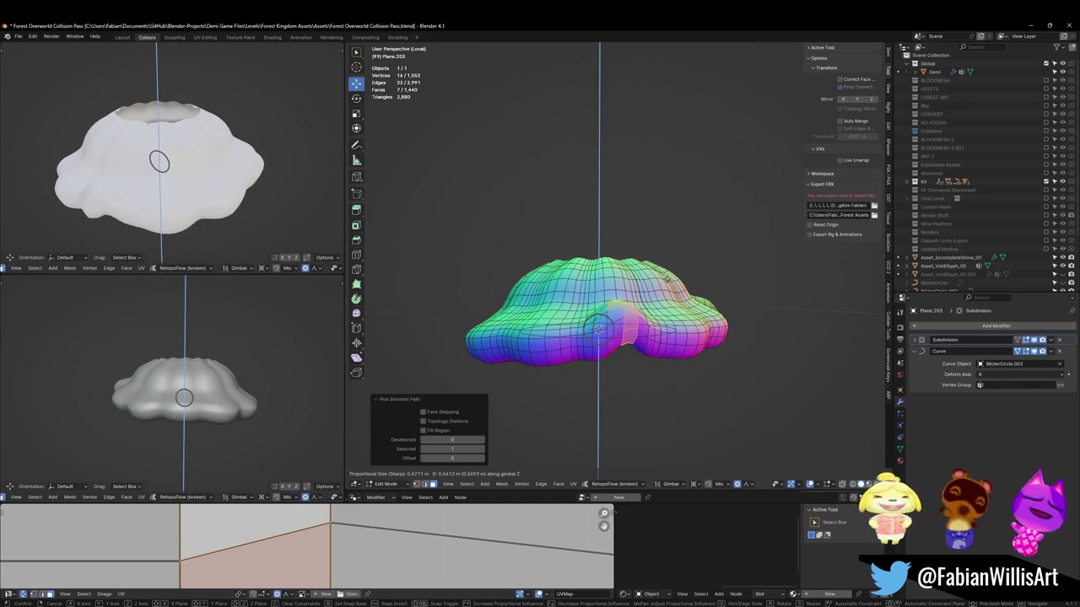
click(597, 329)
mouse_move(177, 392)
middle_down()
mouse_move(204, 328)
mouse_move(199, 339)
middle_up()
Merge the whole mesh by distance at 0.17 m, then deselect everything
key(a)
key(q)
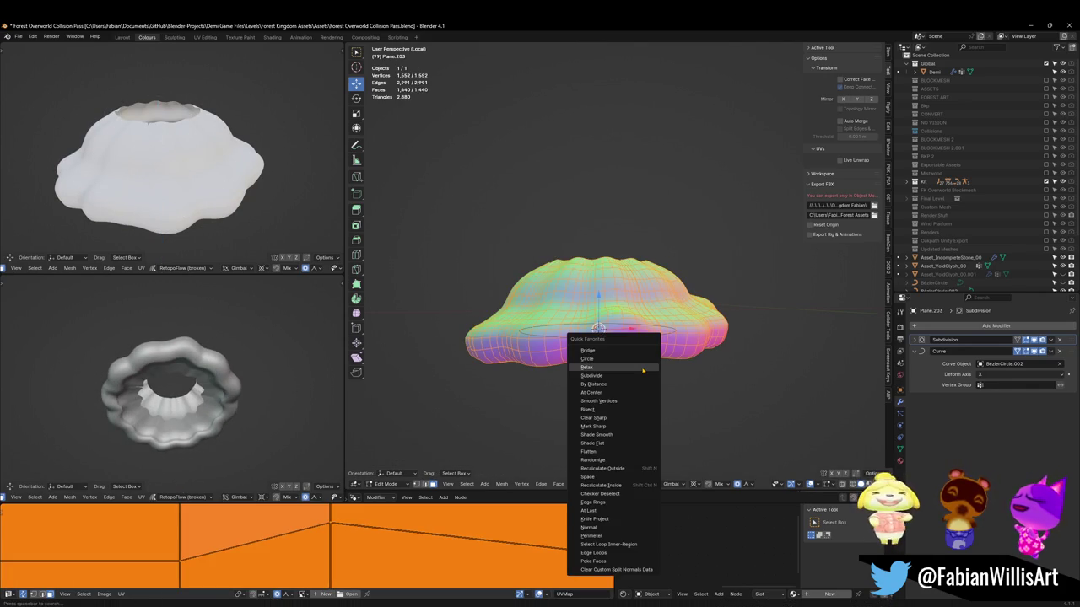
click(599, 384)
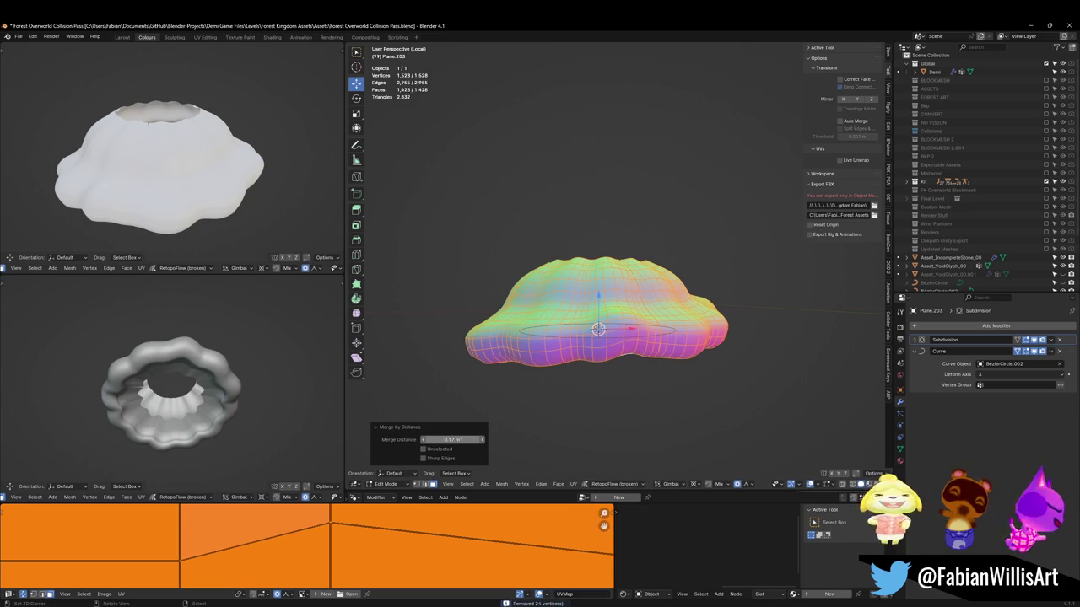
mouse_move(452, 439)
mouse_down()
mouse_move(480, 439)
mouse_move(452, 440)
mouse_up()
middle_drag(599, 337, 620, 270)
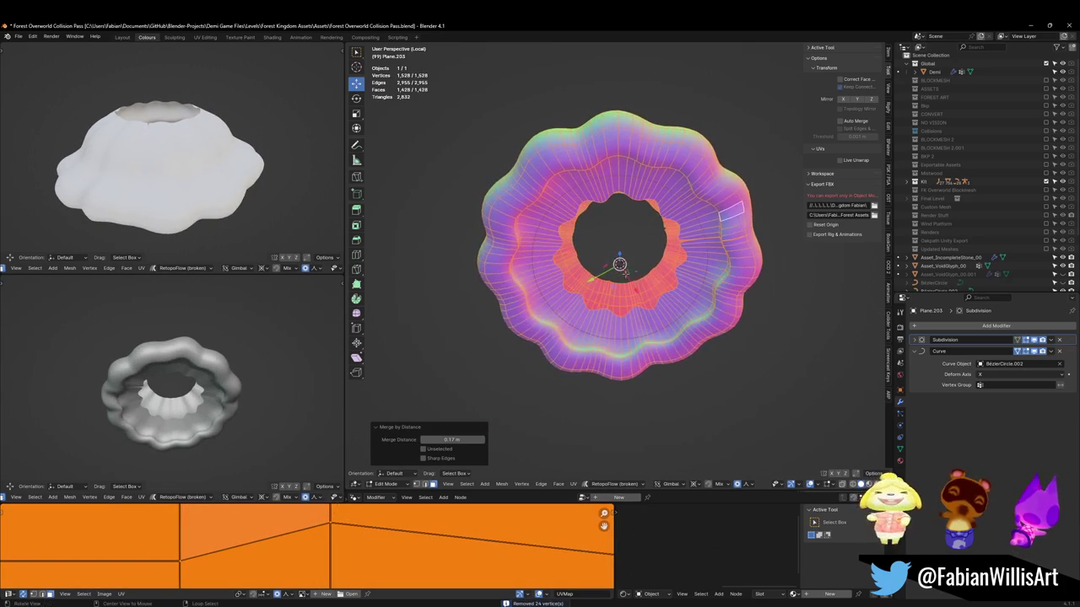
key(alt+a)
In vertex select mode, try merging two vertices at centre, then undo it
mouse_move(690, 271)
middle_down()
mouse_move(696, 236)
mouse_move(656, 283)
mouse_move(600, 229)
middle_up()
scroll(697, 236, up, 6)
key(1)
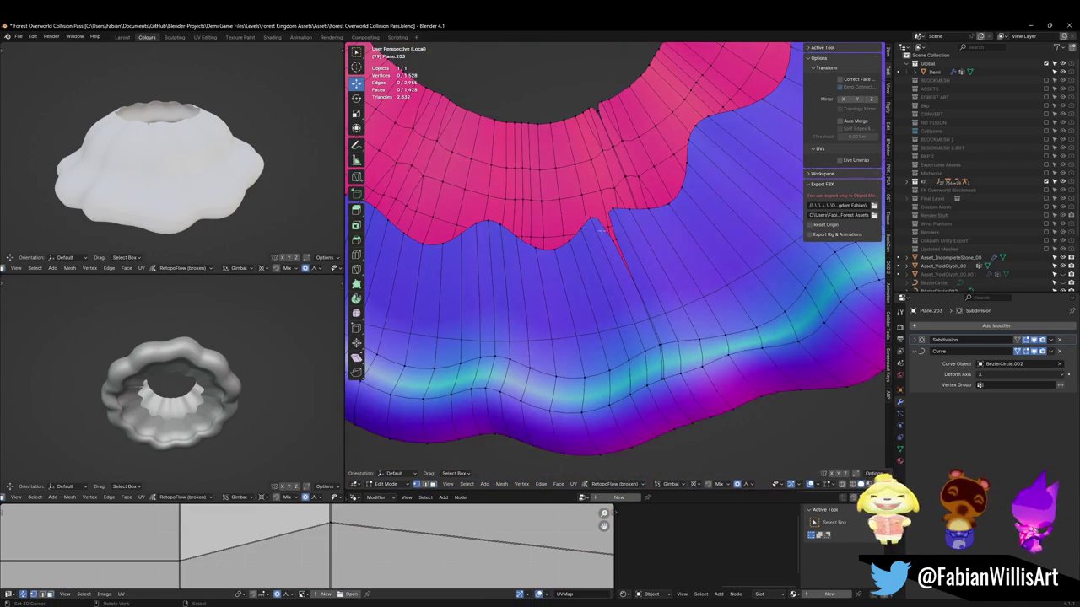
key(q)
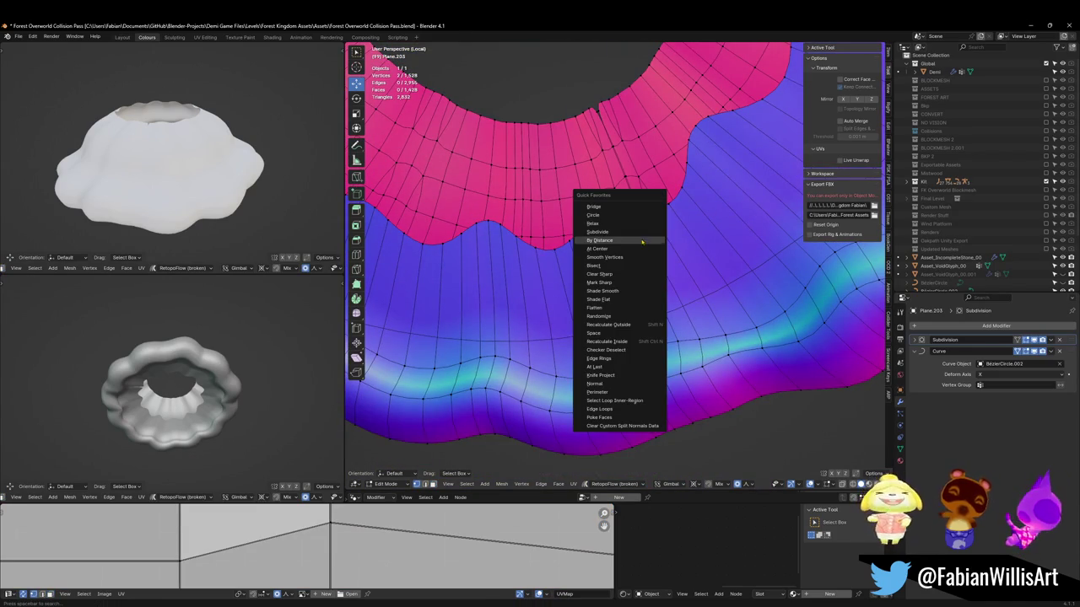
click(613, 251)
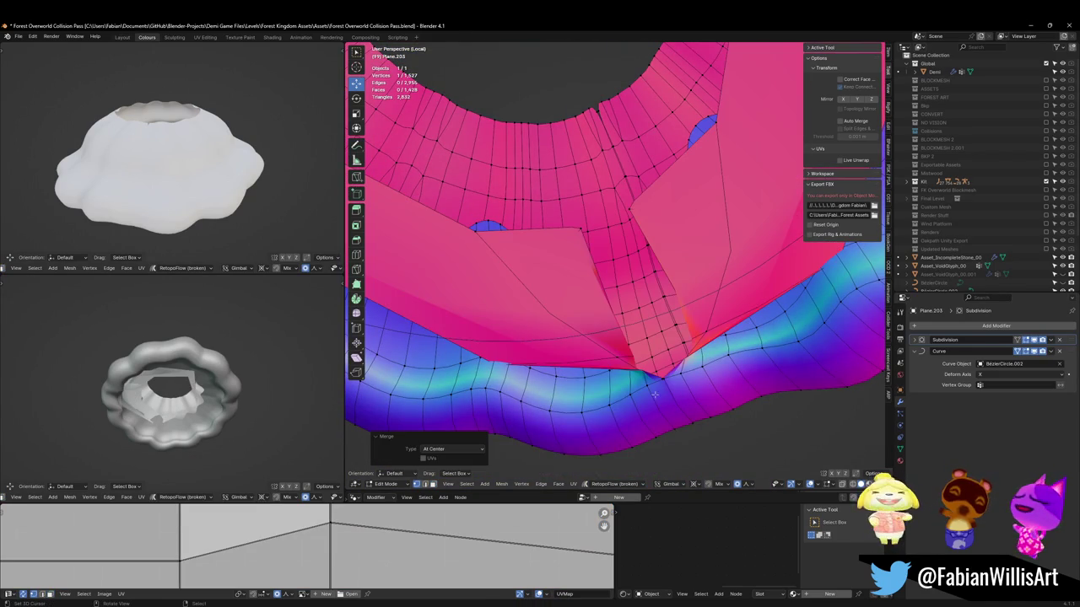
key(ctrl+z)
Apply the Curve modifier in object mode to bake the bend into the cap
key(Tab)
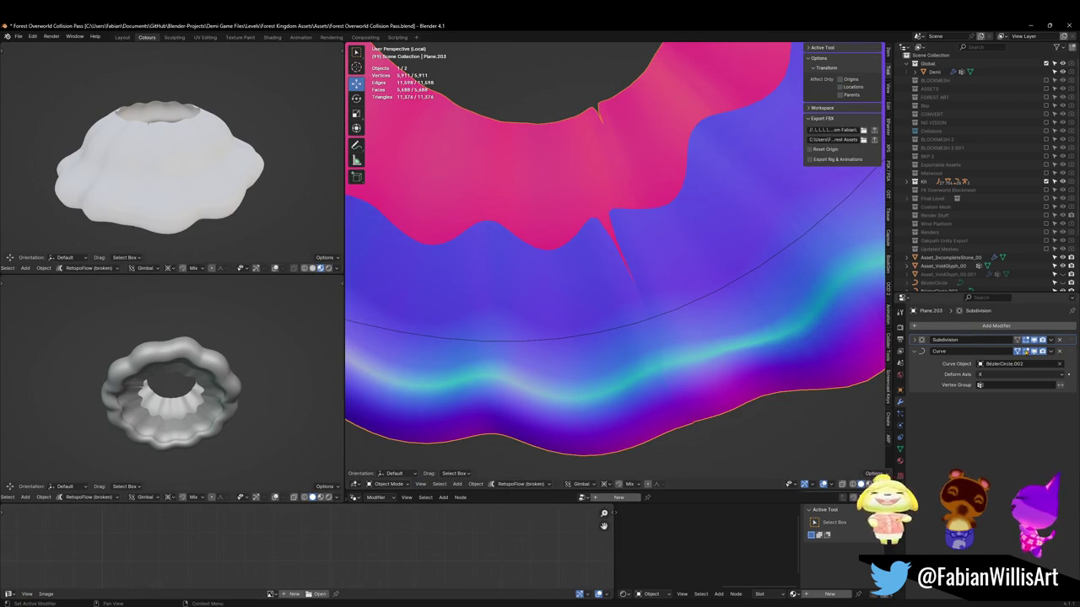
click(1034, 350)
click(1034, 351)
key(ctrl+a)
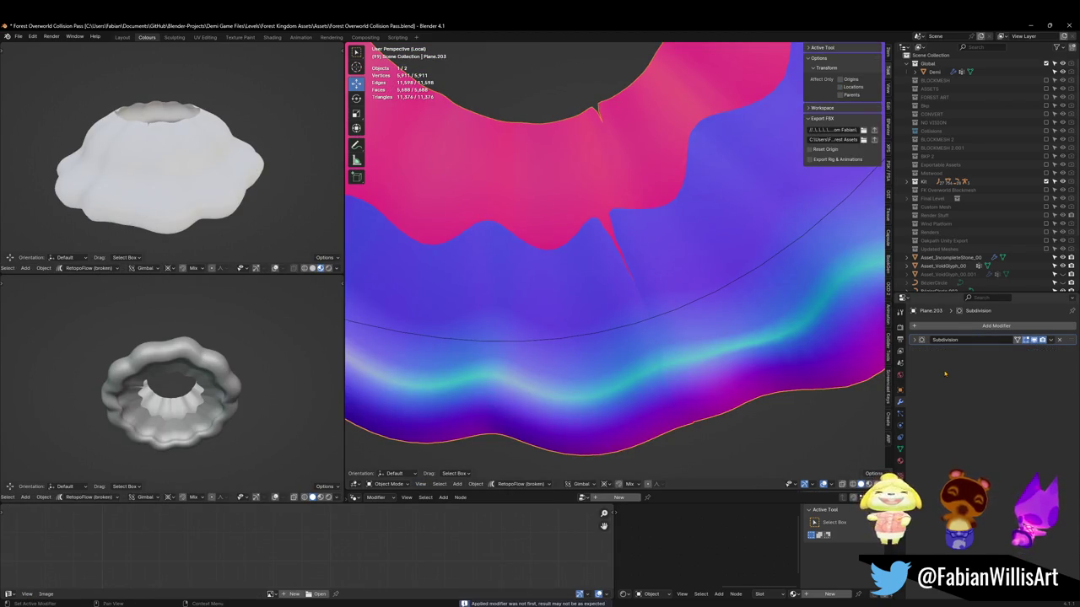
scroll(591, 237, down, 5)
Turn on X-ray and merge the first stray seam vertices at their centre
key(Tab)
scroll(655, 274, up, 5)
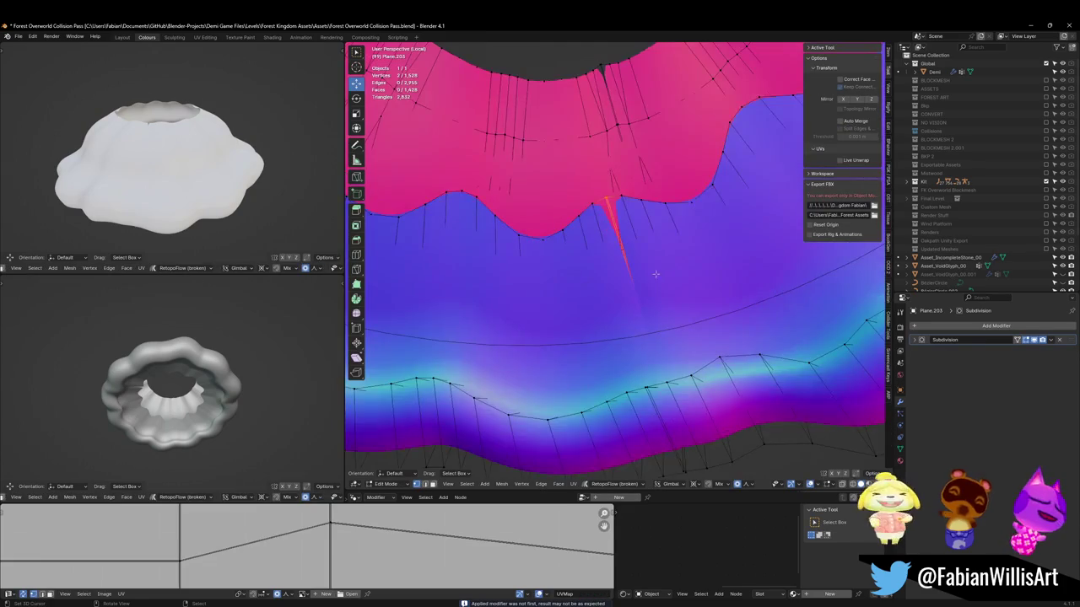
key(ctrl+z)
key(q)
click(626, 230)
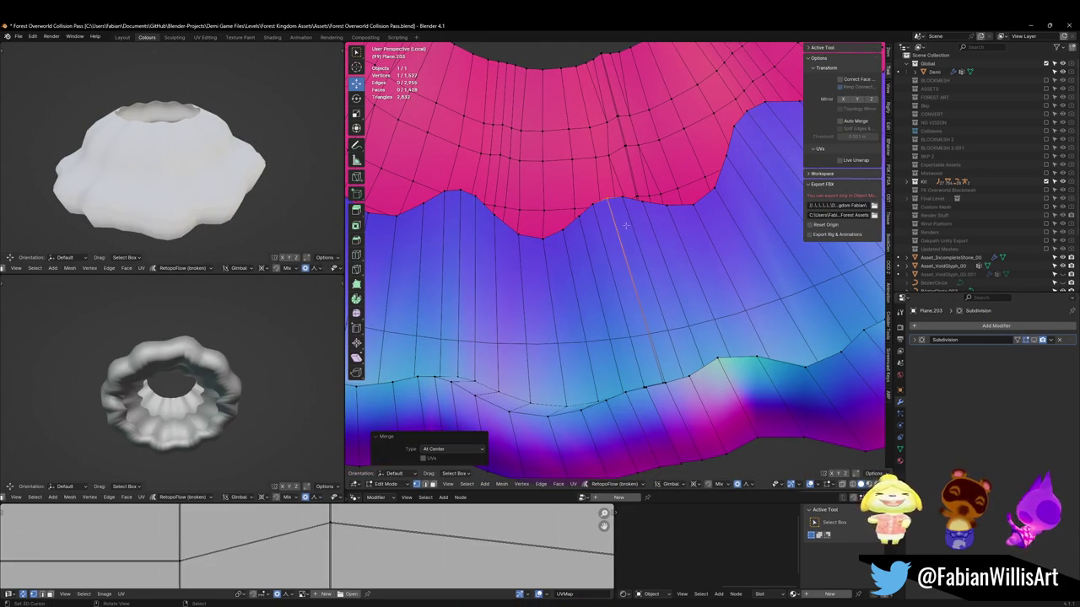
mouse_move(672, 386)
middle_down()
mouse_move(610, 315)
mouse_move(580, 224)
middle_up()
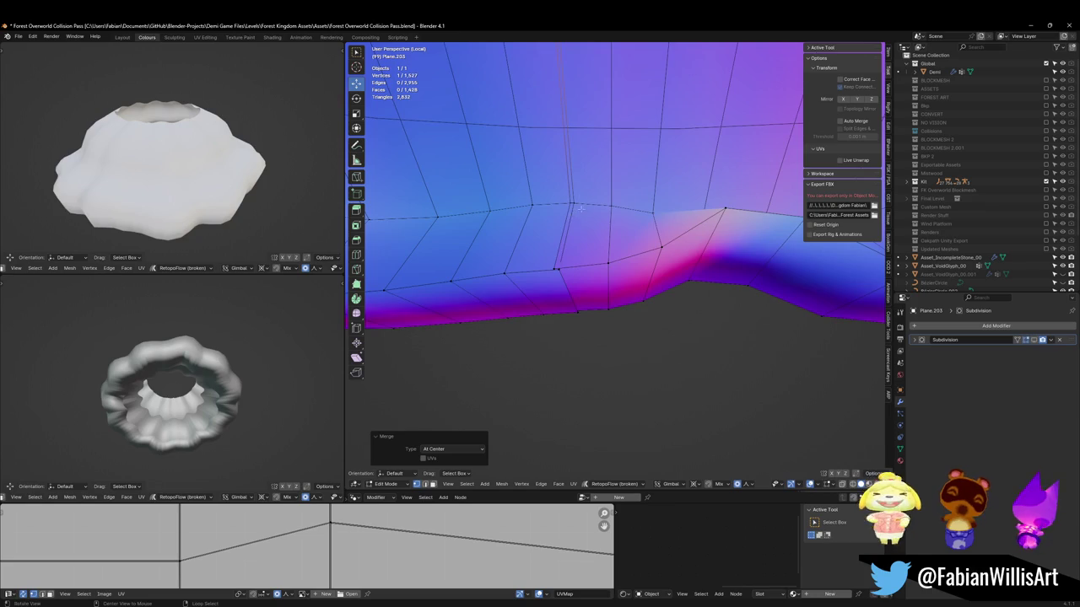
key(alt+z)
right_click(624, 211)
click(658, 212)
Weld several more seam vertex pairs at centre from below using M and the context menu
mouse_move(569, 311)
middle_down()
mouse_move(583, 388)
mouse_move(728, 277)
mouse_move(619, 292)
mouse_move(638, 285)
mouse_move(630, 59)
middle_up()
shift+click(582, 389)
key(m)
click(588, 388)
shift+click(619, 292)
key(m)
click(638, 285)
shift+click(630, 57)
right_click(624, 194)
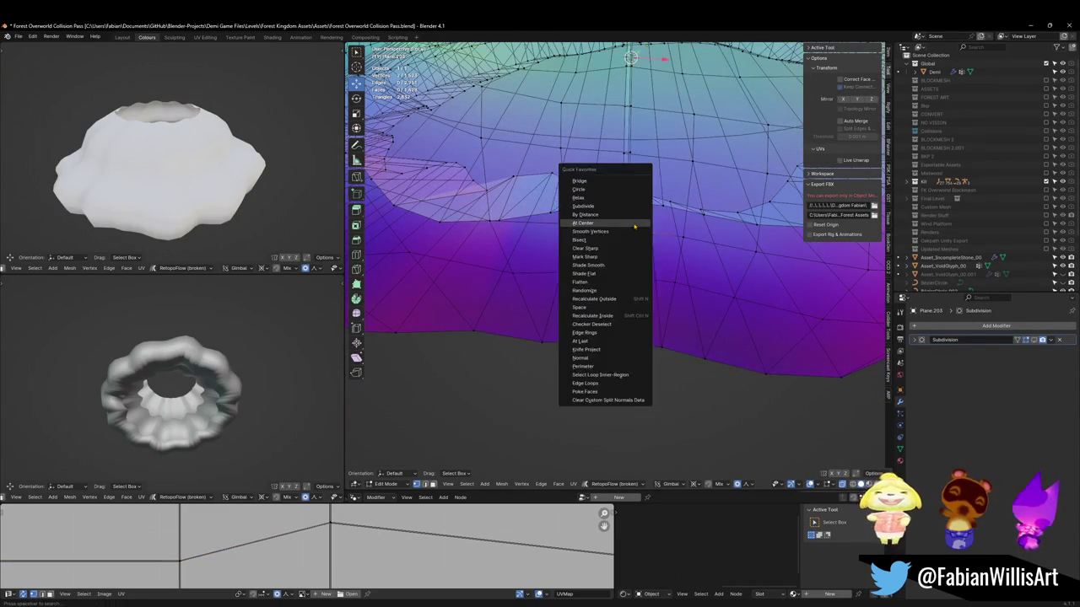
click(642, 224)
mouse_move(641, 224)
middle_down()
mouse_move(605, 330)
mouse_move(607, 270)
middle_up()
Place the 3D cursor on a seam vertex and merge the next pairs via Quick Favorites
shift+right_click(604, 330)
right_click(542, 272)
mouse_move(543, 272)
middle_down()
mouse_move(594, 301)
mouse_move(595, 282)
middle_up()
right_click(594, 282)
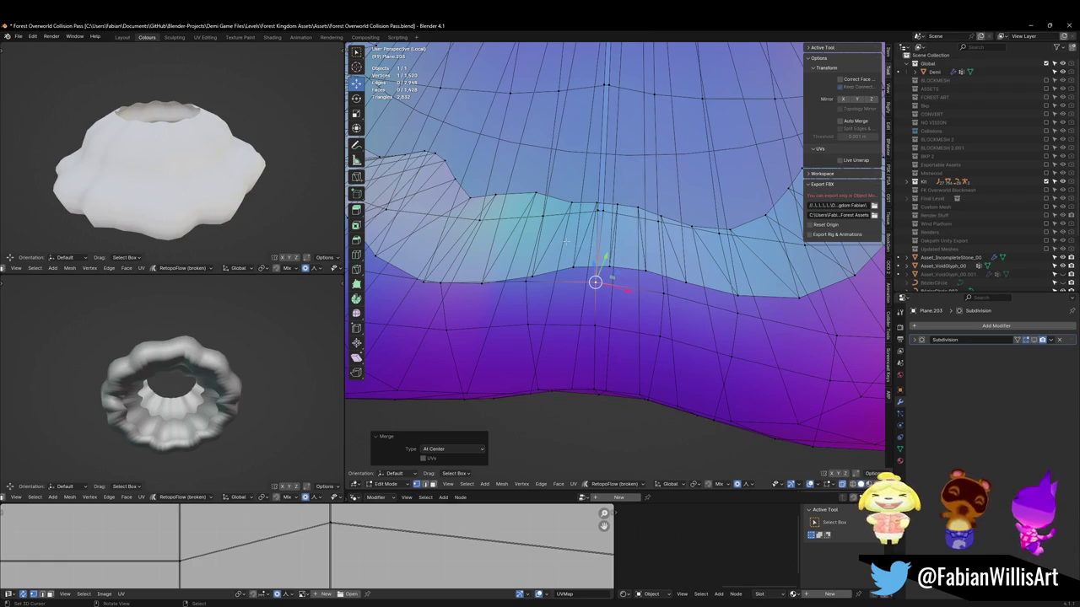
mouse_move(622, 253)
middle_down()
mouse_move(607, 305)
mouse_move(569, 302)
mouse_move(574, 258)
mouse_move(577, 321)
mouse_move(548, 218)
middle_up()
key(q)
click(573, 301)
key(q)
click(574, 258)
Merge the following seam vertex pairs at centre one after another
shift+click(576, 274)
key(q)
click(576, 275)
shift+click(580, 280)
key(q)
click(576, 274)
shift+click(576, 277)
key(q)
click(577, 295)
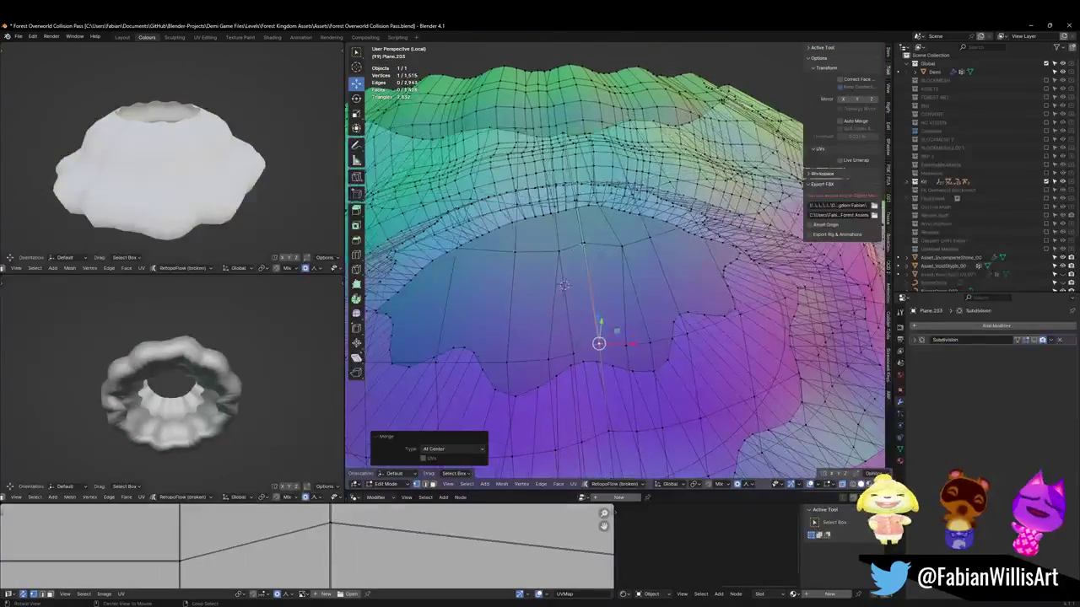
Weld the last seam pairs up to the upper rim, leaving 1,512 vertices
shift+click(585, 271)
key(q)
click(585, 272)
shift+click(571, 222)
key(m)
click(546, 125)
shift+click(548, 134)
key(m)
scroll(548, 220, down, 5)
Turn on the Subdivision modifier's viewport and on-cage display
mouse_move(548, 219)
middle_down()
mouse_move(568, 309)
mouse_move(531, 323)
middle_up()
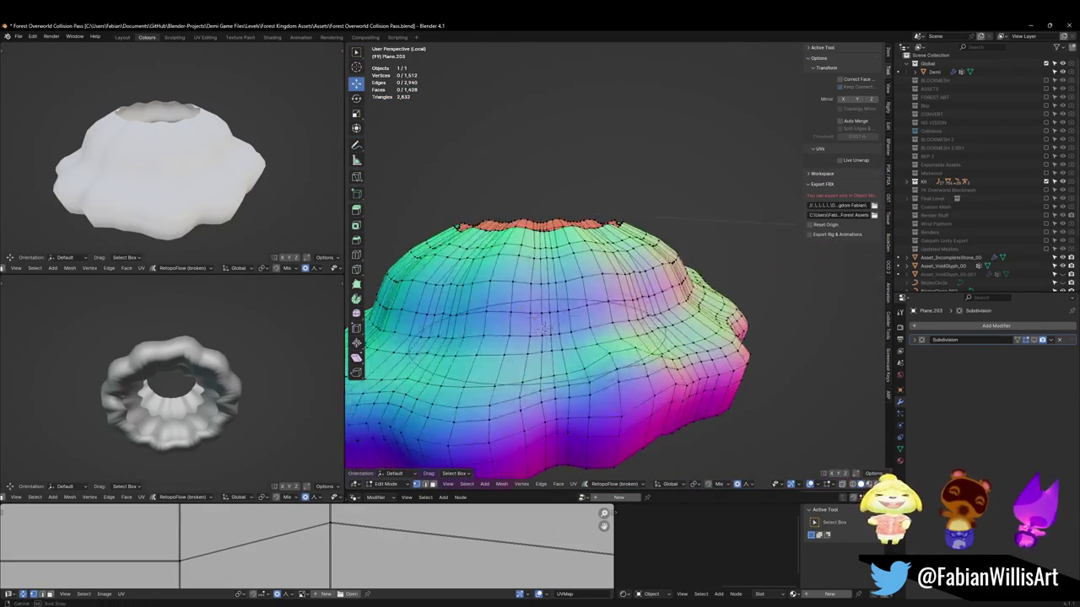
key(Tab)
click(1038, 340)
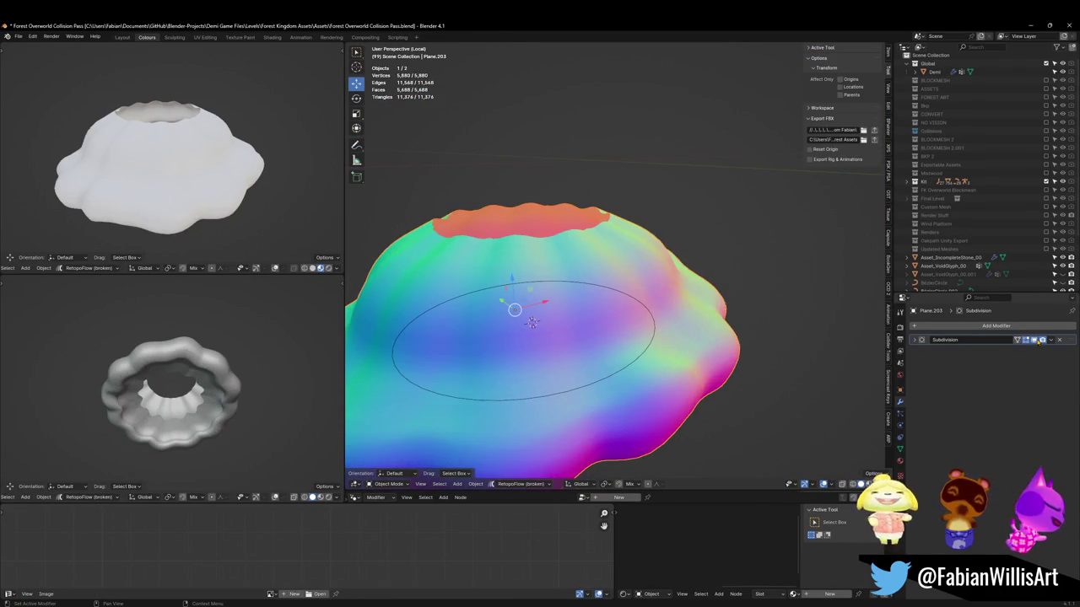
scroll(532, 321, down, 3)
middle_drag(531, 321, 518, 301)
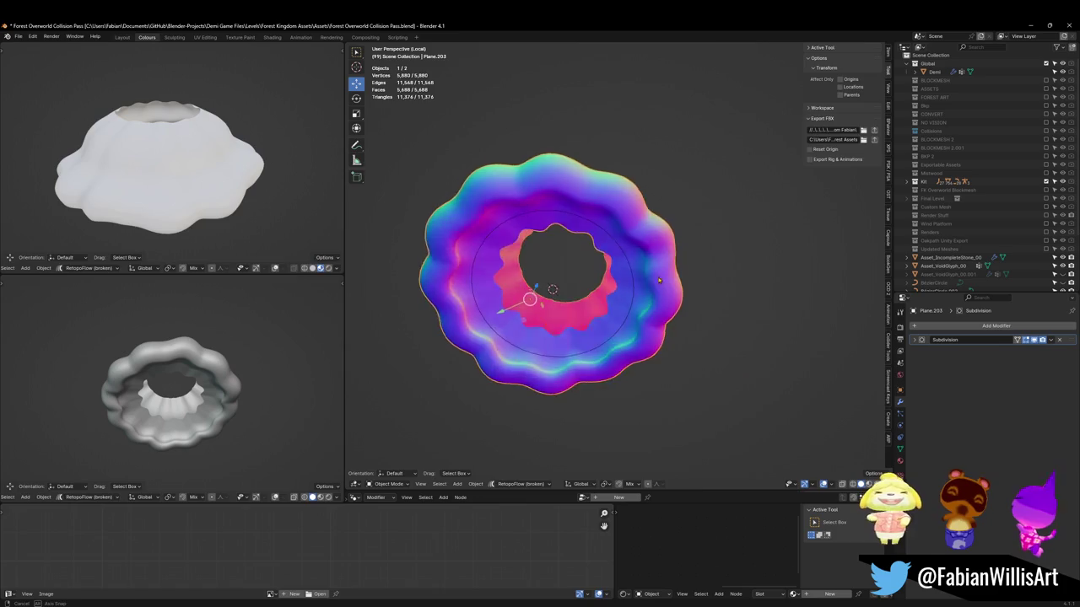
key(Tab)
scroll(518, 301, up, 5)
scroll(700, 311, up, 3)
click(1017, 340)
Edge-slide an outer edge loop to a new position across the rim
middle_drag(641, 355, 688, 372)
alt+click(687, 372)
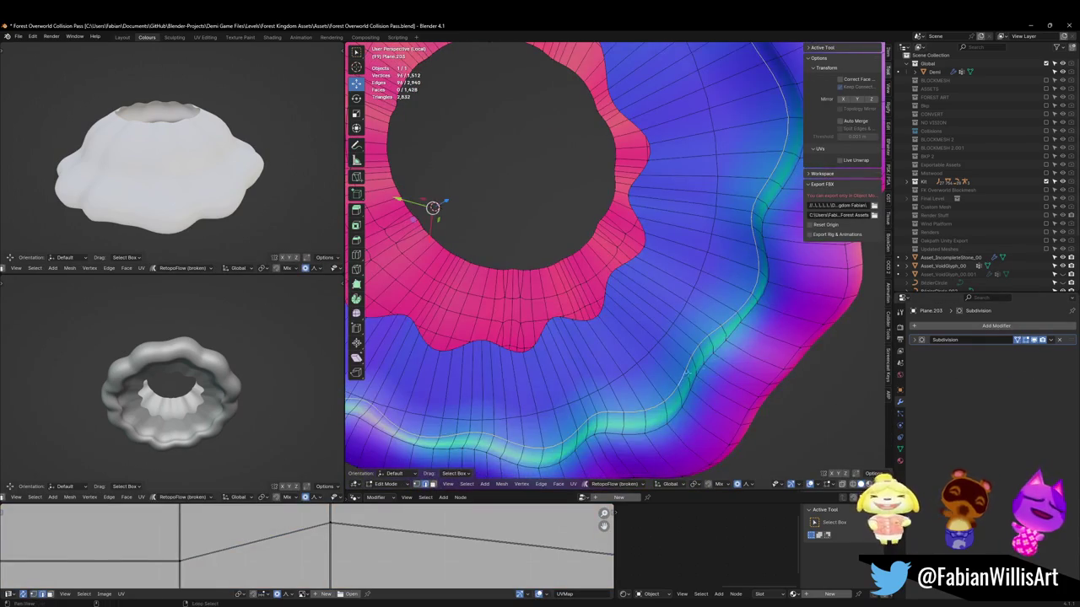
key(g)
key(g)
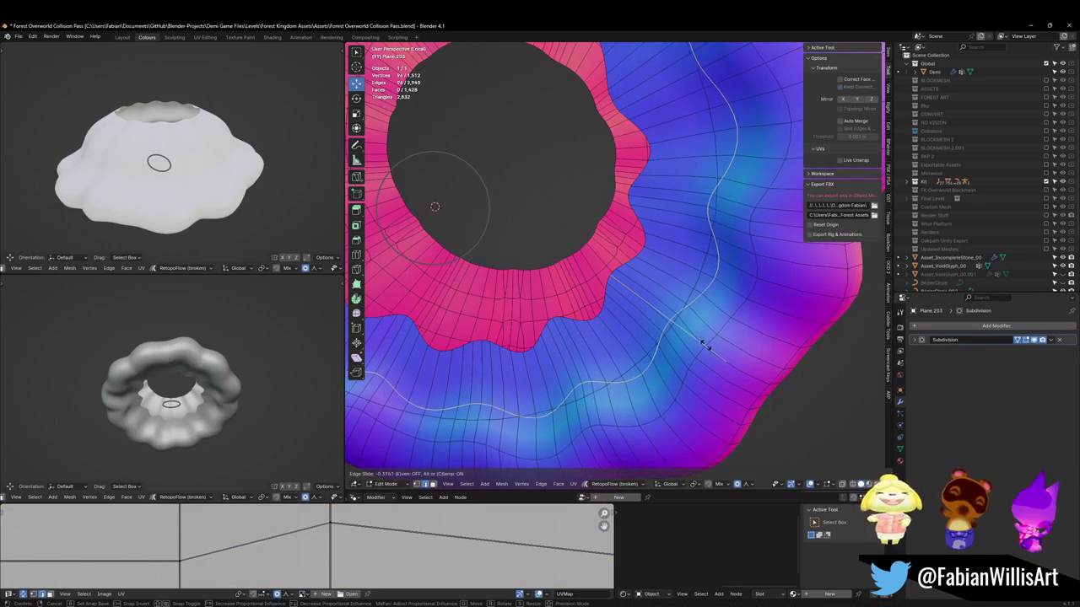
click(709, 346)
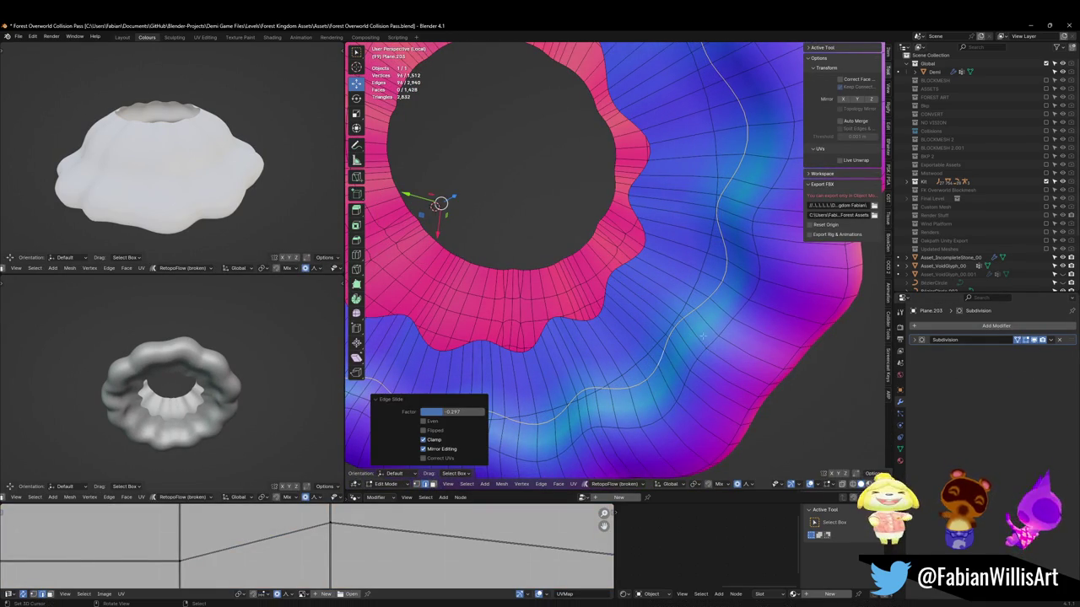
Back in Object Mode, set Subdivision to level 1 (5,880 vertices, 5,688 faces)
mouse_move(666, 295)
middle_down()
mouse_move(523, 270)
mouse_move(541, 324)
middle_up()
scroll(512, 241, down, 4)
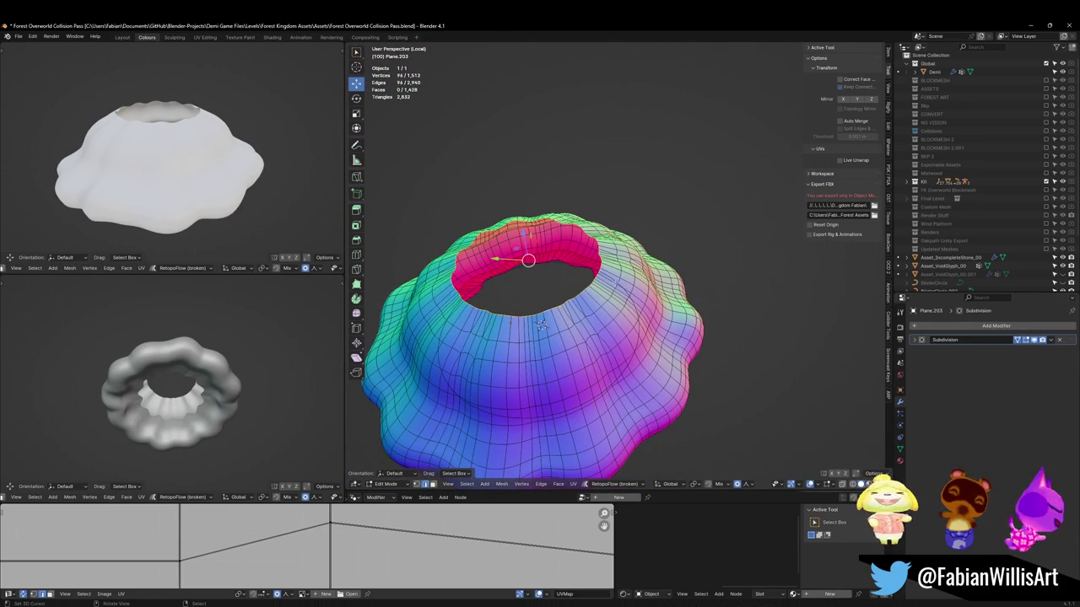
mouse_move(541, 323)
middle_down()
mouse_move(531, 279)
mouse_move(526, 335)
middle_up()
scroll(531, 278, up, 2)
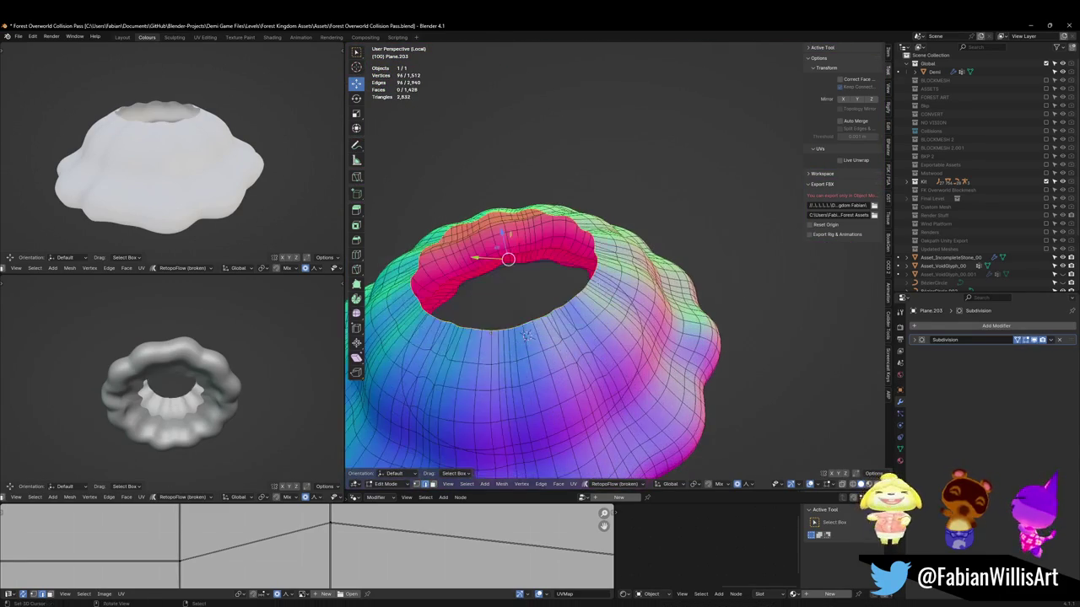
key(Tab)
key(ctrl+1)
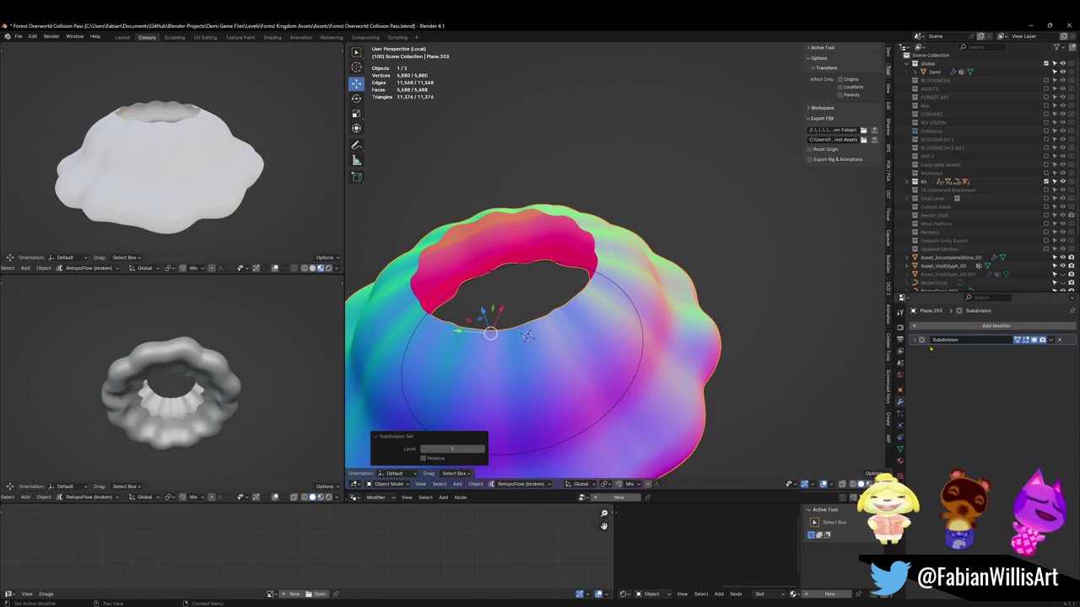
Apply the Subdivision modifier and fill the inner rim edge loop with a face
key(ctrl+a)
key(Tab)
key(alt+a)
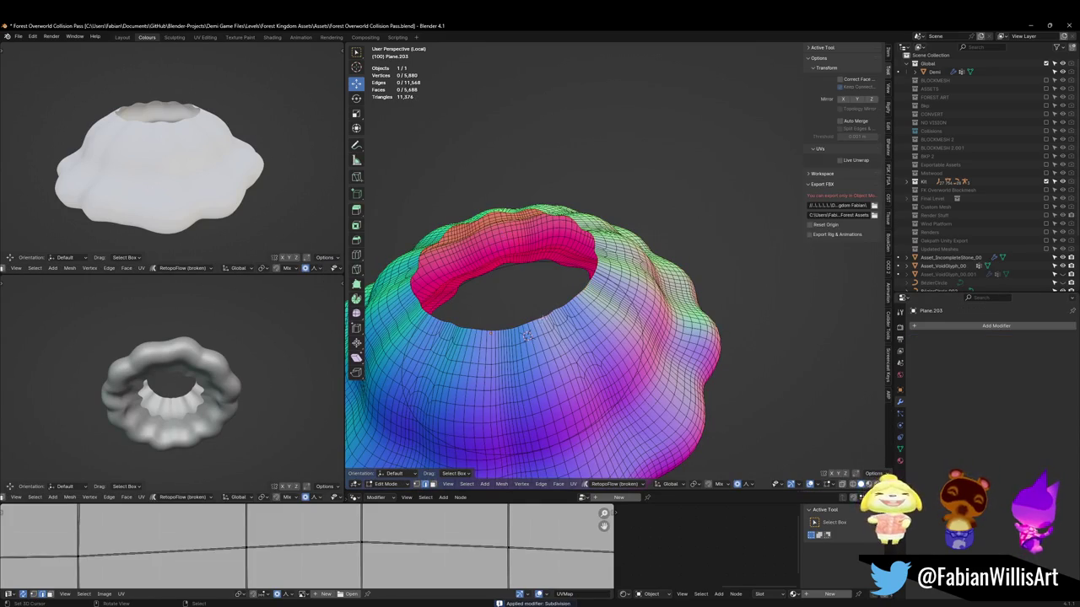
middle_drag(527, 336, 540, 314)
scroll(540, 314, up, 3)
alt+click(539, 314)
key(f)
Inset the top face, shrink it, and raise it along Z with soft falloff
mouse_move(186, 396)
middle_down()
mouse_move(199, 422)
mouse_move(211, 405)
middle_up()
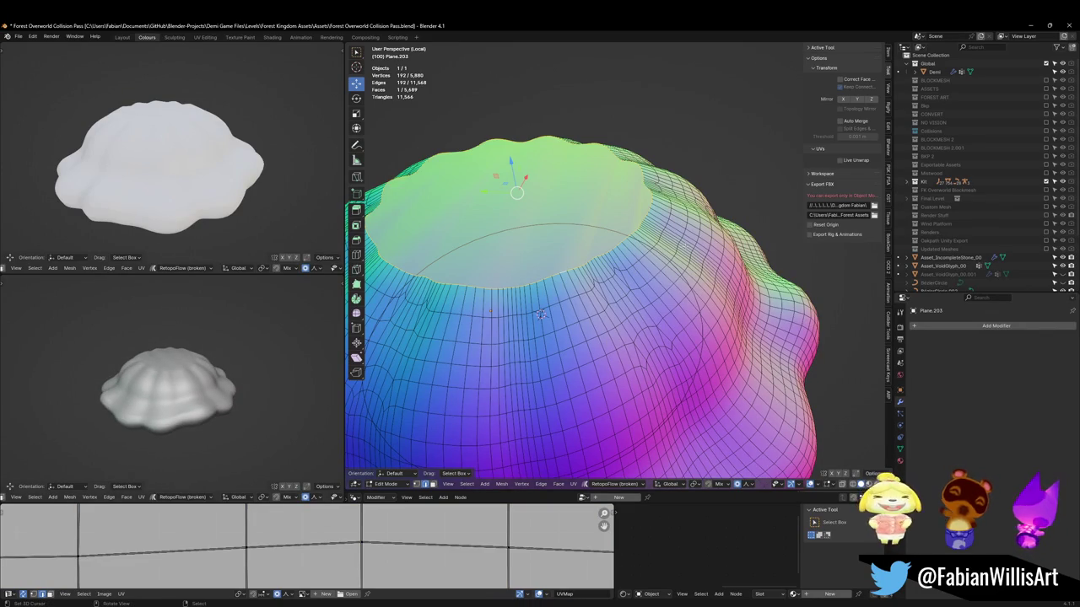
key(i)
click(540, 314)
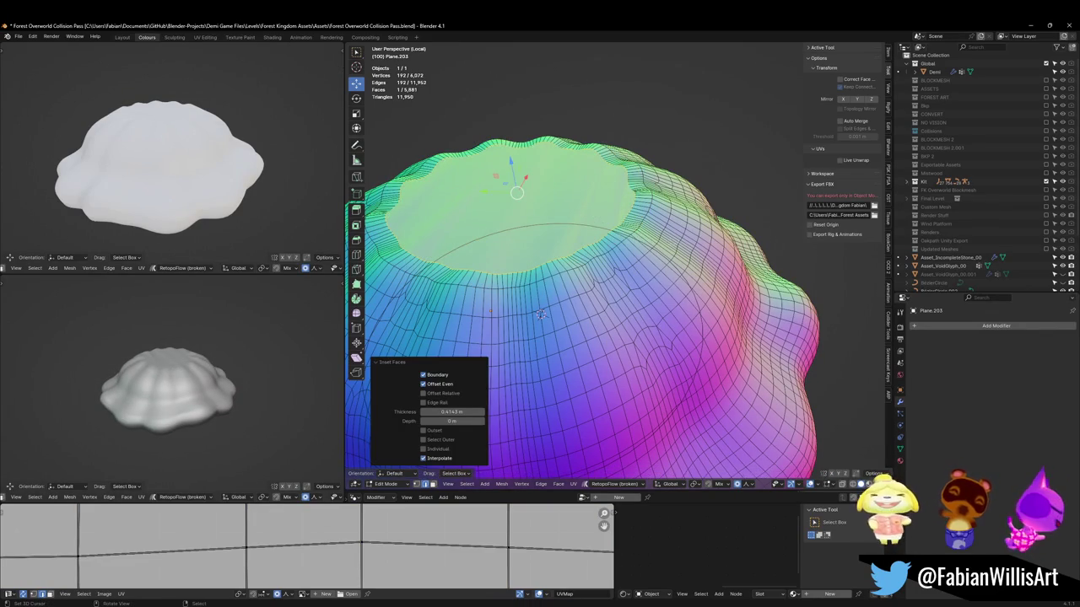
key(s)
click(617, 224)
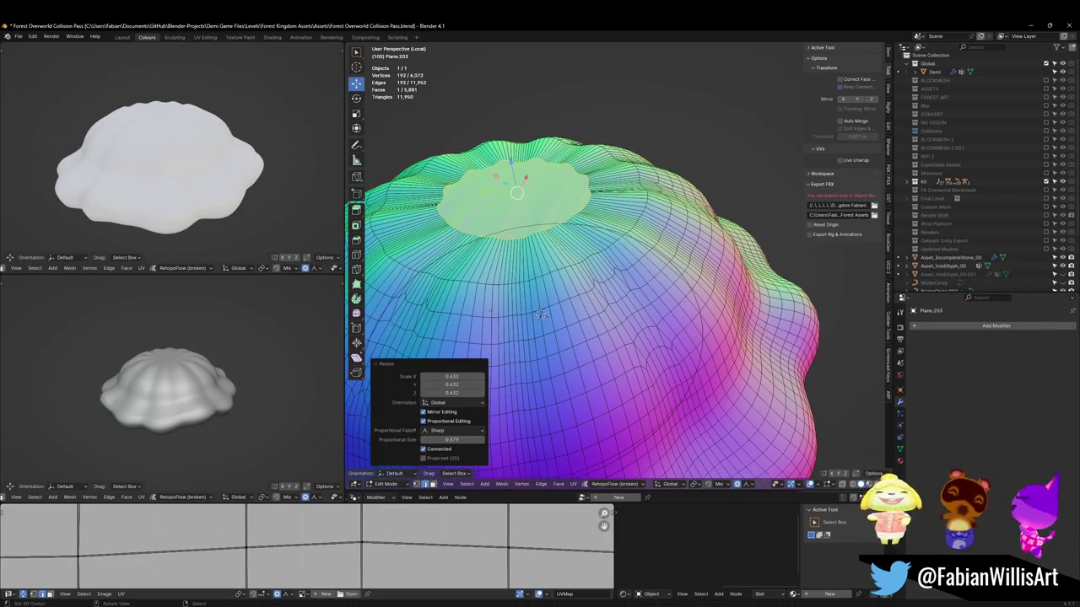
key(g)
key(z)
scroll(604, 234, down, 4)
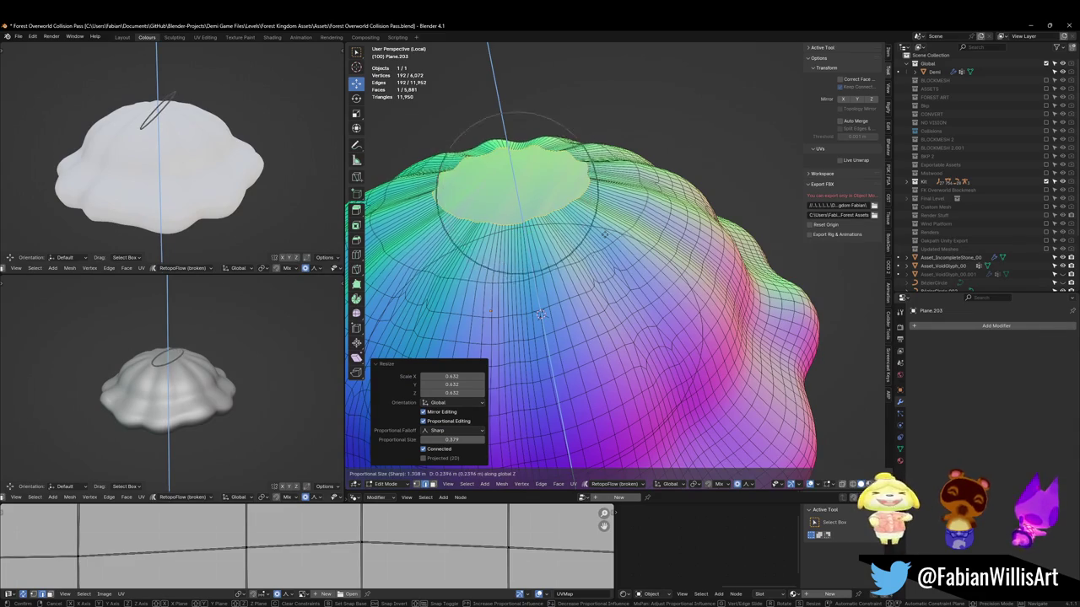
scroll(605, 233, down, 3)
click(605, 194)
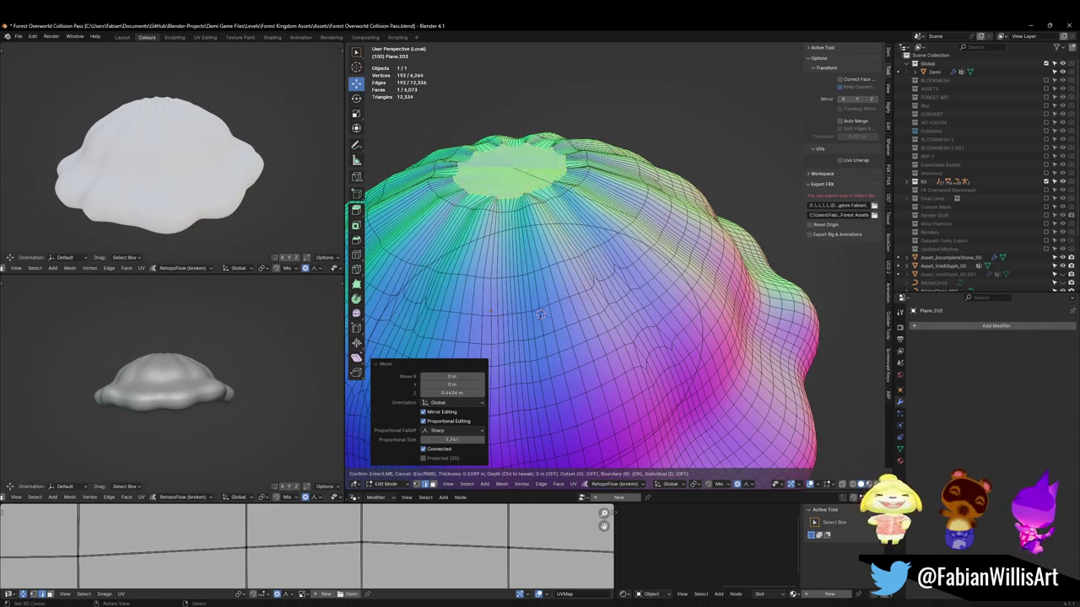
Extrude the top faces in place and scale them down to 0.36
key(e)
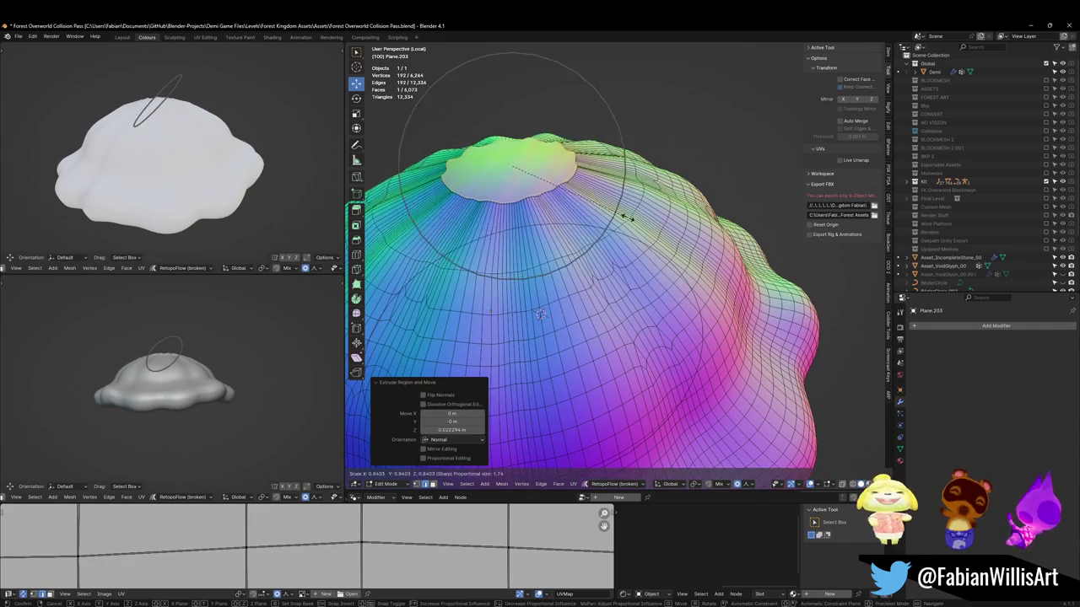
key(Escape)
key(s)
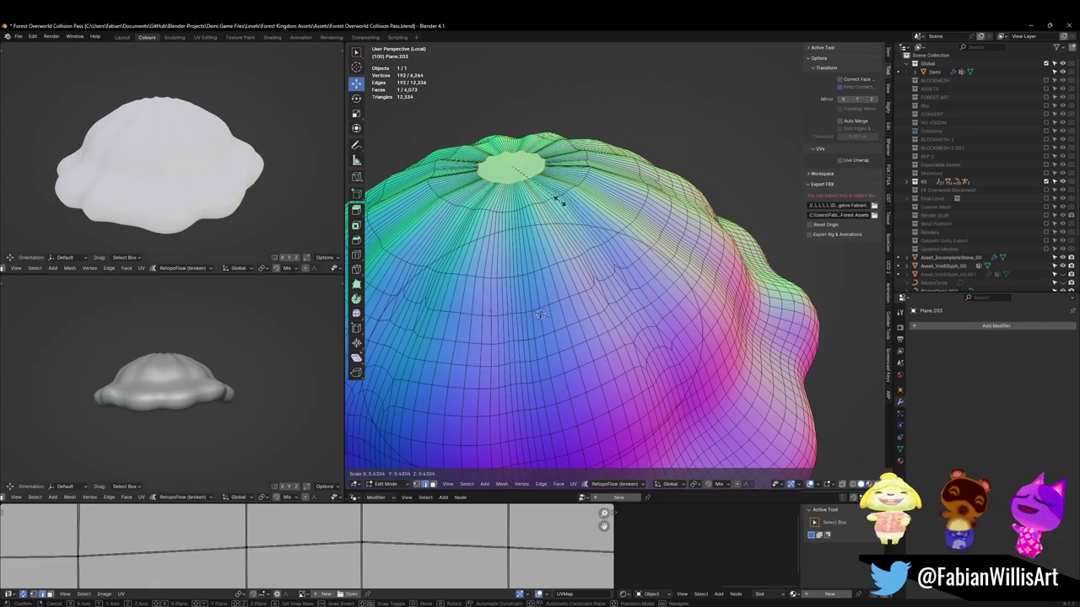
click(534, 187)
Raise the new top cap about 0.258 m along Z with proportional editing
key(g)
key(z)
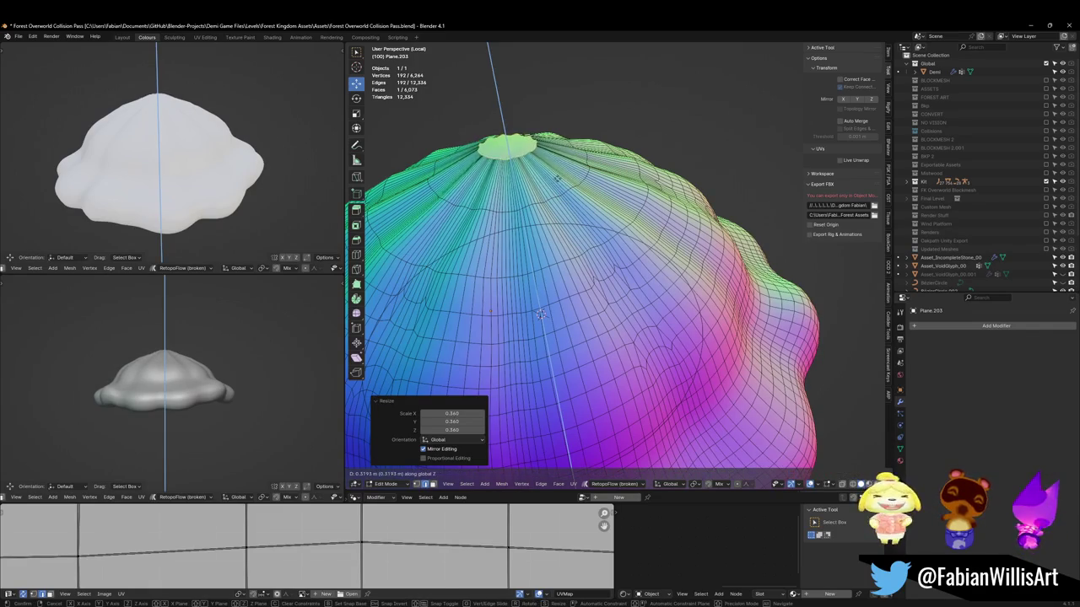
key(Escape)
key(o)
key(g)
key(z)
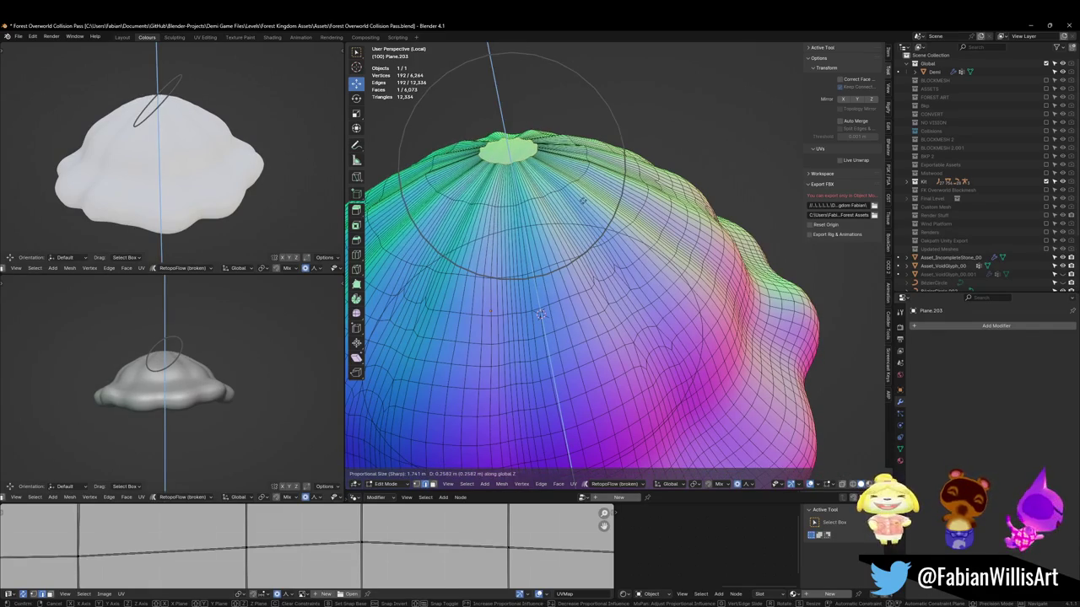
key(Return)
mouse_move(131, 379)
middle_down()
mouse_move(233, 363)
mouse_move(229, 322)
middle_up()
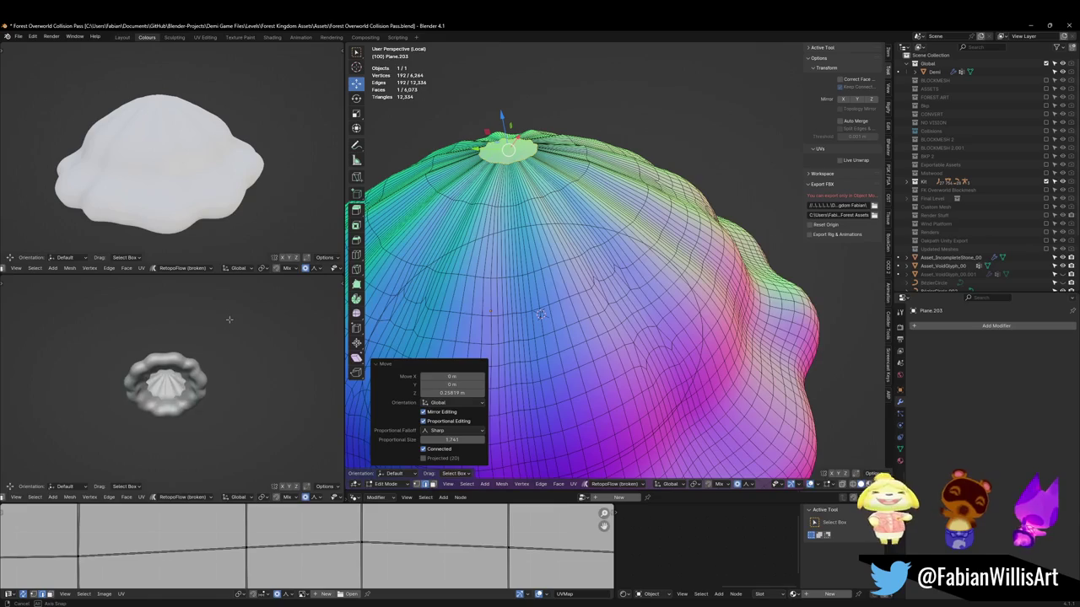
mouse_move(636, 408)
middle_down()
mouse_move(617, 456)
mouse_move(624, 396)
mouse_move(726, 360)
middle_up()
scroll(616, 456, down, 4)
key(Tab)
Add a Decimate modifier with ratio about 0.1132, reducing the mound to 1,136 faces
click(981, 327)
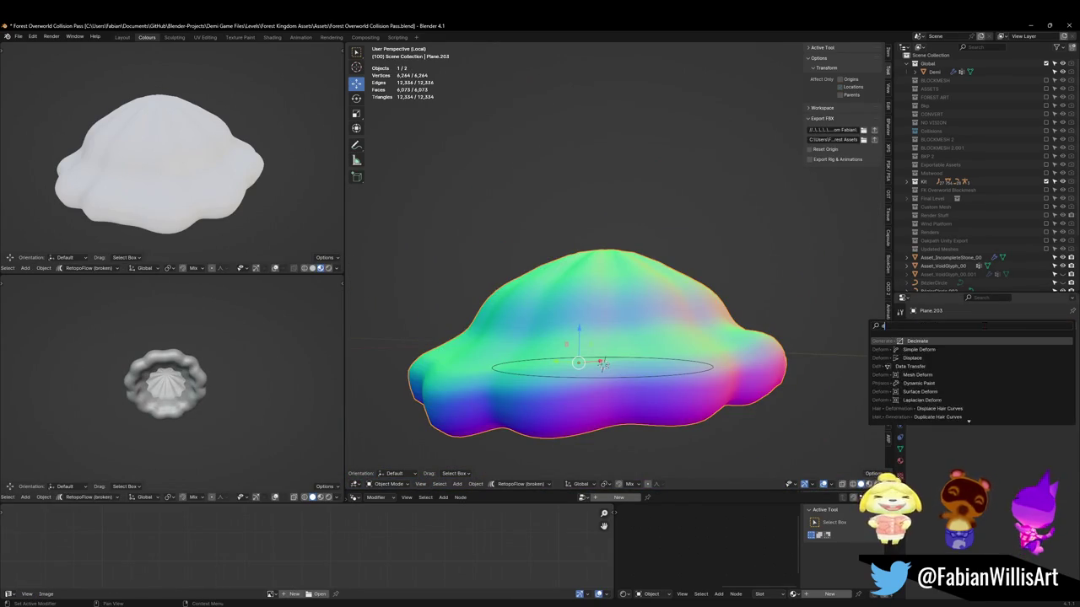
click(981, 384)
drag(1017, 364, 986, 365)
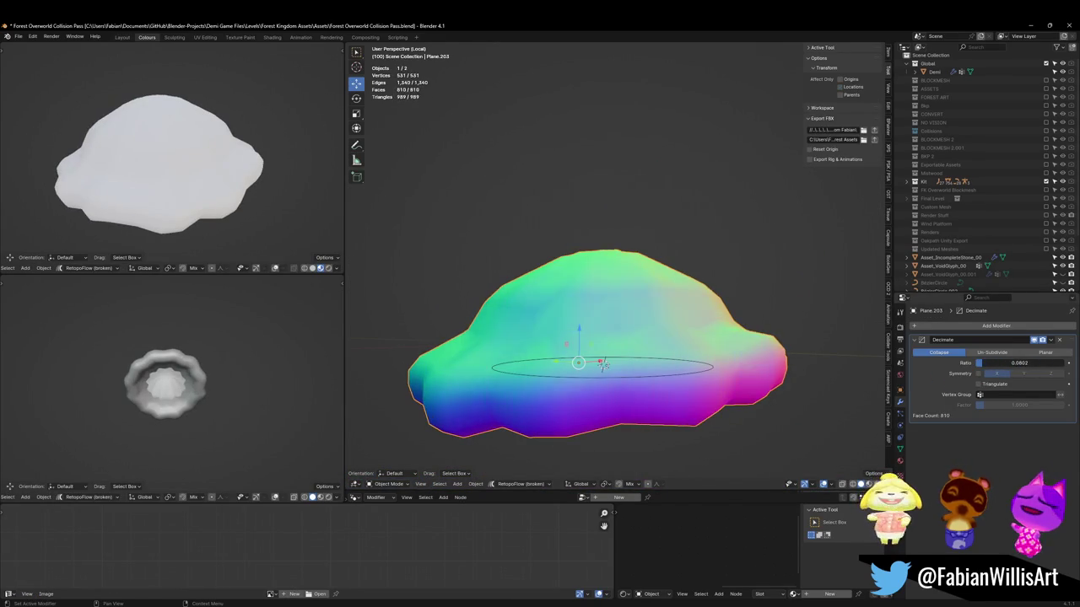
mouse_move(186, 430)
middle_down()
mouse_move(187, 403)
mouse_move(219, 383)
middle_up()
scroll(220, 383, up, 5)
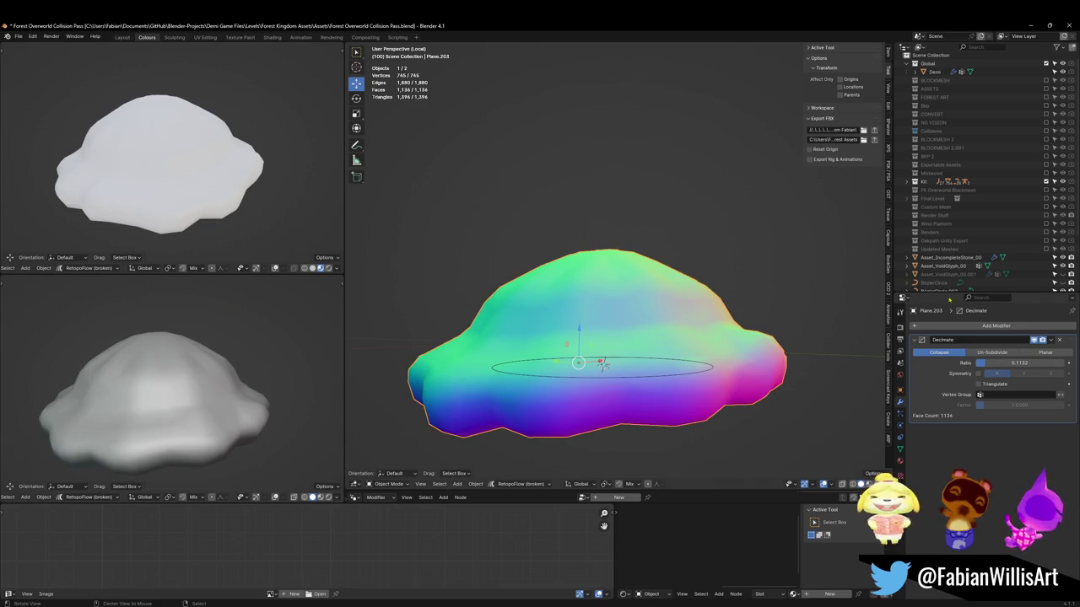
Add a trial Smooth modifier, test factor 0.726, then remove it
click(995, 326)
click(970, 371)
scroll(175, 397, down, 4)
middle_drag(176, 397, 174, 434)
drag(1002, 451, 1023, 452)
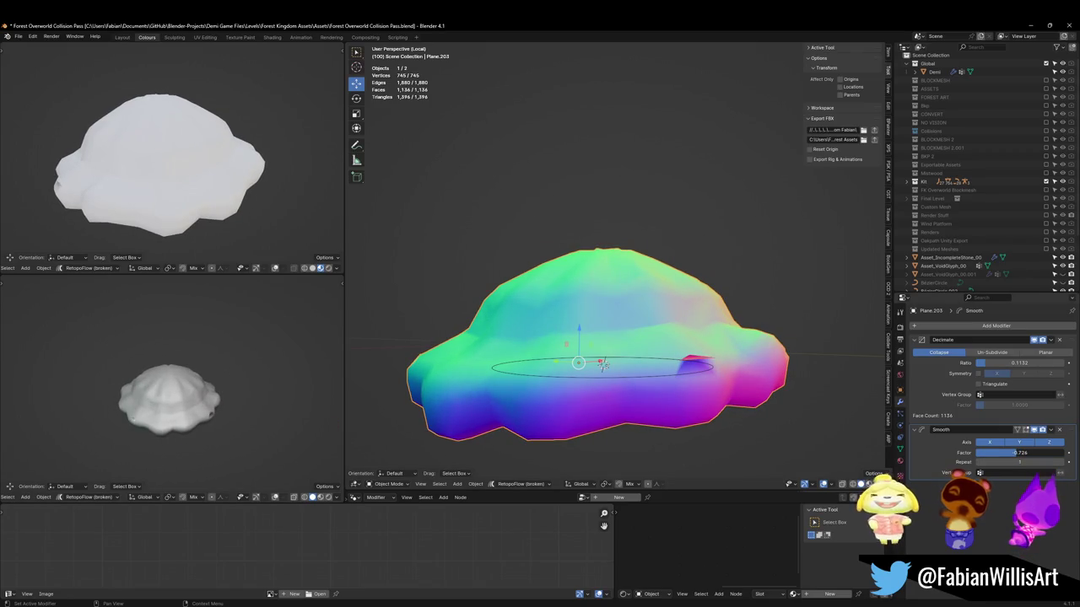
key(ctrl+z)
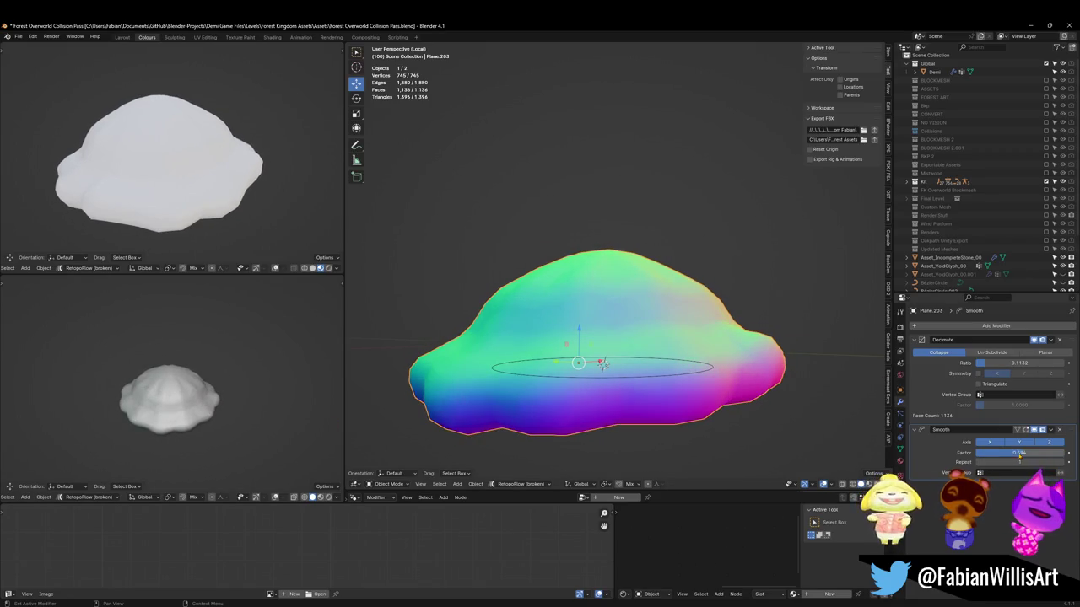
click(1060, 430)
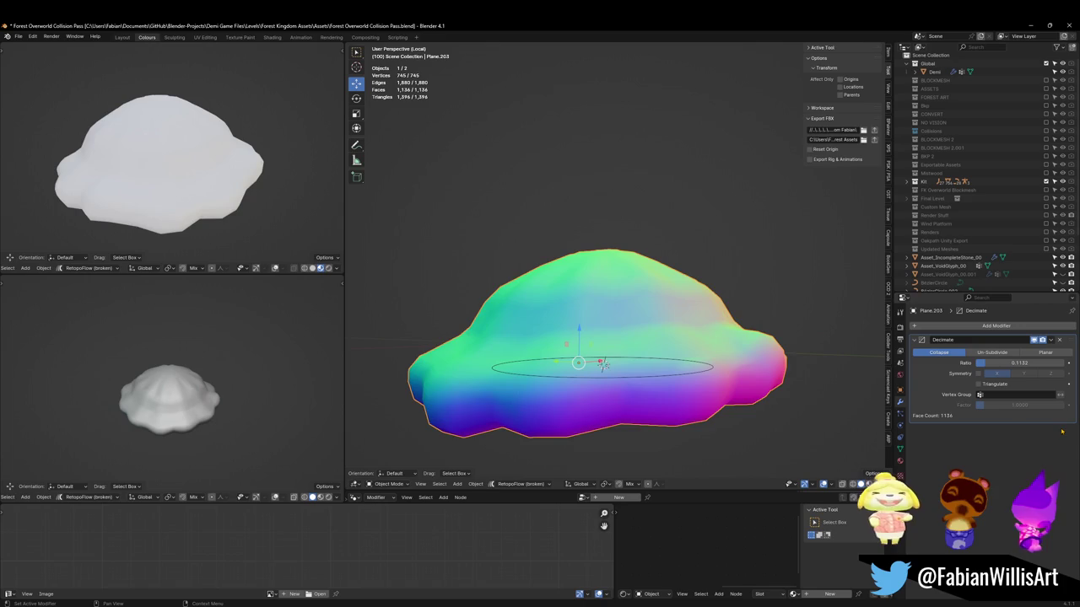
key(Tab)
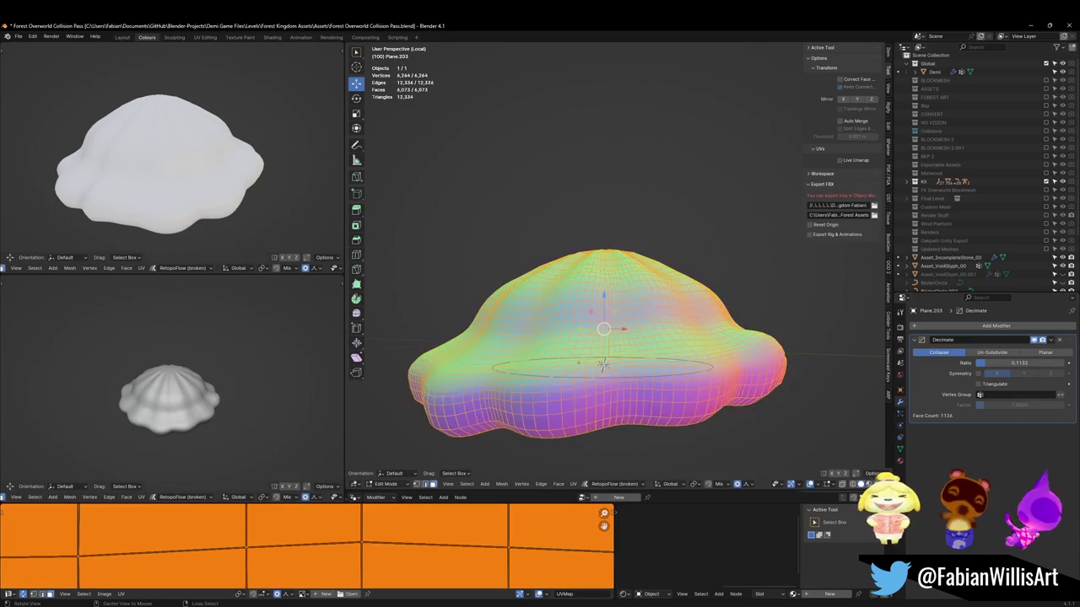
Set the normals from faces and recalculate them to face outside
key(alt+n)
click(667, 388)
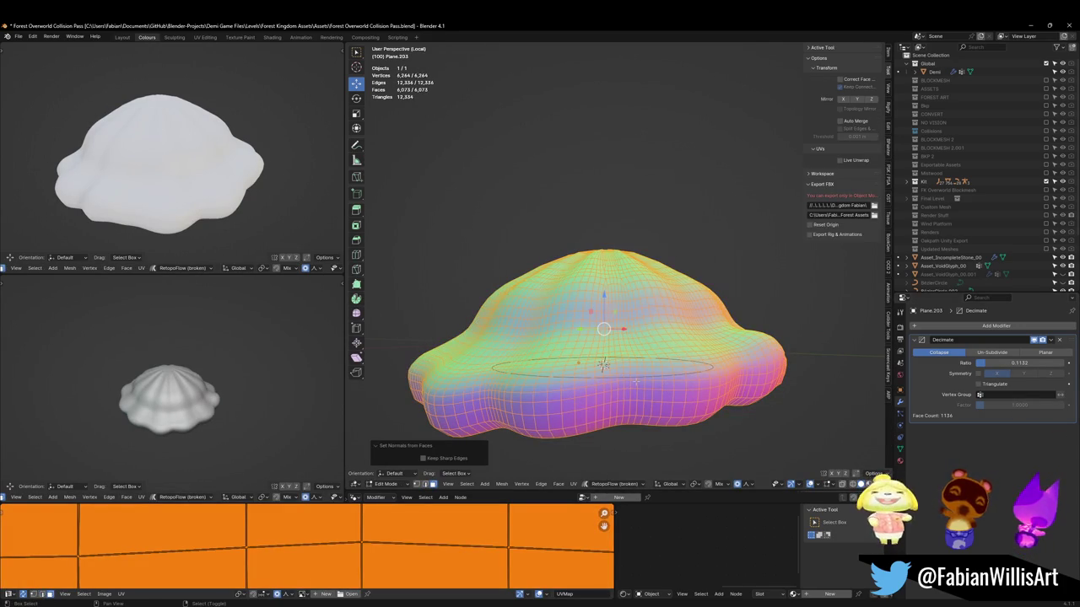
key(alt+n)
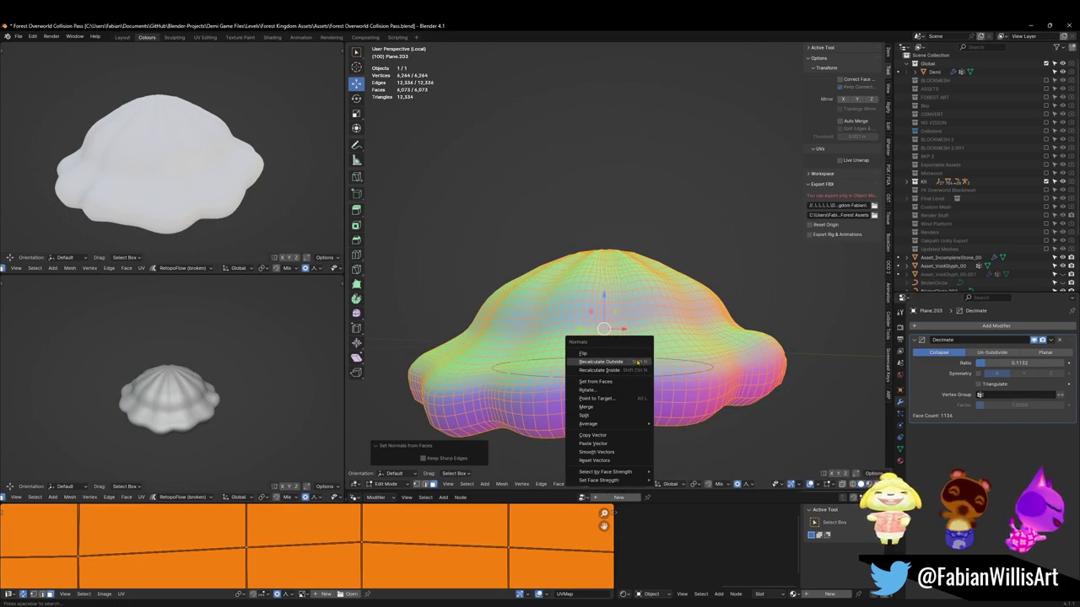
click(603, 360)
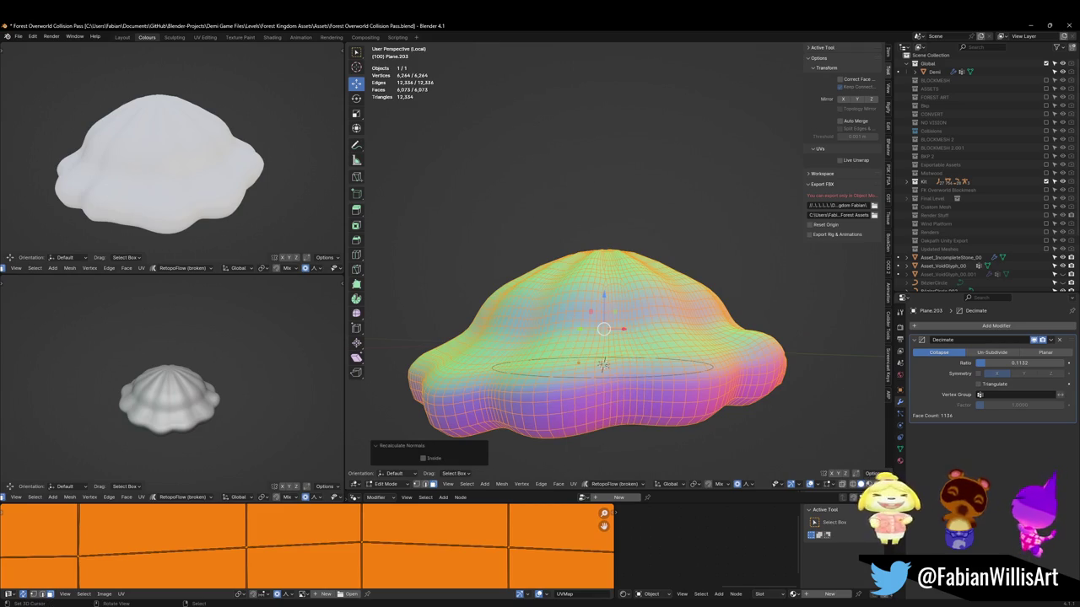
scroll(165, 396, up, 3)
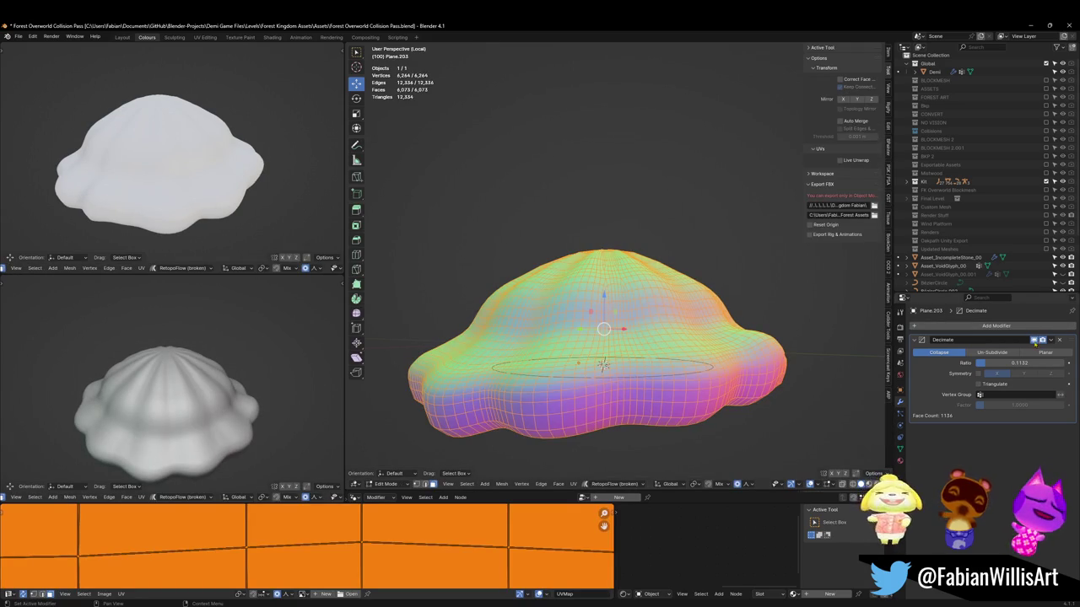
Apply Decimate at ratio 0.1132 and set the whole 745-vertex mesh's normals from faces
drag(980, 362, 963, 363)
key(Tab)
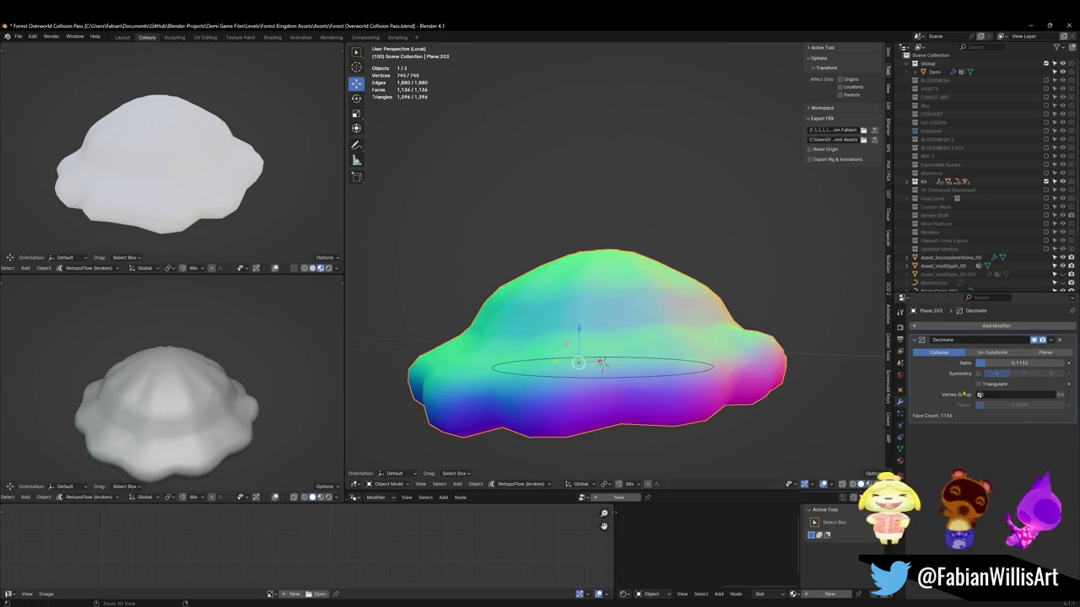
key(ctrl+a)
key(Tab)
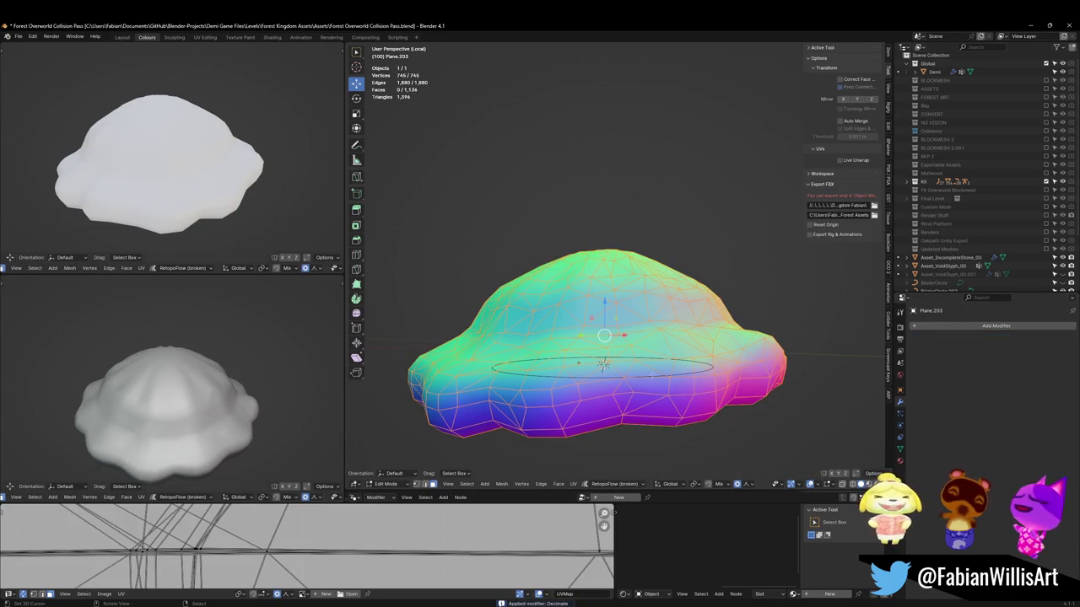
middle_drag(249, 431, 257, 418)
key(a)
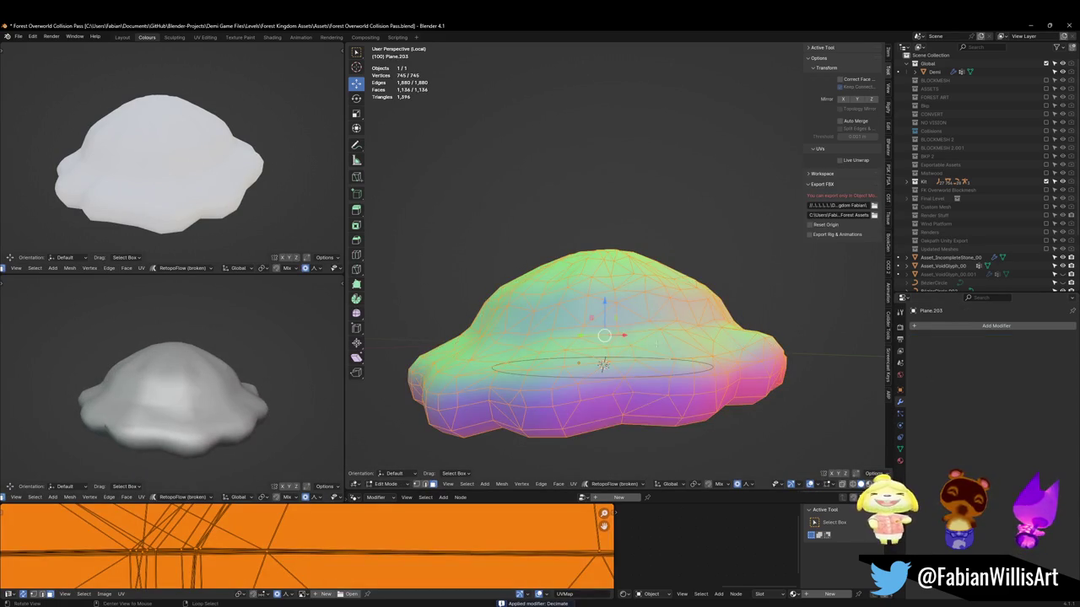
key(alt+n)
click(623, 363)
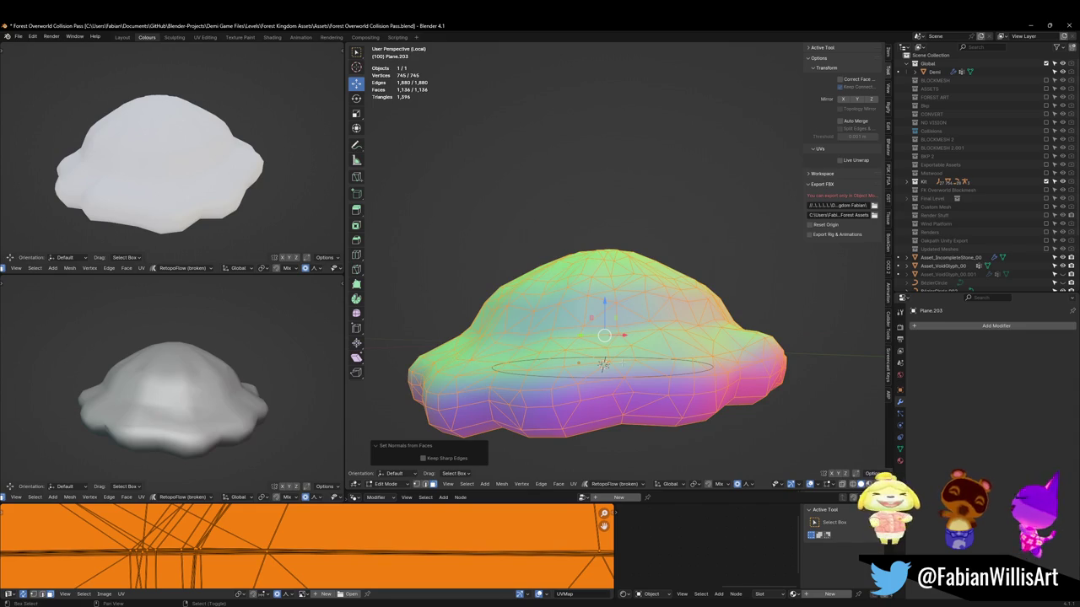
key(alt+a)
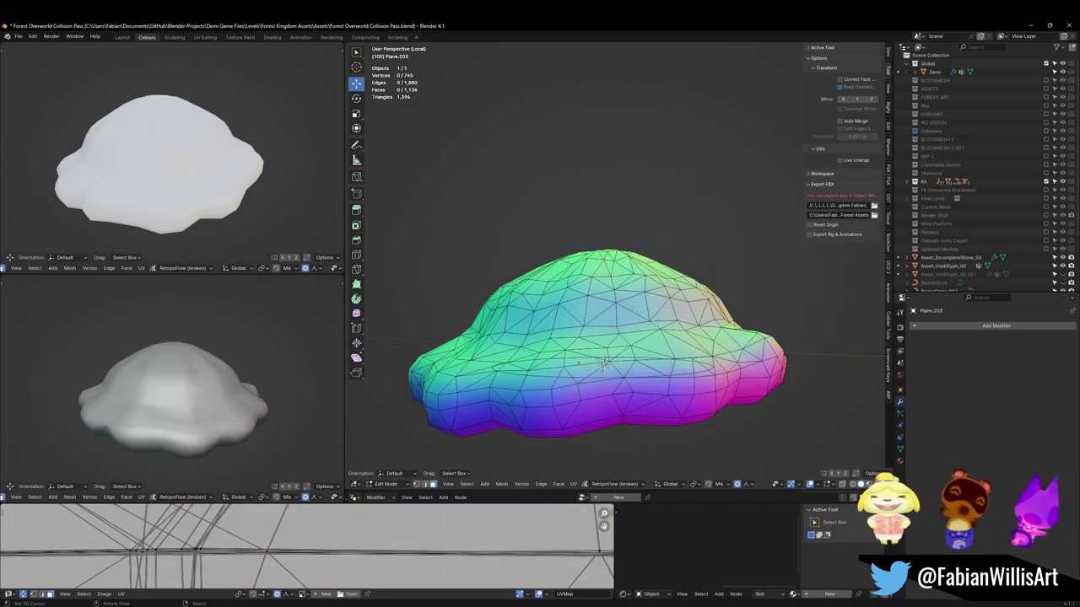
key(Tab)
scroll(242, 383, down, 2)
middle_drag(228, 392, 242, 382)
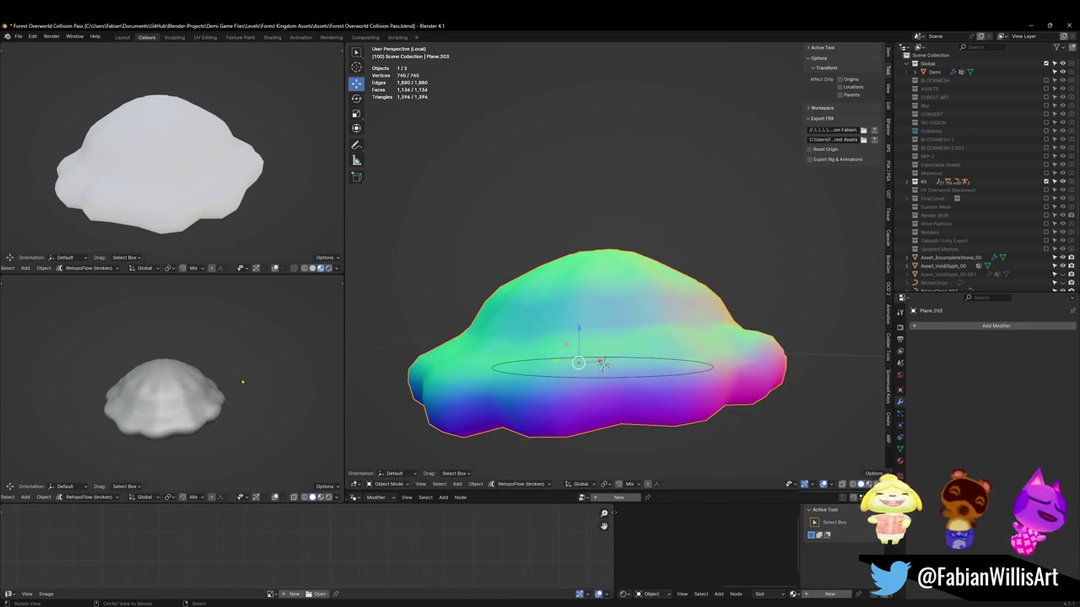
In Edit Mode, view the material slots and join all triangles into quads (880 faces)
key(Tab)
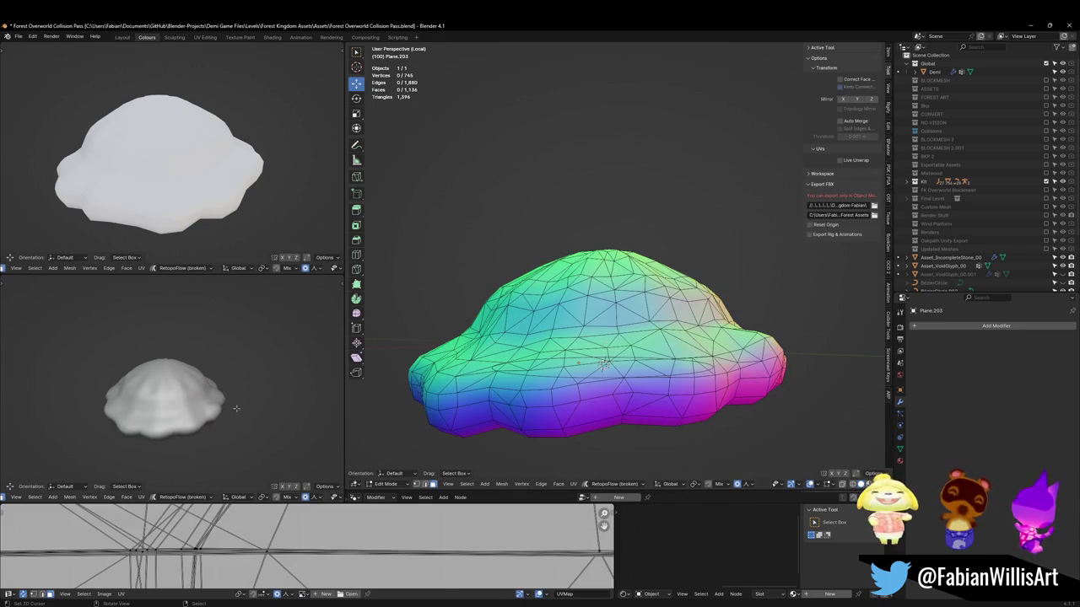
scroll(236, 408, down, 2)
middle_drag(240, 379, 246, 341)
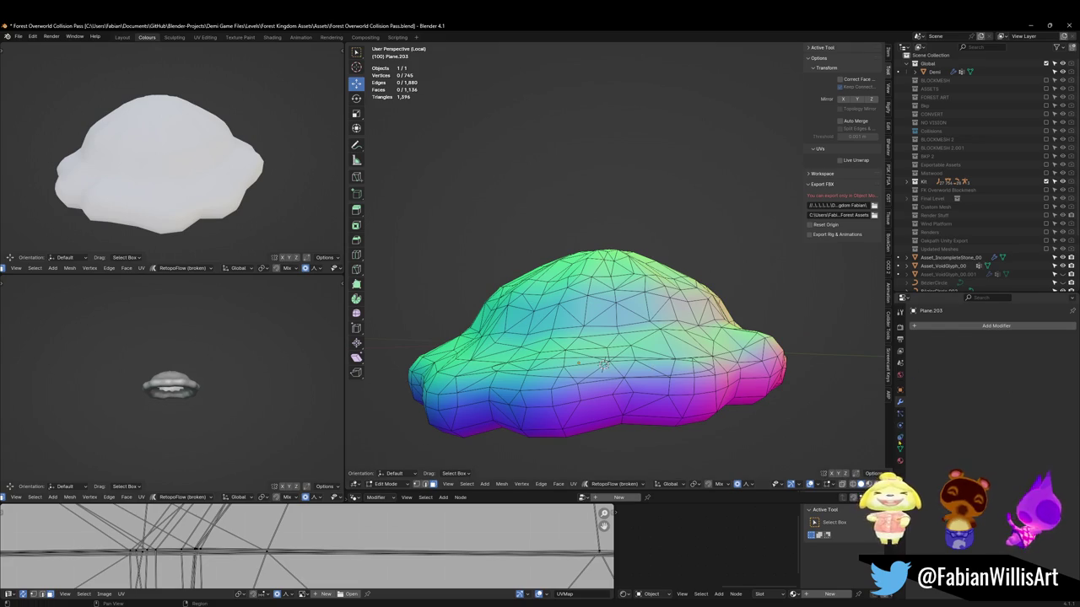
click(900, 460)
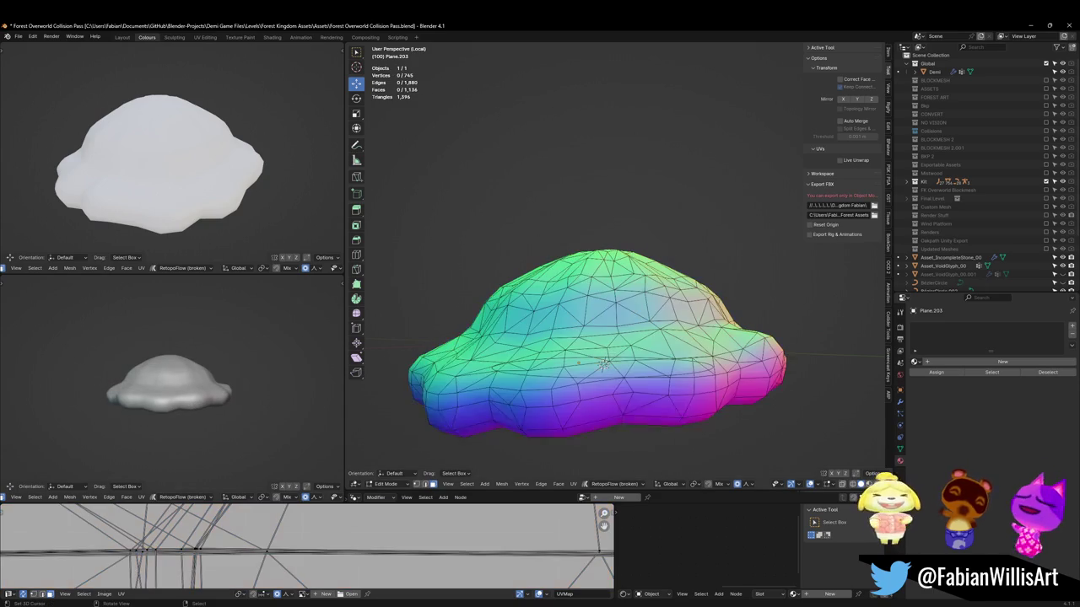
middle_drag(599, 335, 601, 363)
key(a)
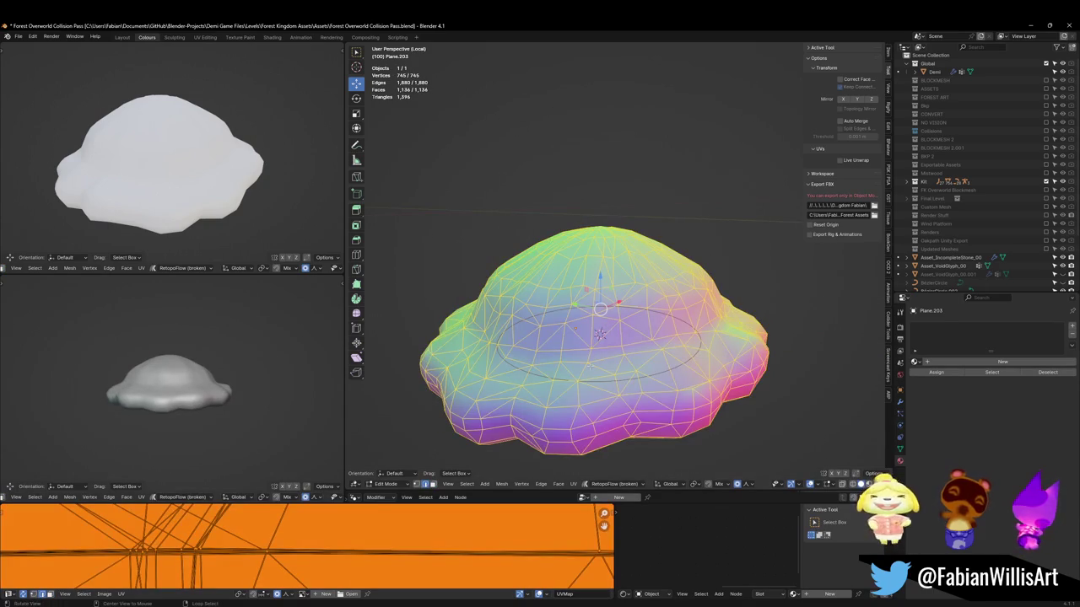
key(alt+j)
key(alt+a)
alt+click(535, 357)
key(alt+a)
middle_drag(534, 357, 625, 340)
Switch the mound into Sculpt Mode via the Ctrl+Tab pie menu
key(ctrl+Tab)
click(625, 387)
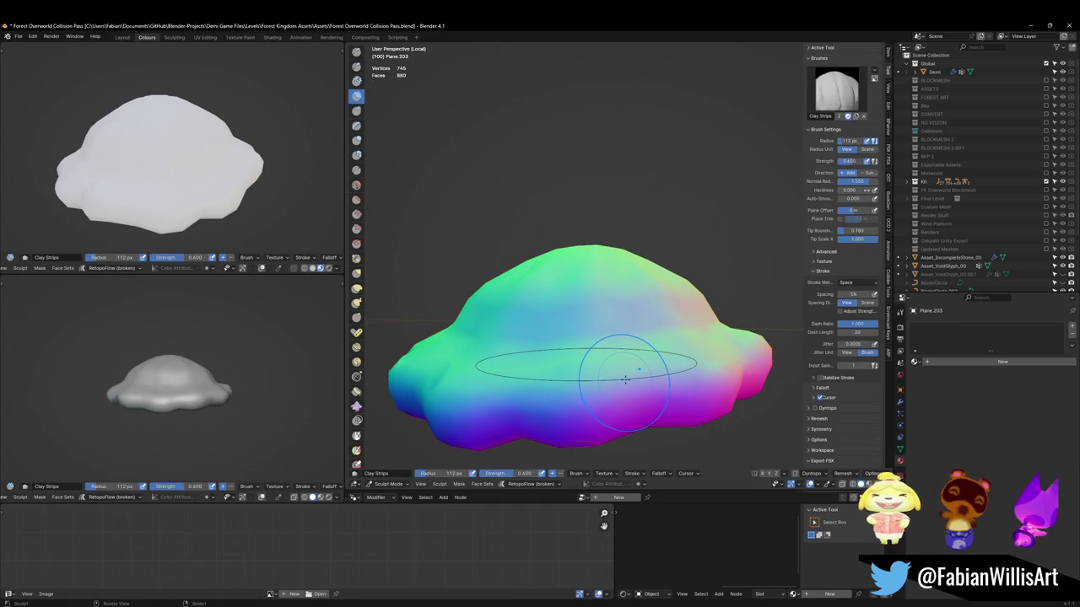
key(b)
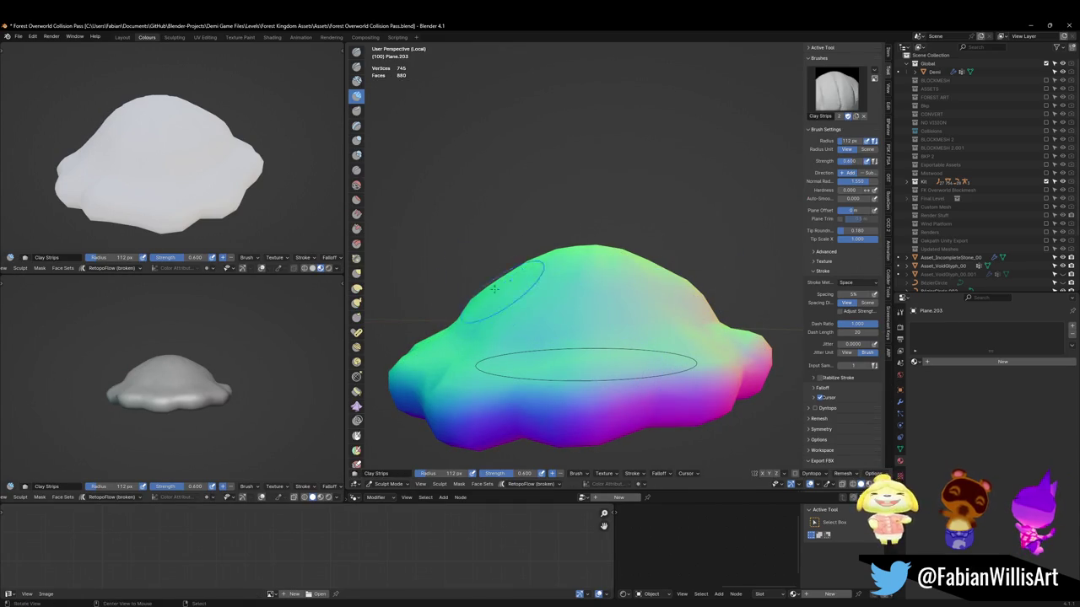
Set the sculpt brush radius to 200 px and orbit around to inspect the cap
scroll(494, 291, up, 2)
key(f)
click(629, 312)
scroll(549, 311, up, 2)
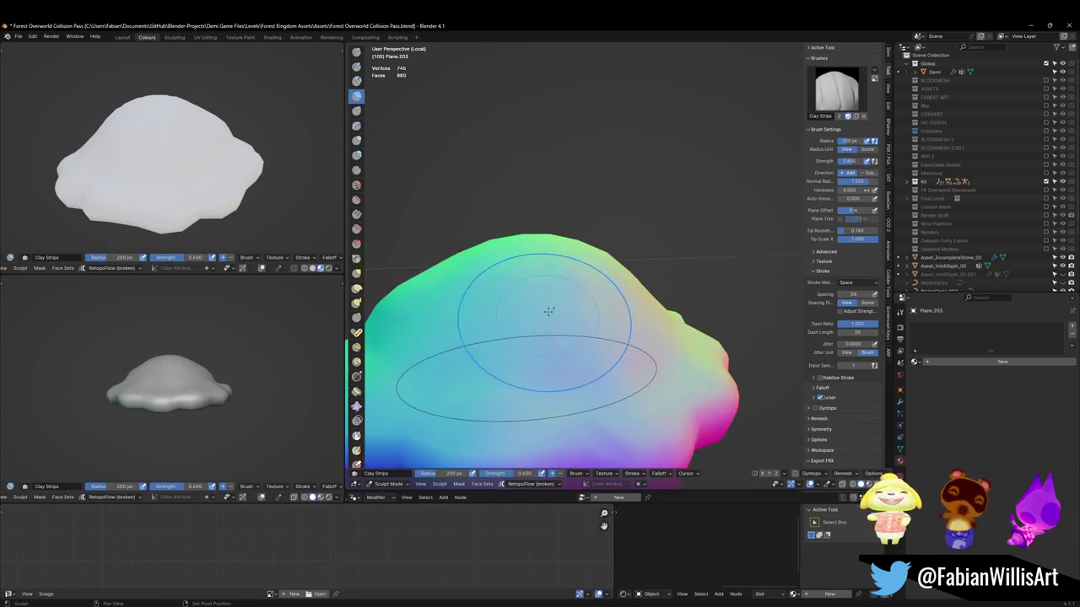
scroll(549, 311, down, 2)
middle_drag(518, 284, 635, 325)
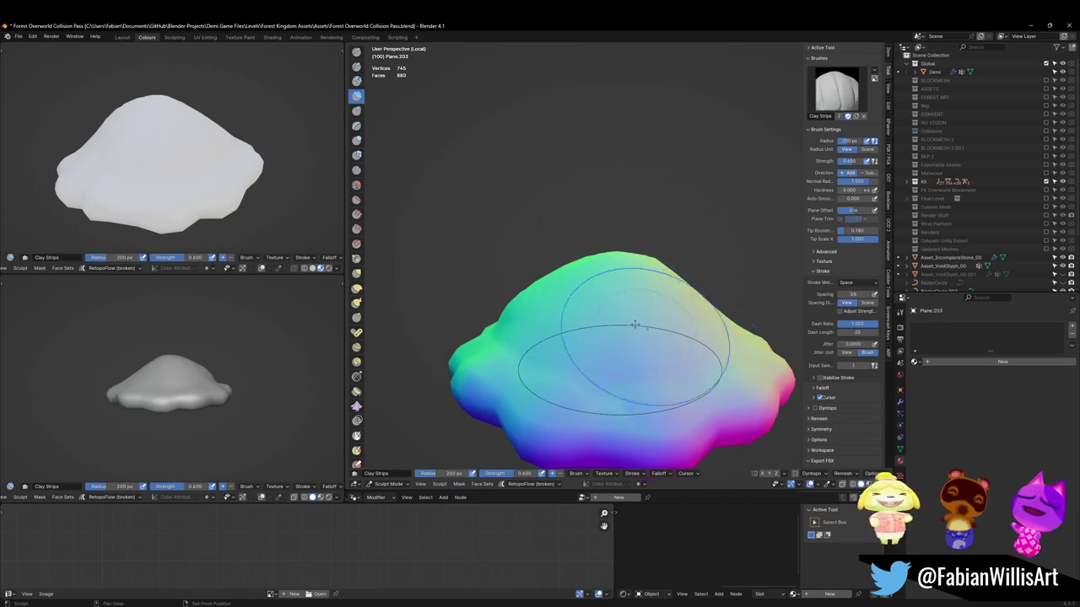
mouse_move(523, 297)
middle_down()
mouse_move(641, 279)
mouse_move(650, 236)
middle_up()
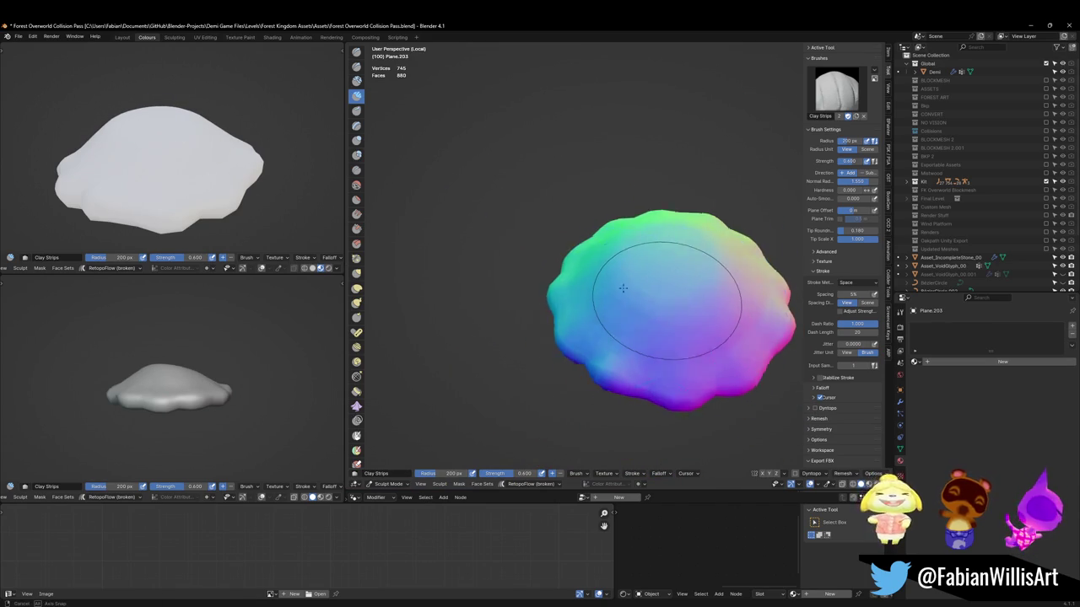
middle_drag(733, 268, 672, 275)
mouse_move(601, 273)
middle_down()
mouse_move(590, 274)
mouse_move(616, 337)
mouse_move(624, 287)
mouse_move(566, 301)
mouse_move(594, 319)
mouse_move(534, 293)
middle_up()
scroll(614, 289, up, 1)
scroll(617, 303, down, 3)
scroll(636, 315, up, 3)
Resize the Clay Strips brush radius to 94 px
key(f)
click(567, 285)
click(582, 311)
key(f)
mouse_move(615, 292)
middle_down()
mouse_move(613, 282)
mouse_move(560, 298)
mouse_move(554, 345)
mouse_move(561, 321)
middle_up()
Set the brush radius to 123 px, then triangulate the central top n-gon in Edit Mode
click(612, 275)
key(Tab)
scroll(590, 286, up, 3)
click(561, 298)
scroll(560, 298, up, 3)
key(ctrl+t)
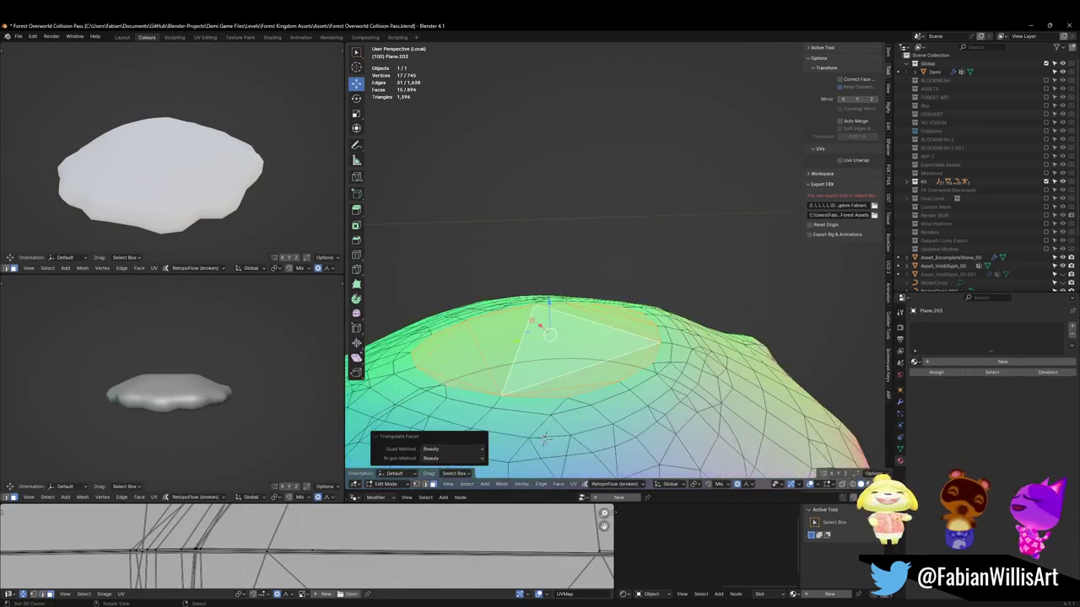
Raise the triangulated top along Z, scale it to 0.537, and return to Sculpt Mode
key(g)
key(z)
click(562, 309)
key(s)
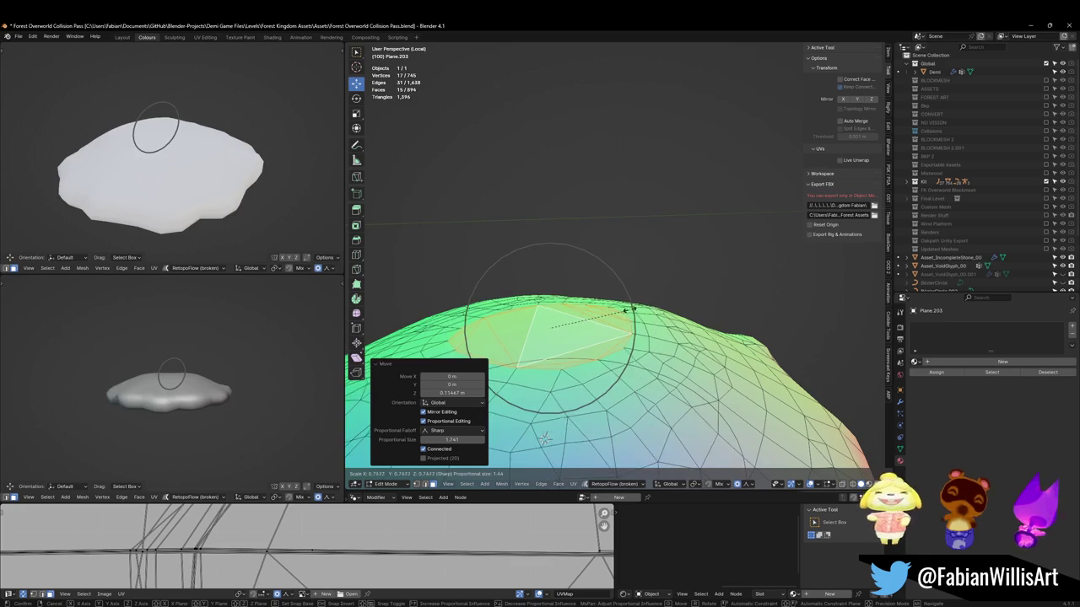
click(599, 309)
scroll(574, 371, down, 3)
middle_drag(573, 372, 641, 325)
key(s)
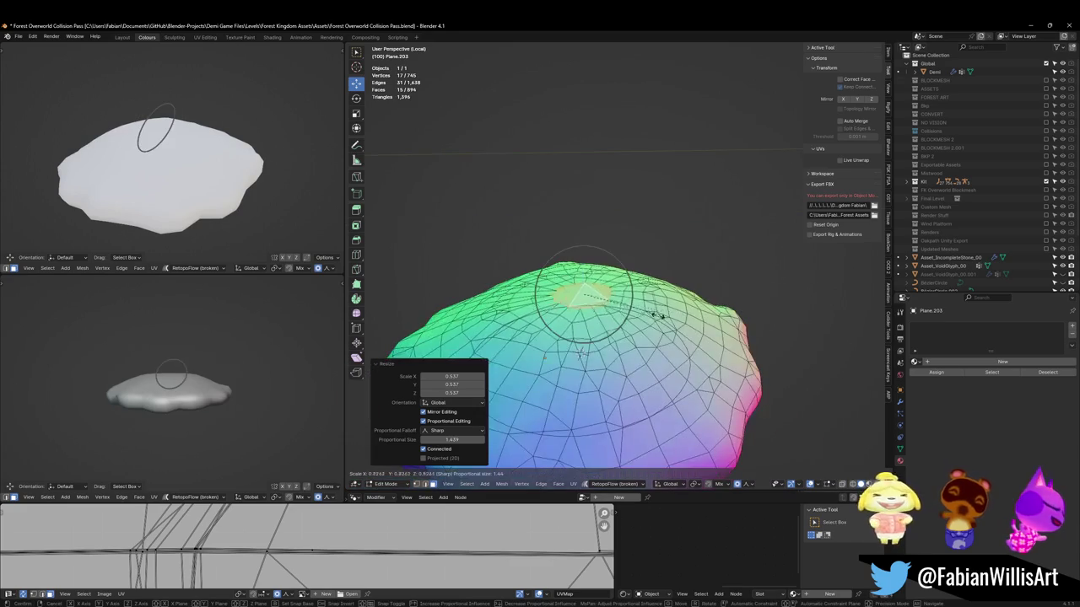
key(Escape)
key(s)
key(Escape)
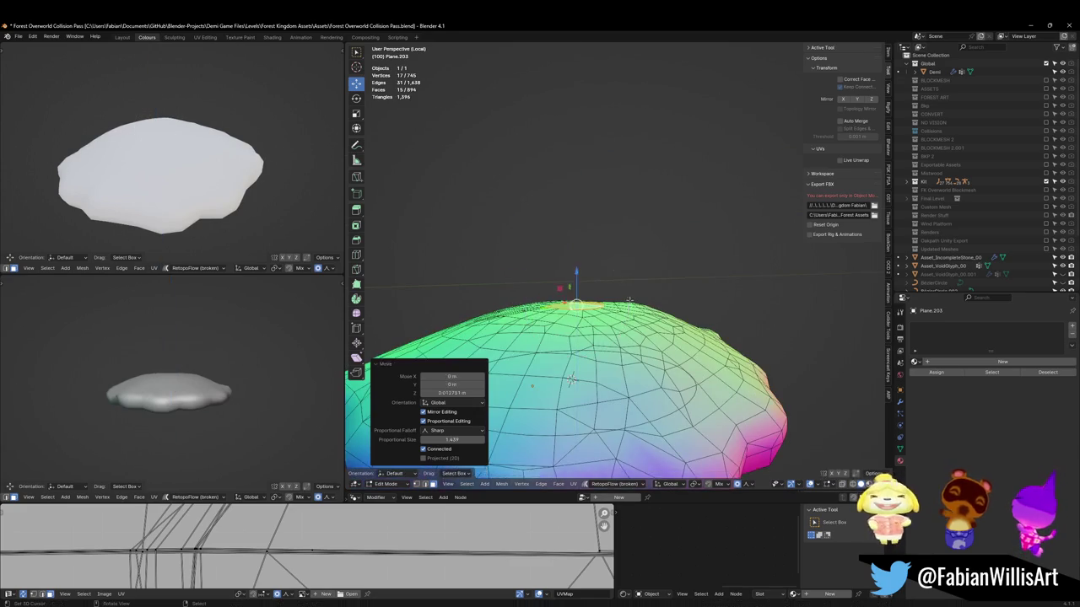
key(ctrl+Tab)
mouse_move(651, 307)
middle_down()
mouse_move(655, 325)
mouse_move(604, 281)
mouse_move(597, 331)
mouse_move(622, 303)
middle_up()
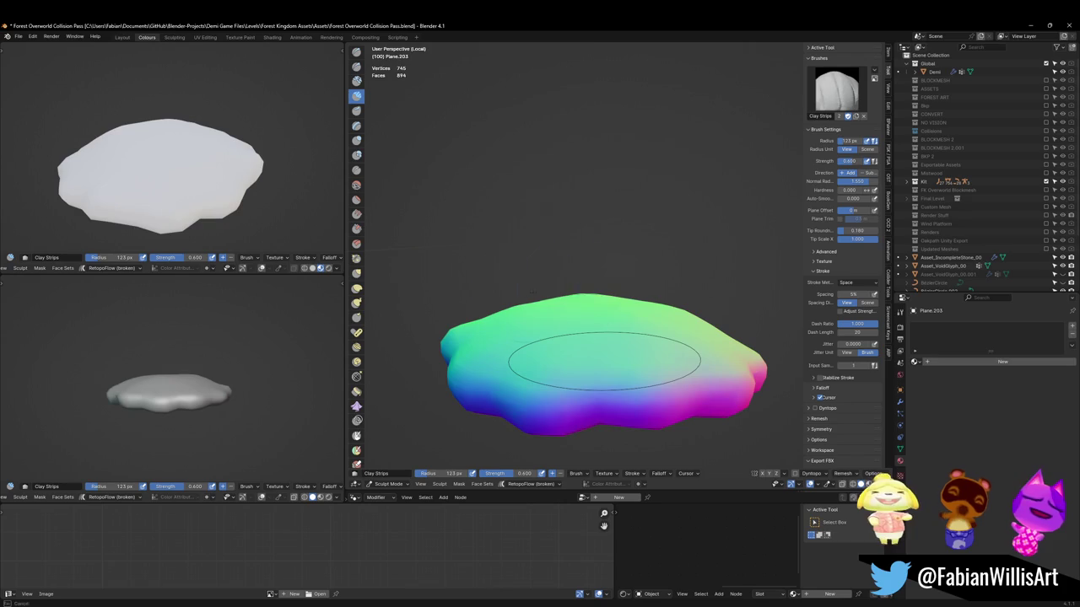
In Edit Mode, inflate the whole cap mesh along its normals with Alt+S
scroll(599, 283, down, 5)
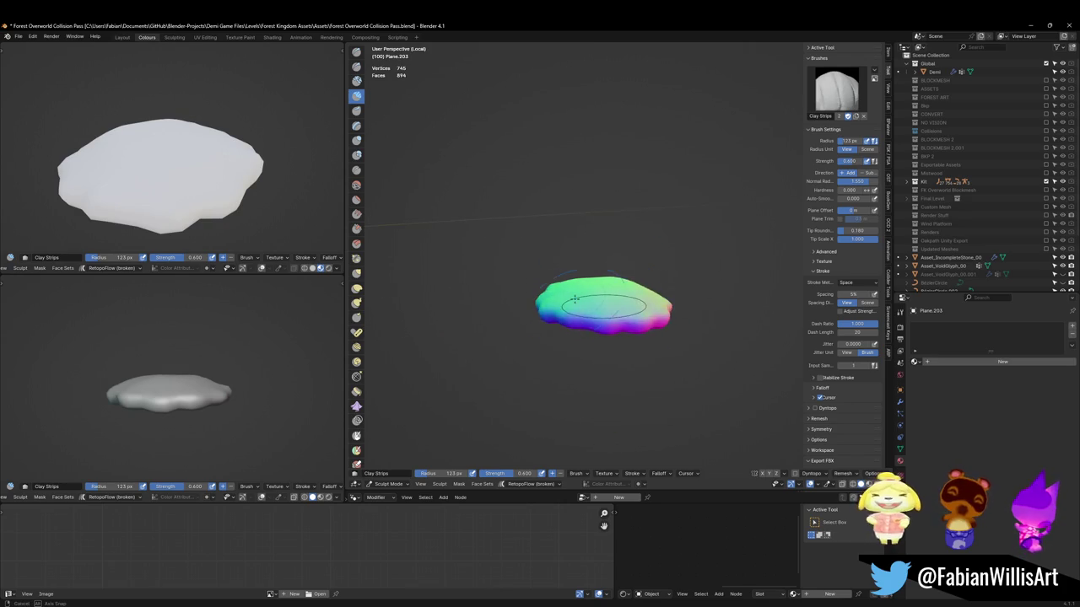
key(Tab)
scroll(574, 390, up, 5)
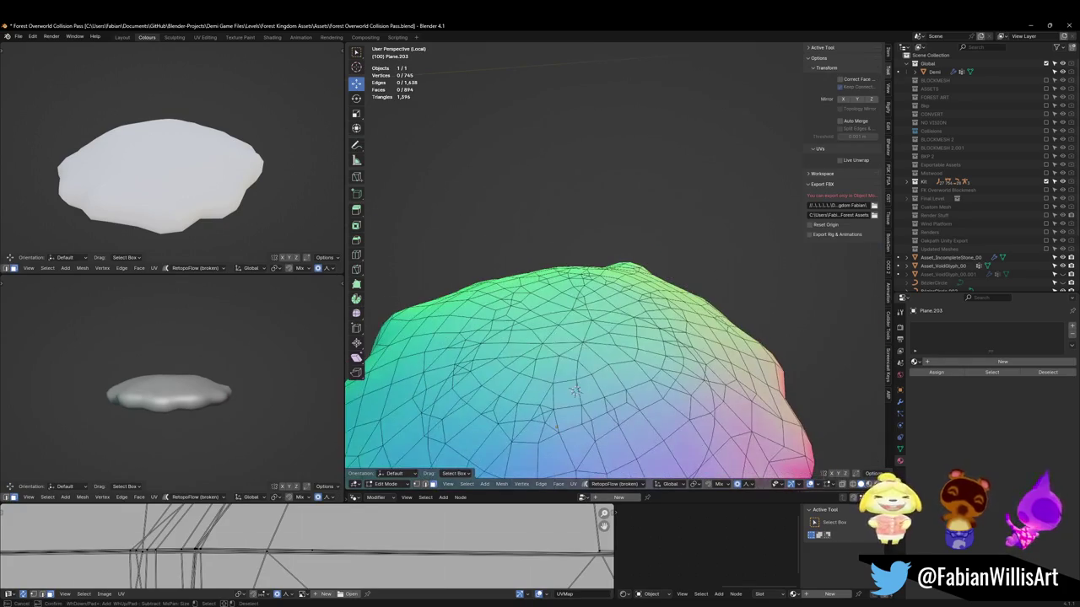
scroll(574, 390, down, 5)
middle_drag(575, 390, 582, 354)
key(alt+s)
scroll(654, 296, down, 4)
scroll(655, 293, down, 4)
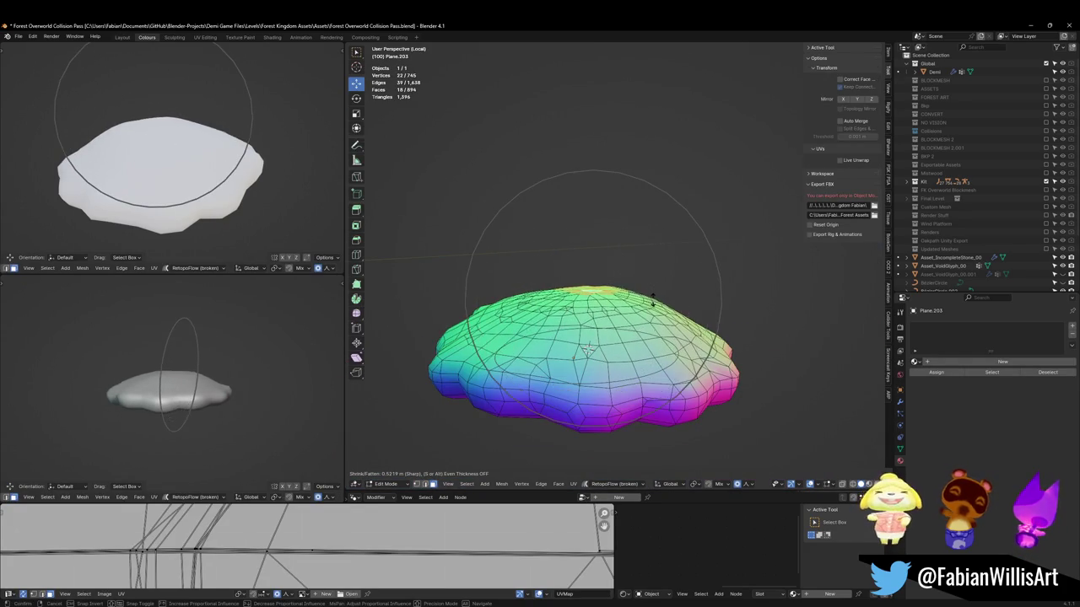
click(588, 348)
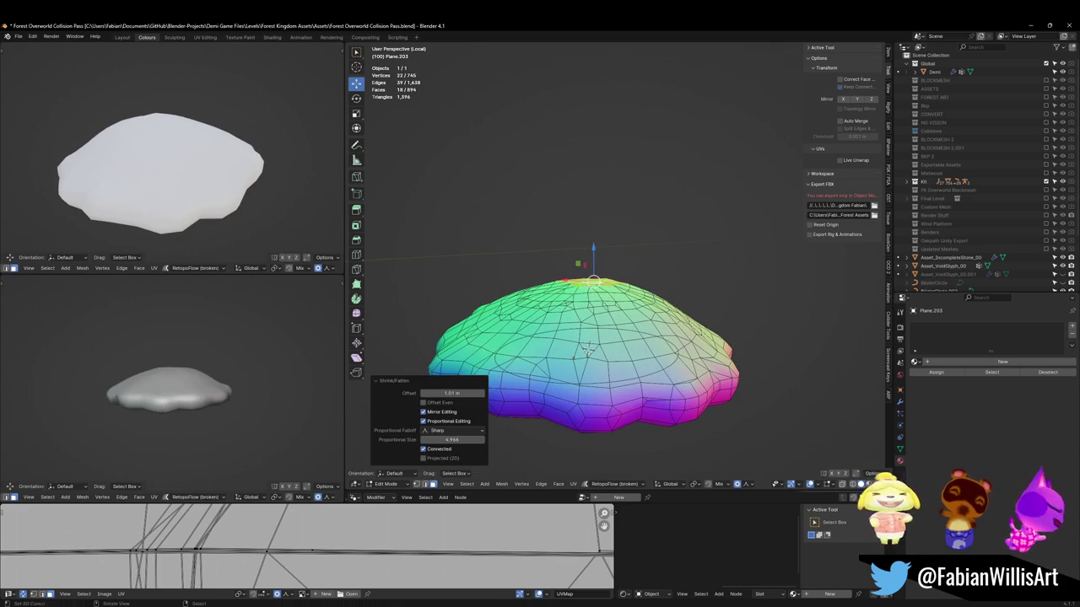
key(alt+s)
Select only the cap's top face and raise it along Z
key(Escape)
key(alt+a)
click(588, 349)
key(g)
key(z)
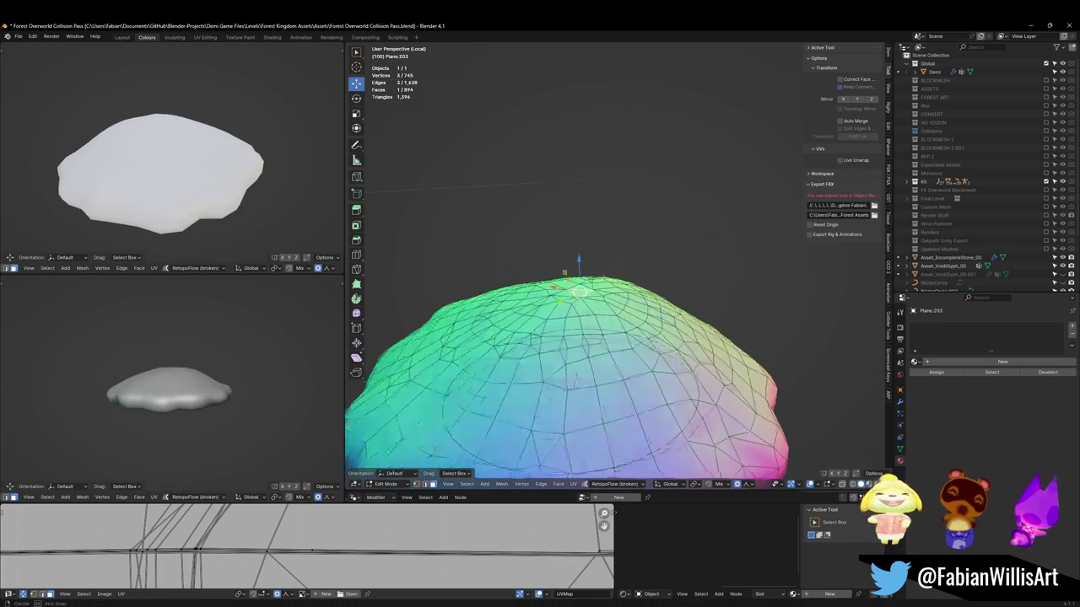
scroll(600, 267, up, 5)
click(605, 270)
Scale the top face up by 1.315, then narrow it horizontally to 0.879
key(s)
scroll(641, 271, down, 2)
click(660, 280)
scroll(662, 280, down, 2)
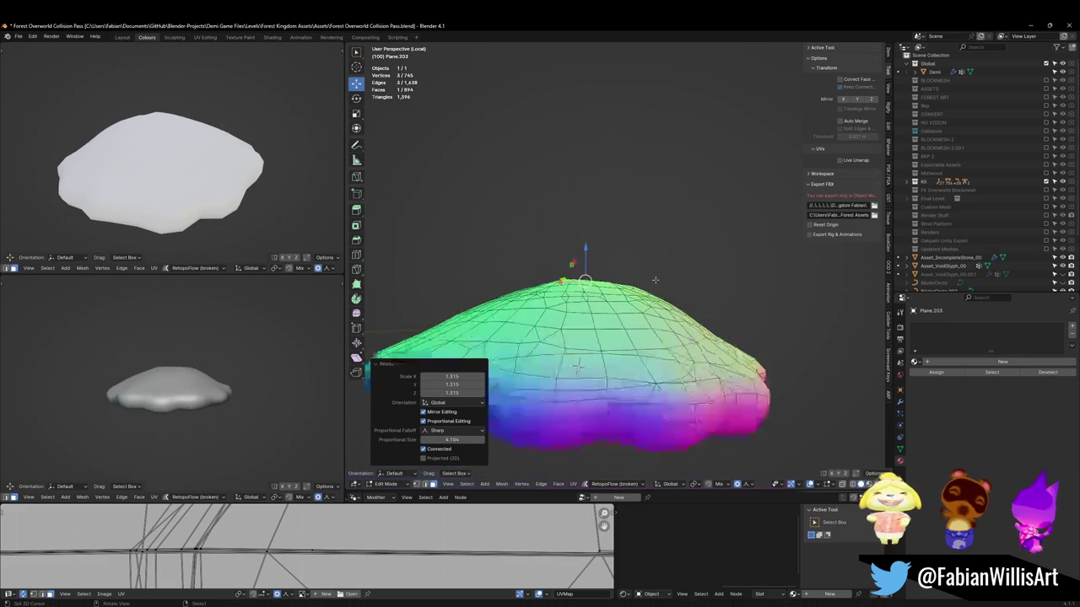
scroll(665, 282, down, 2)
key(s)
key(shift+z)
scroll(655, 283, down, 2)
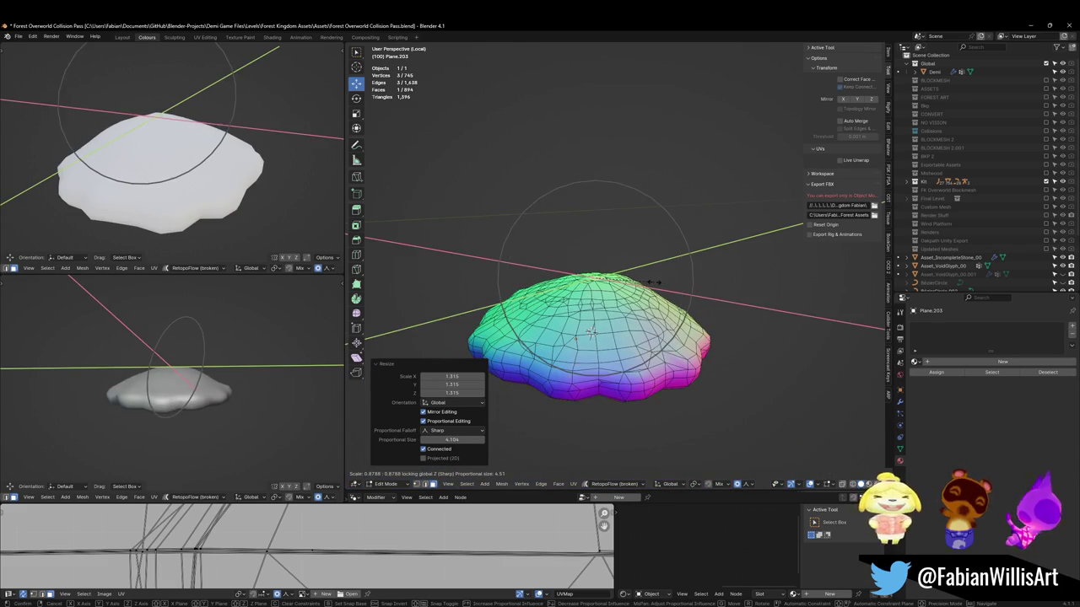
click(650, 281)
Lower the top face slightly along Z and deselect the mesh
key(g)
key(z)
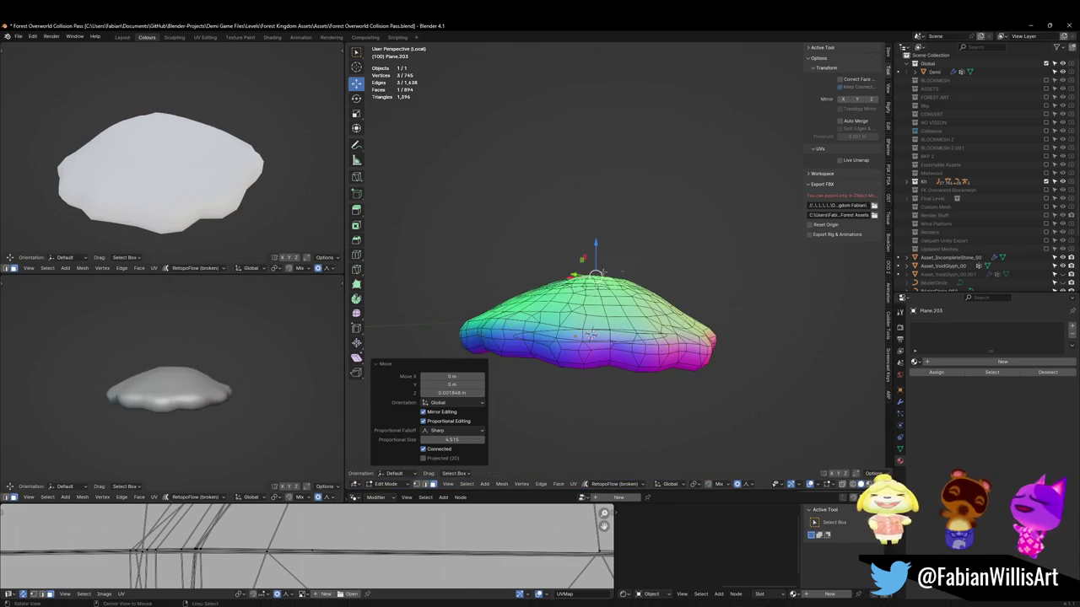
click(645, 270)
key(alt+a)
mouse_move(645, 271)
middle_down()
mouse_move(635, 337)
mouse_move(647, 333)
mouse_move(650, 263)
middle_up()
key(ctrl+Tab)
key(ctrl+Tab)
Save the file and assign the journey-1x.png.007 palette material to the cap
key(ctrl+s)
click(915, 362)
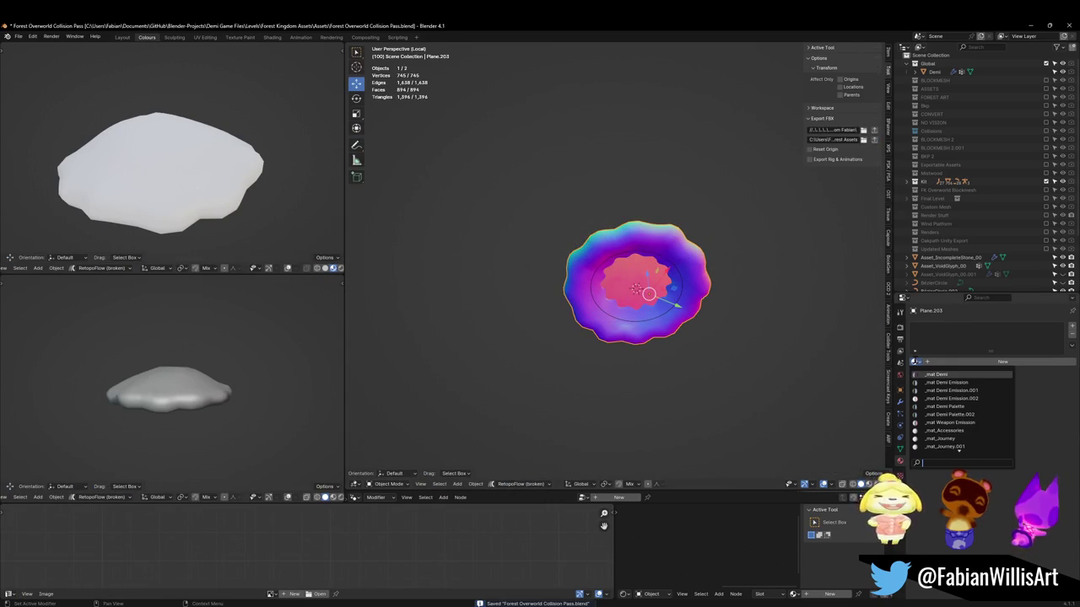
click(945, 374)
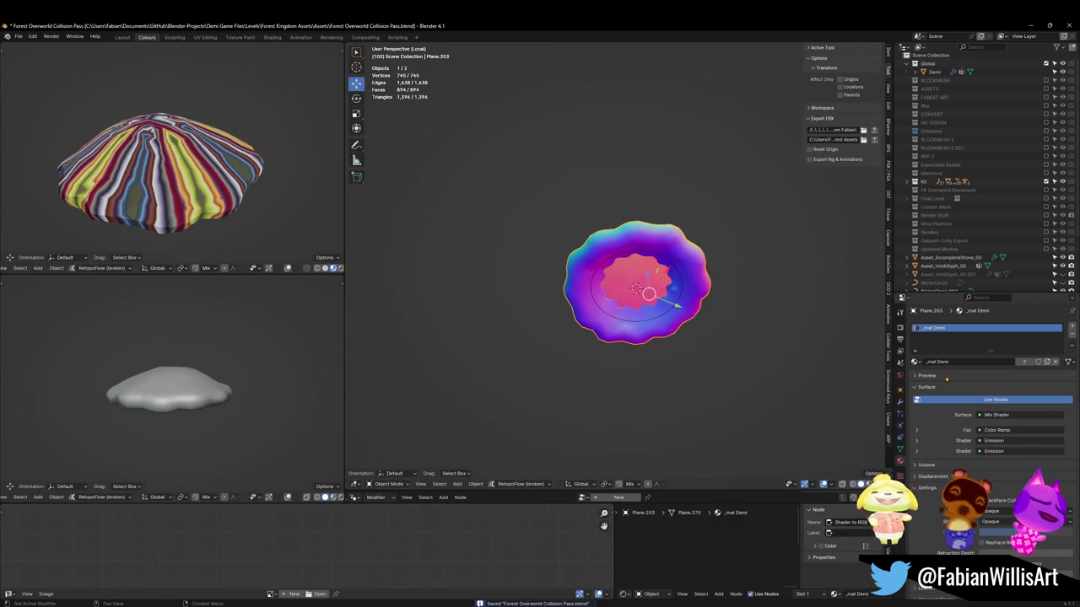
click(915, 362)
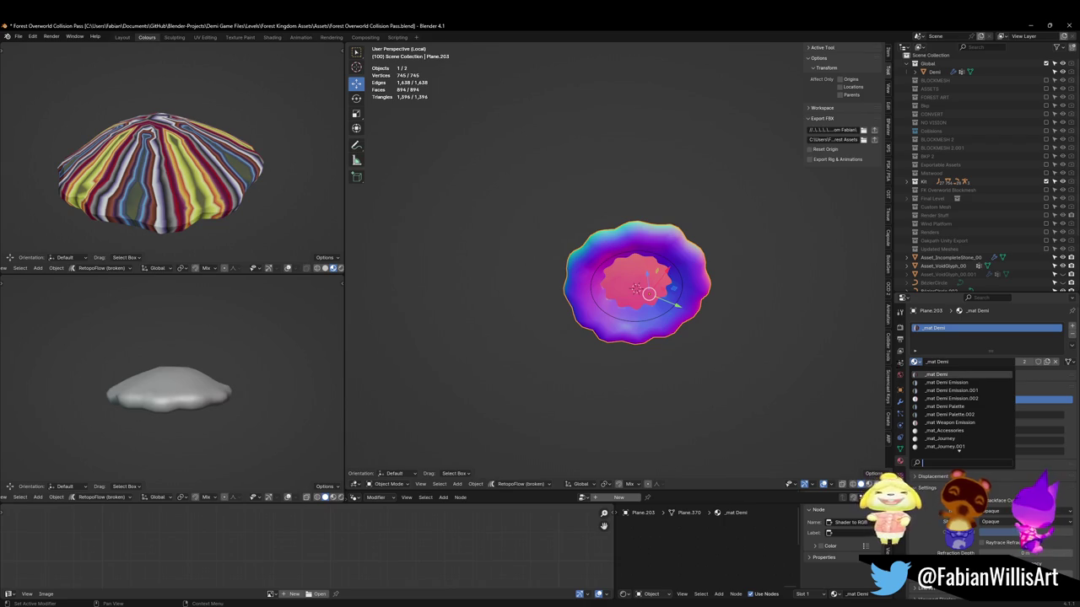
text(j)
key(Return)
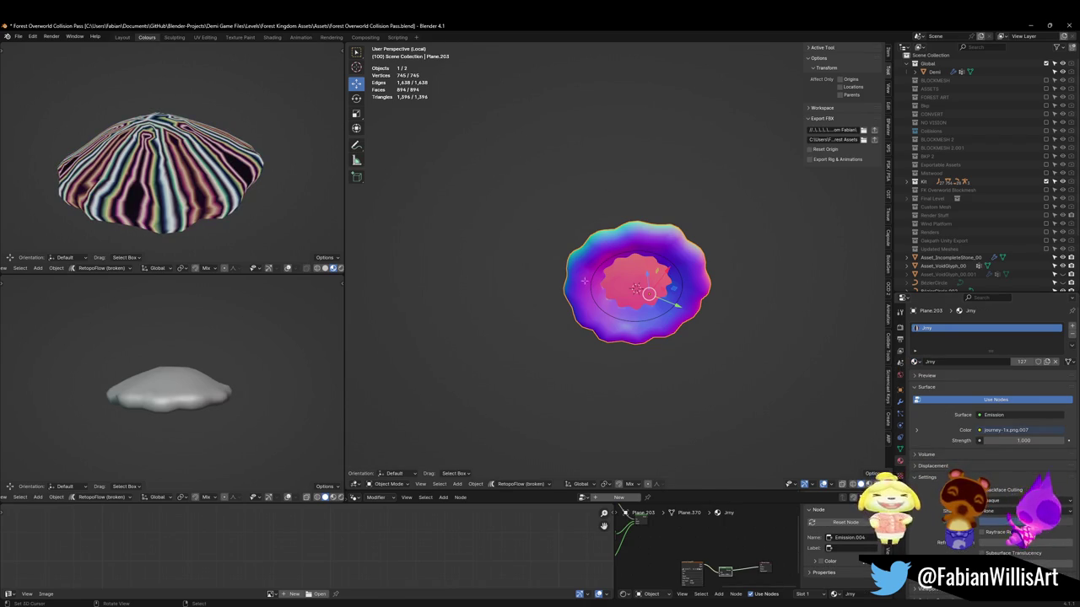
Unwrap the cap's UVs from the front view with Angle Based unwrap
key(Tab)
scroll(585, 280, up, 3)
key(KP_1)
key(u)
click(641, 291)
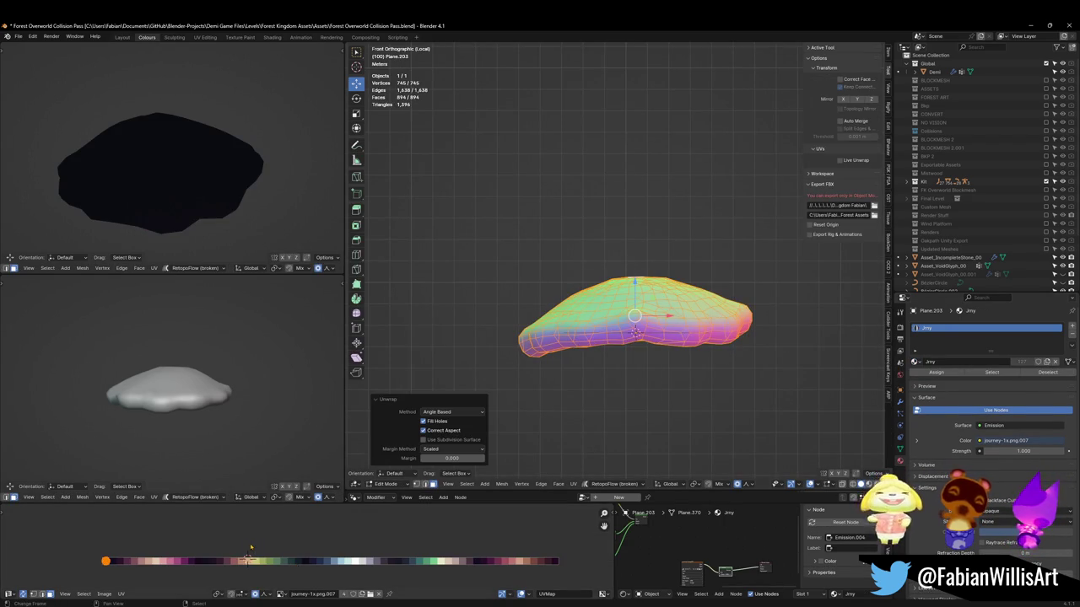
Slide the unwrapped UVs horizontally across the palette and rotate them
key(g)
key(x)
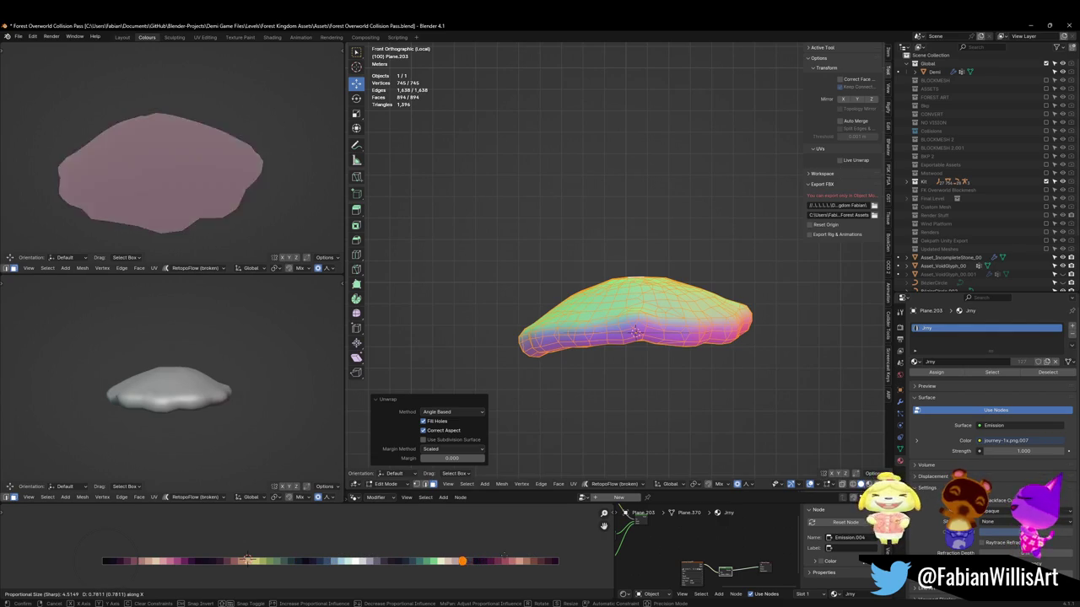
click(483, 571)
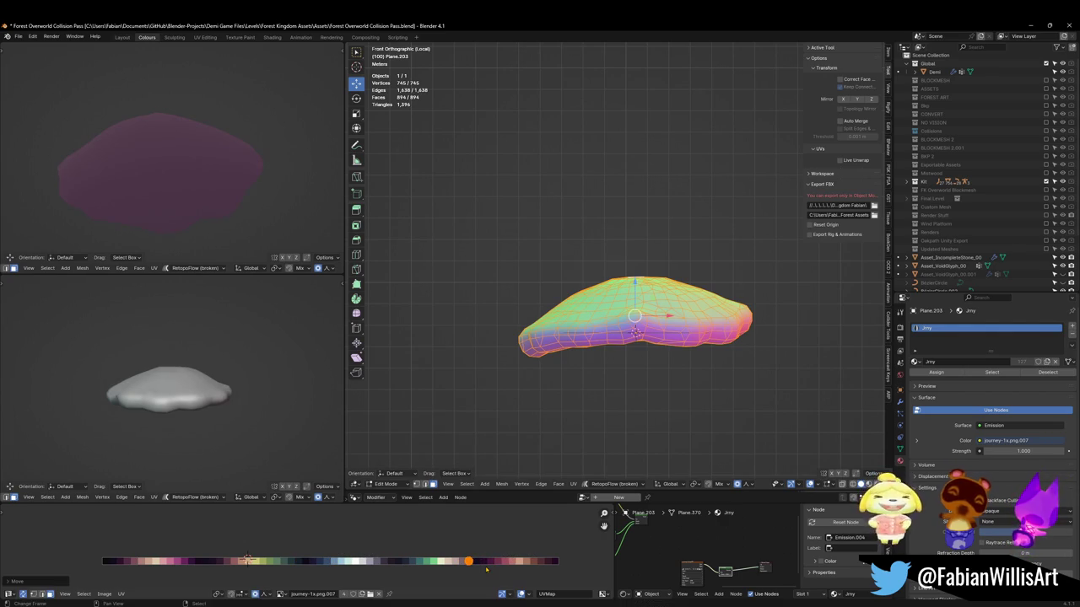
key(r)
click(525, 514)
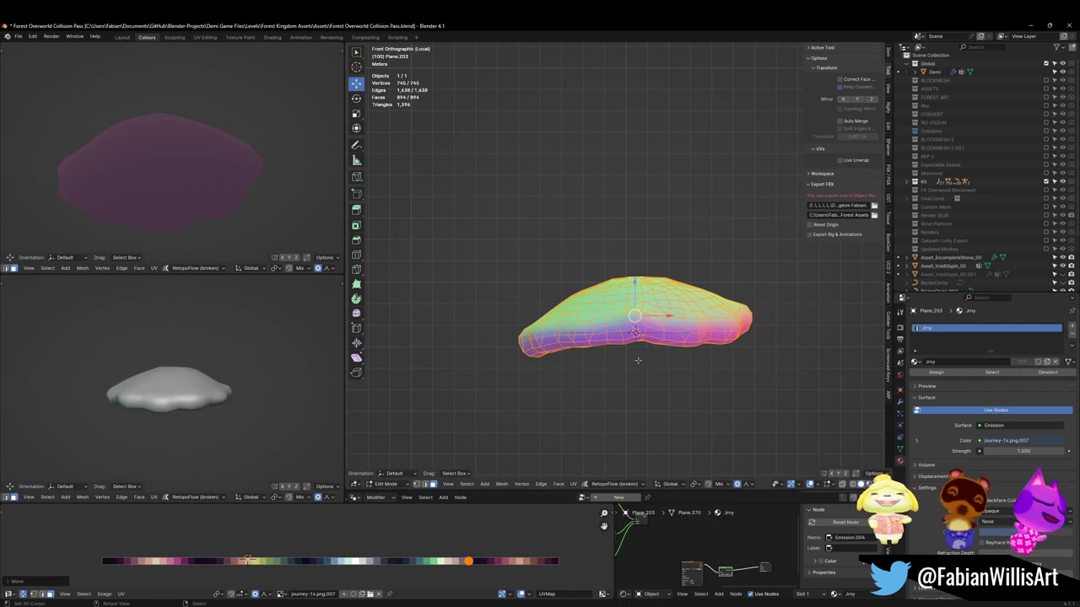
Re-project the cap's UVs from the front view and rotate the strip upright
key(u)
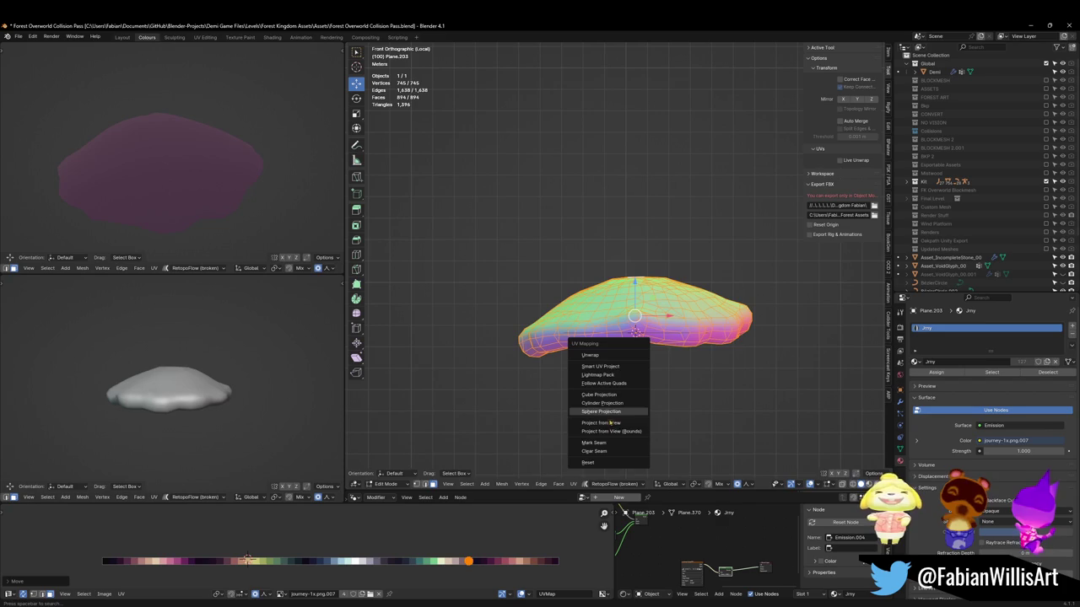
click(594, 423)
key(r)
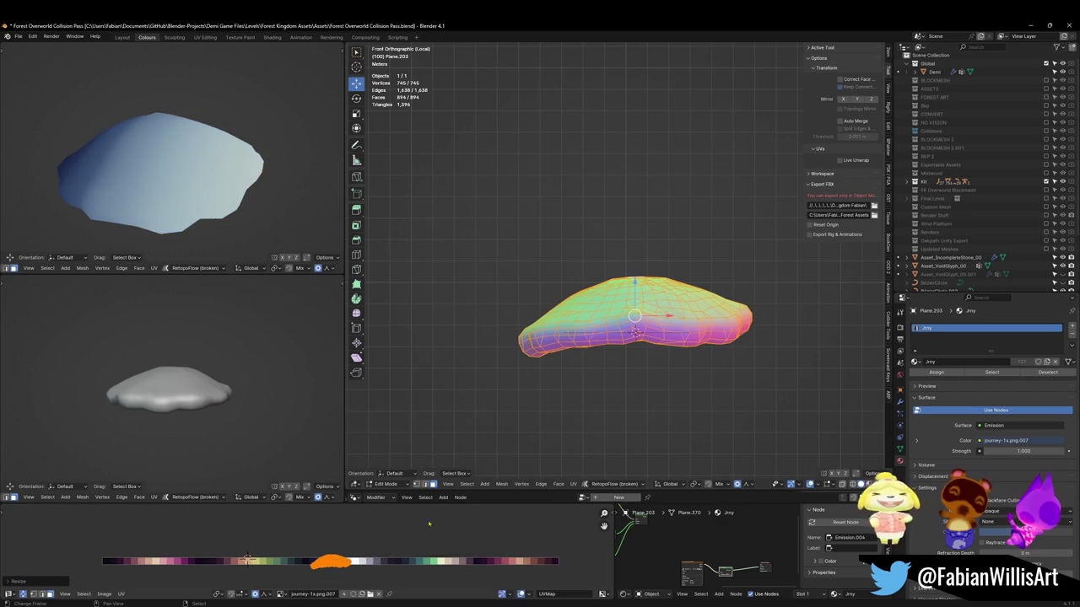
click(323, 512)
Move, shrink and slide the UV island onto the dark purple swatch at the palette's right end
key(g)
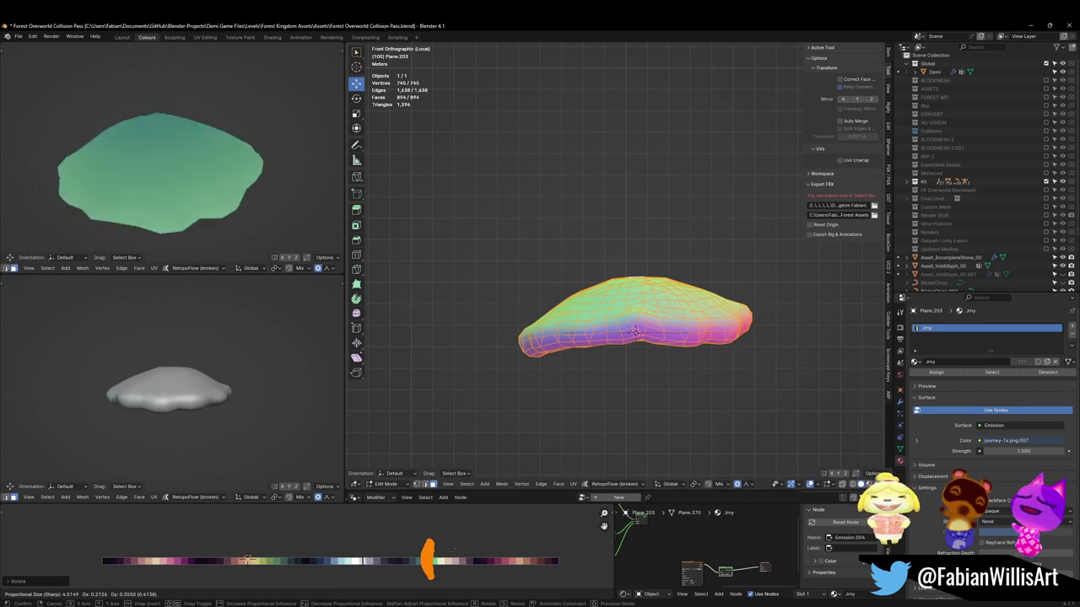
click(486, 550)
key(s)
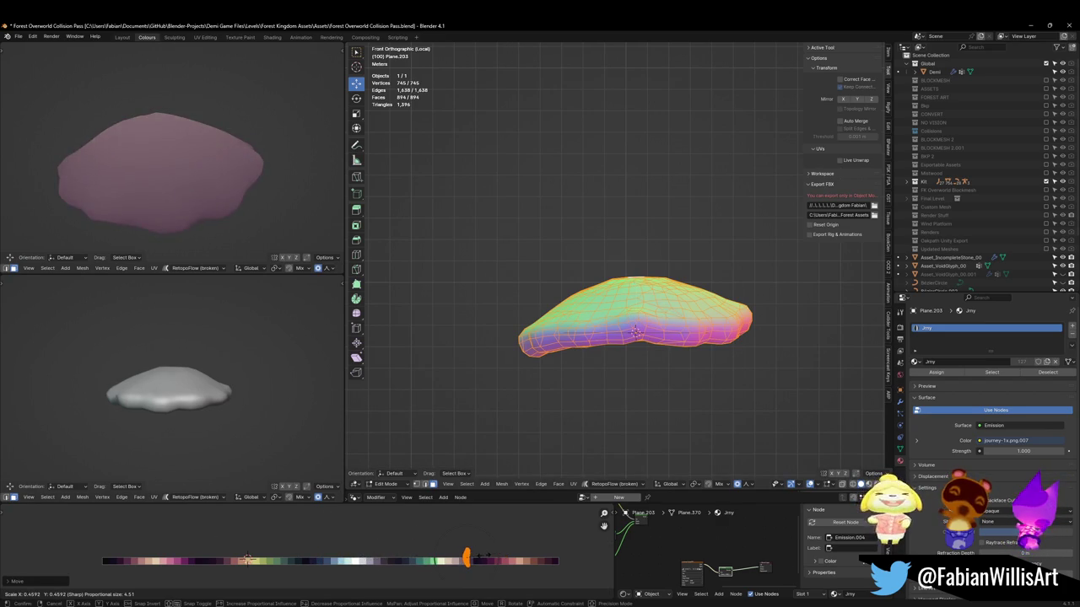
click(496, 553)
key(g)
key(x)
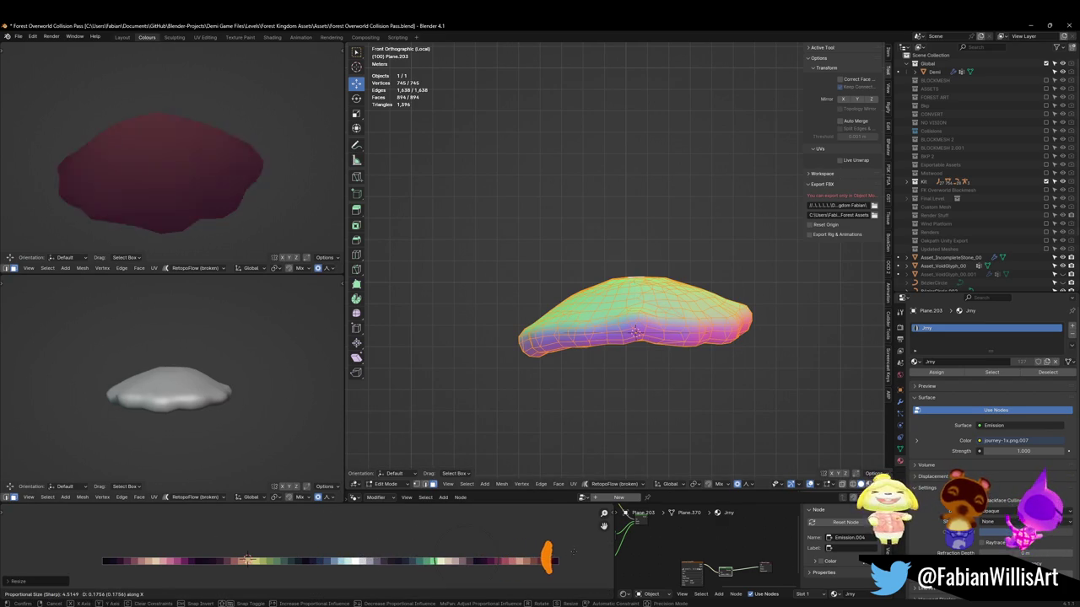
click(577, 549)
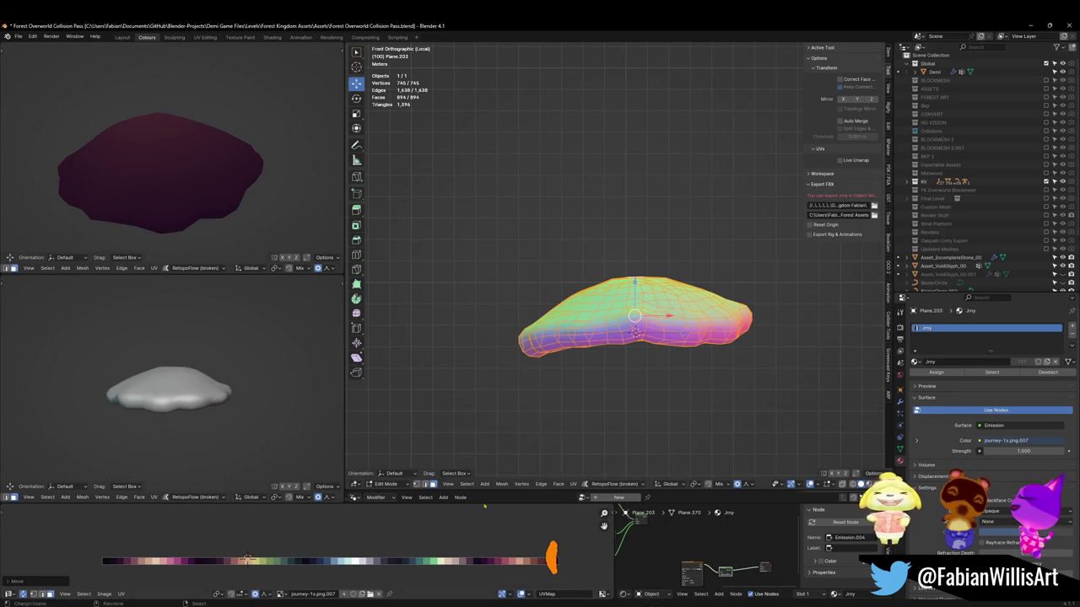
scroll(202, 193, down, 4)
middle_drag(203, 193, 199, 120)
scroll(199, 121, up, 2)
scroll(291, 201, up, 1)
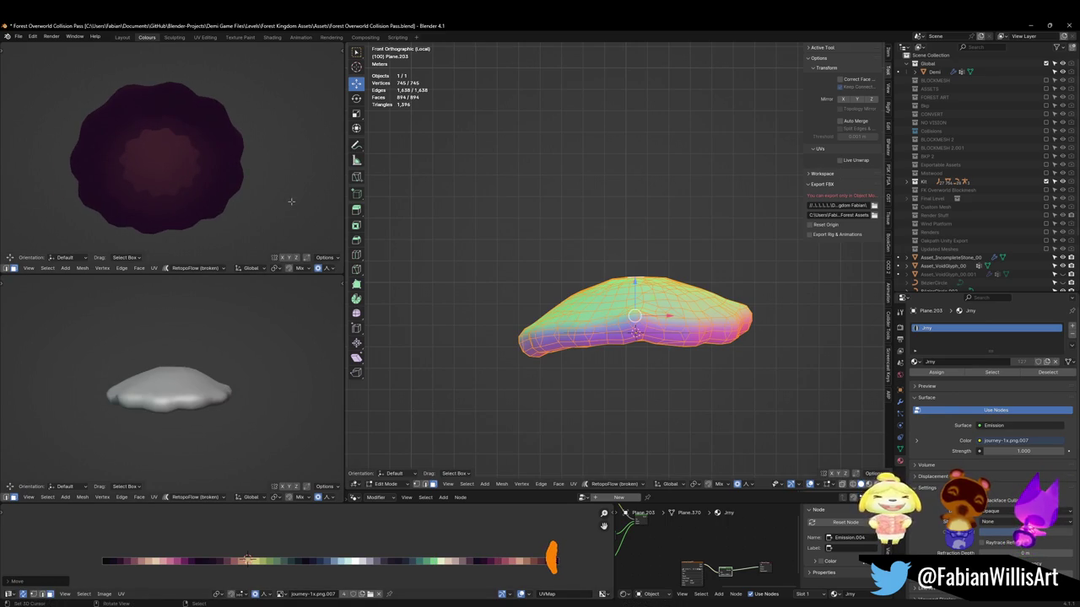
middle_drag(722, 244, 640, 352)
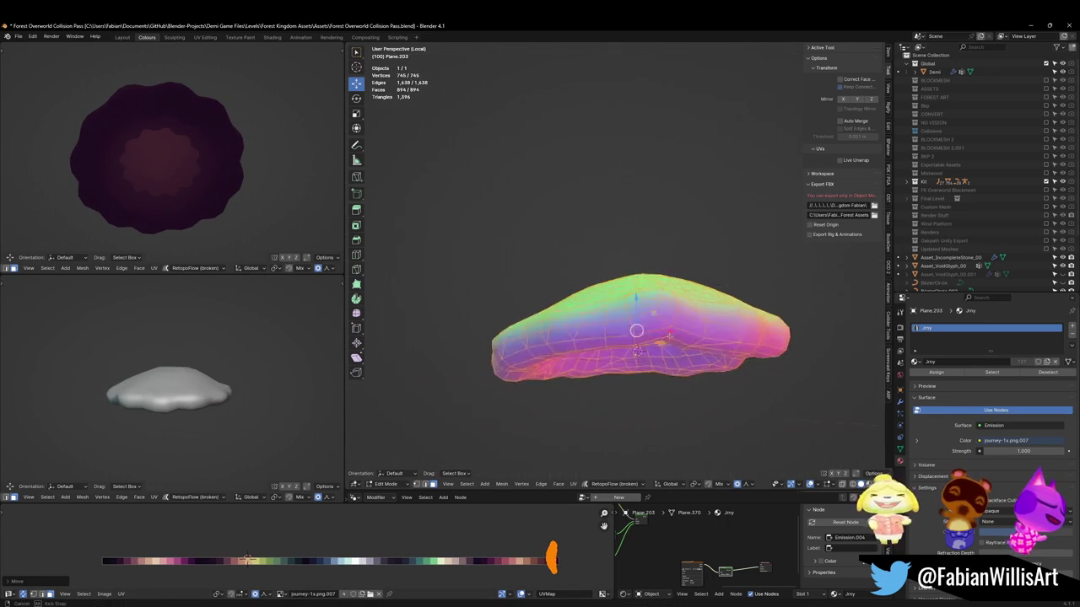
Start a face band on the side of the rim and extend it by shortest path
alt+click(634, 288)
scroll(634, 287, up, 1)
scroll(634, 288, up, 1)
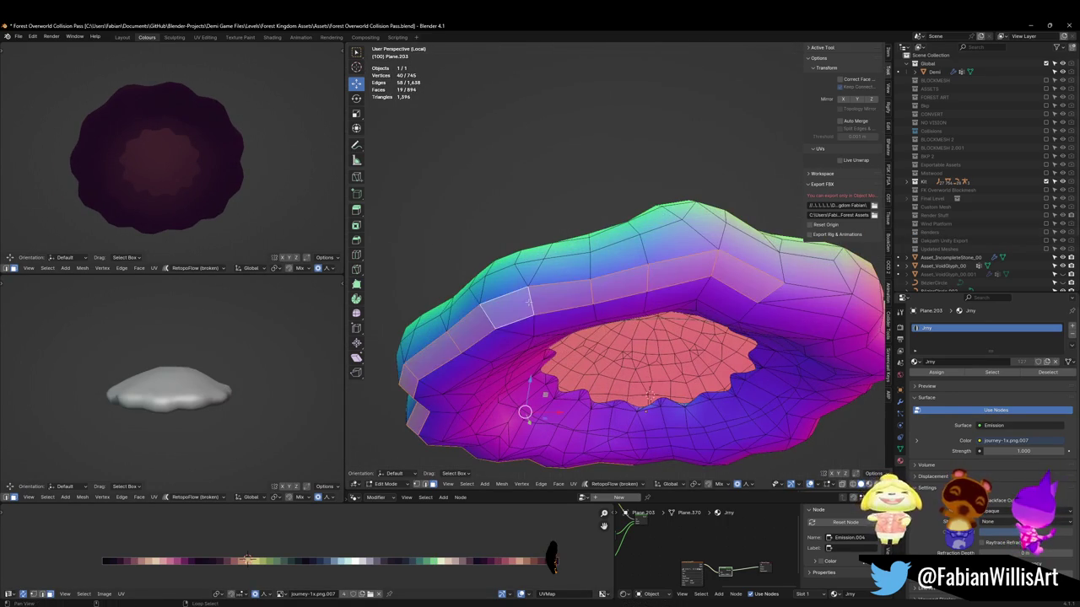
scroll(634, 288, down, 2)
middle_drag(635, 287, 705, 288)
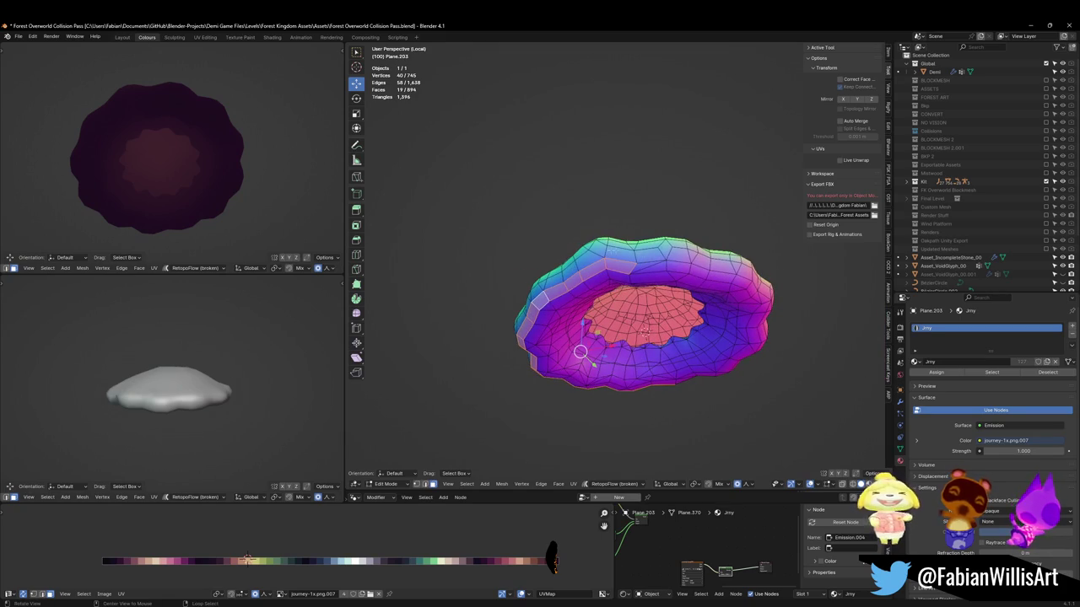
middle_drag(580, 352, 472, 312)
scroll(422, 270, up, 2)
alt+click(414, 264)
mouse_move(558, 249)
middle_down()
mouse_move(658, 253)
mouse_move(713, 280)
middle_up()
shift+click(675, 253)
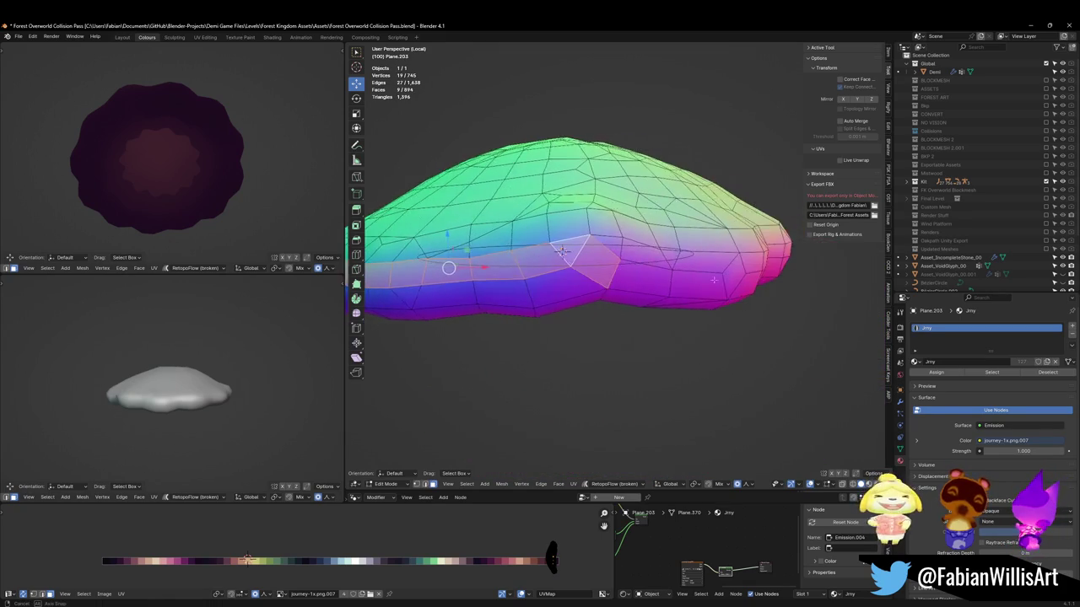
scroll(713, 280, up, 2)
ctrl+click(714, 279)
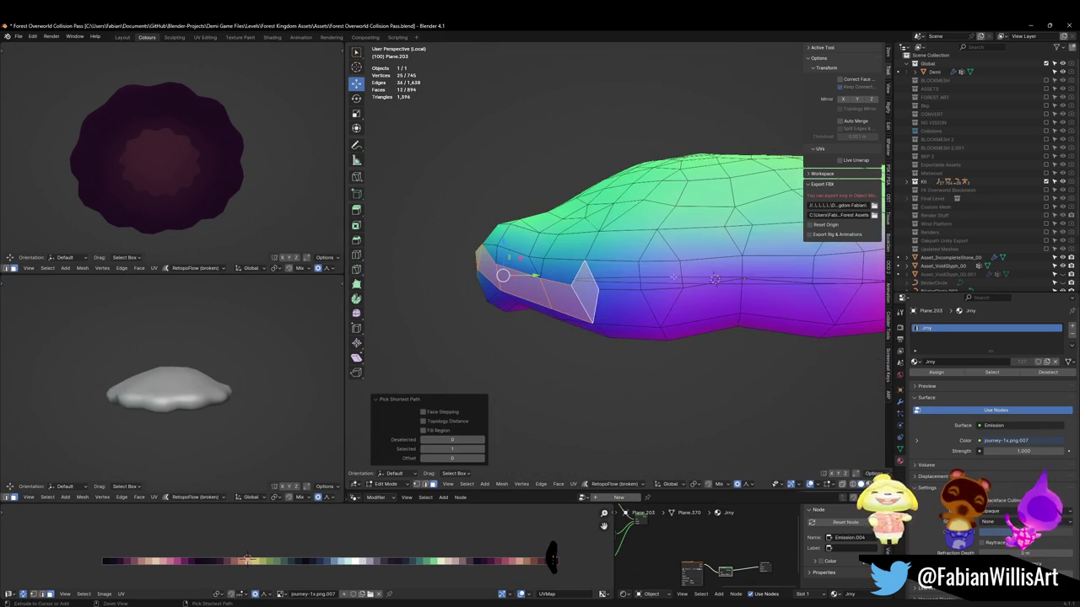
ctrl+click(802, 280)
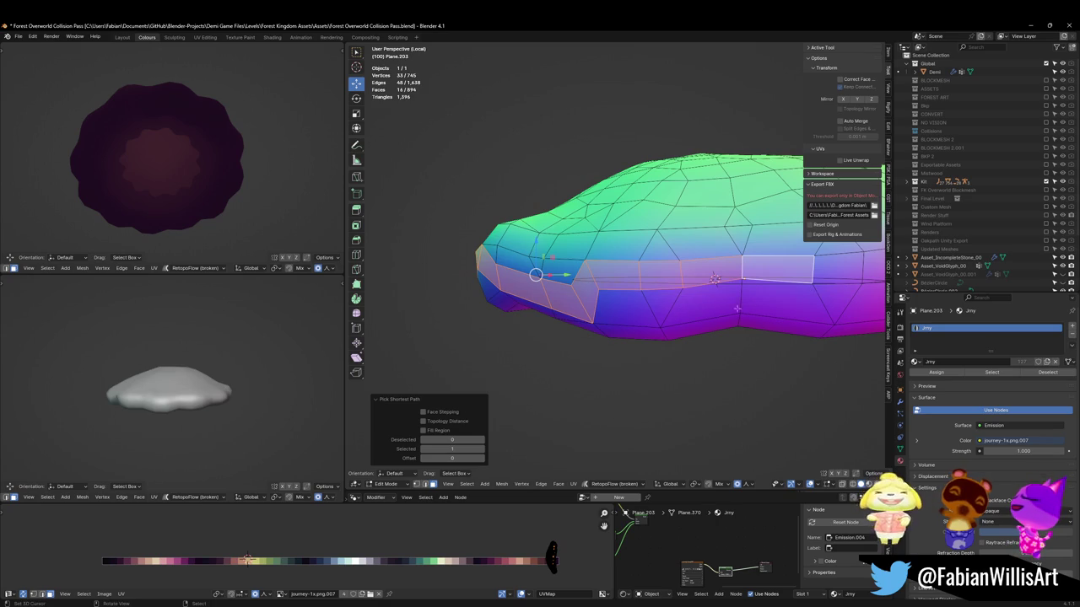
Continue the face band around the rest of the rim, closing it with the last triangle
middle_drag(736, 309, 591, 299)
ctrl+click(439, 297)
mouse_move(438, 297)
middle_down()
mouse_move(751, 315)
mouse_move(699, 292)
middle_up()
ctrl+click(699, 292)
ctrl+click(771, 285)
mouse_move(772, 286)
middle_down()
mouse_move(654, 283)
mouse_move(819, 357)
mouse_move(700, 342)
middle_up()
ctrl+click(819, 356)
mouse_move(810, 340)
middle_down()
mouse_move(771, 368)
mouse_move(785, 376)
mouse_move(712, 342)
mouse_move(747, 322)
mouse_move(692, 329)
middle_up()
ctrl+click(780, 368)
ctrl+click(785, 377)
ctrl+click(713, 341)
ctrl+click(667, 332)
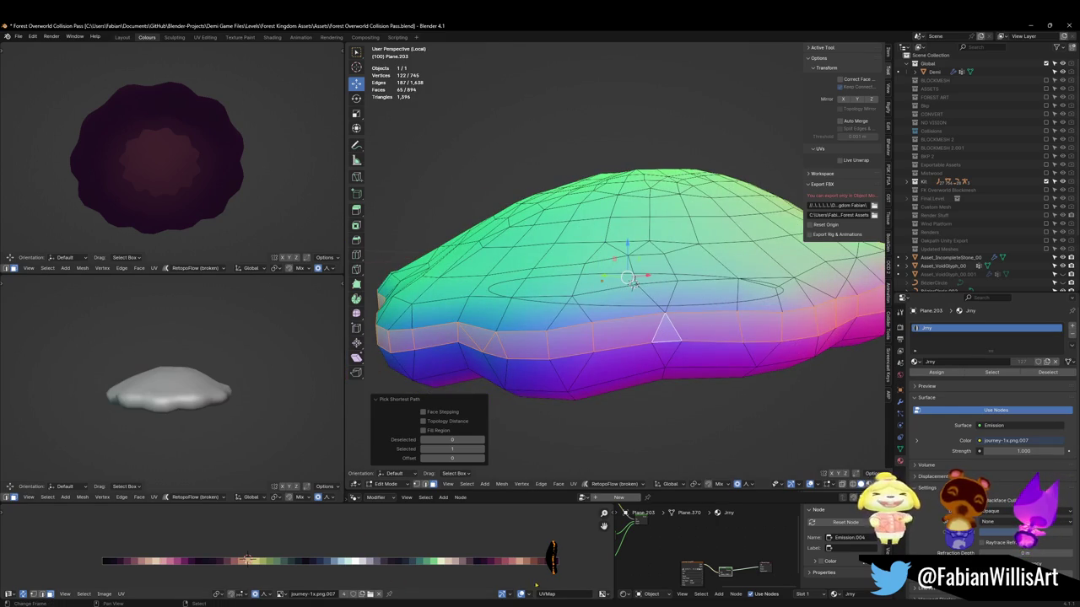
Select the lower rim together with the band and slide its UVs along X onto pink
key(h)
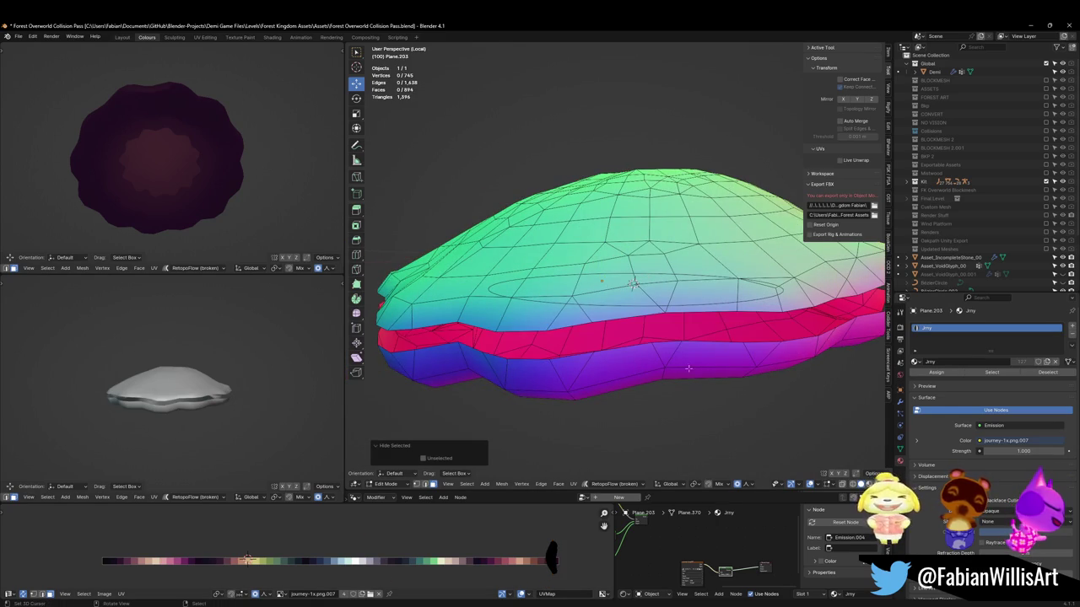
key(l)
key(alt+h)
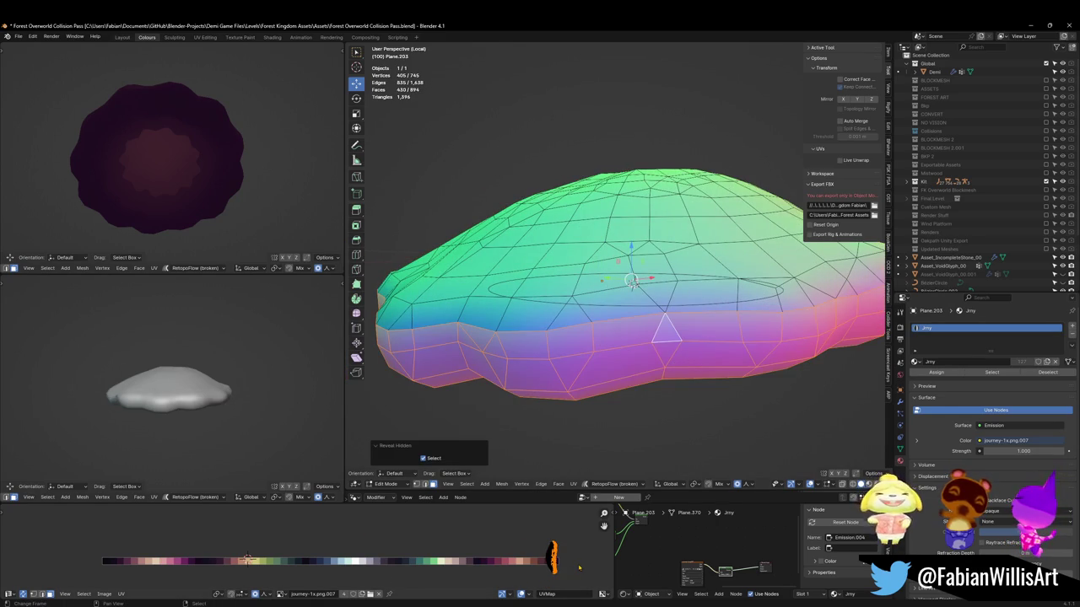
key(g)
key(x)
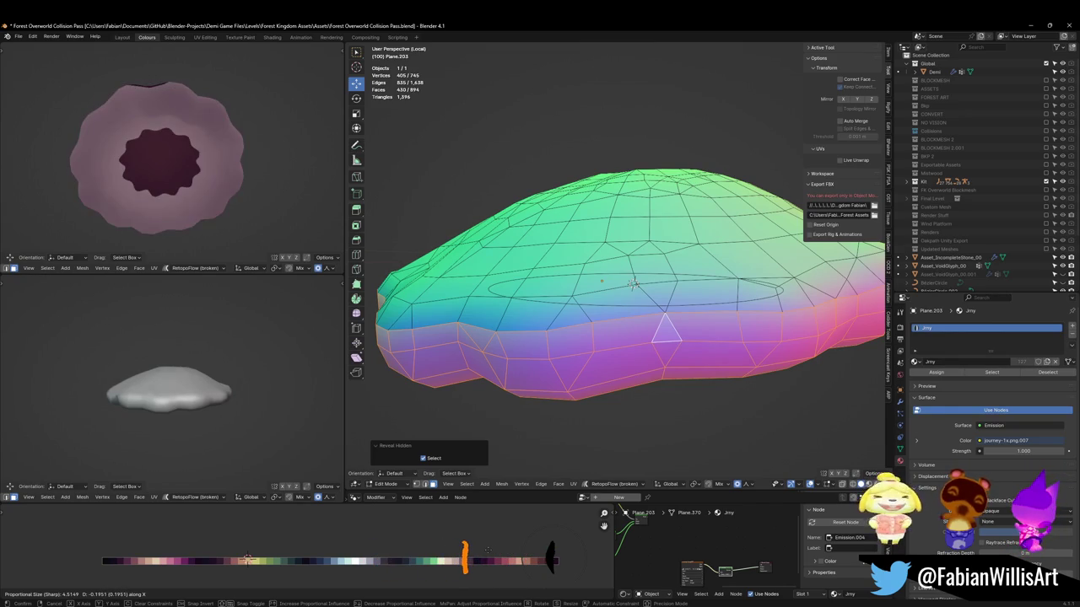
key(Return)
Adjust the rim UVs' scale so they sit across the light pink swatch
mouse_move(201, 169)
middle_down()
mouse_move(305, 182)
mouse_move(278, 189)
middle_up()
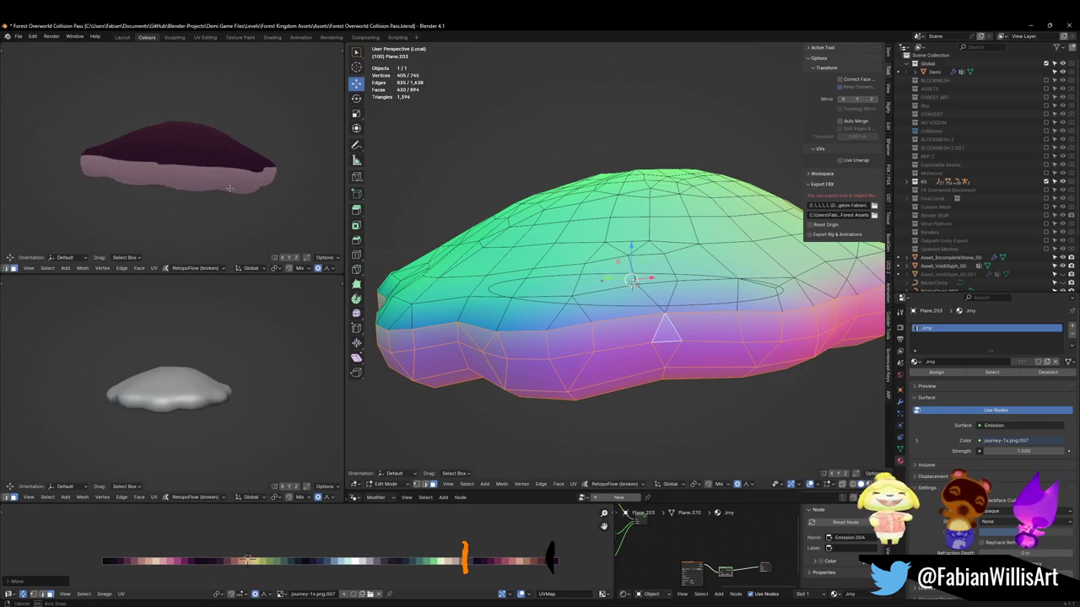
scroll(628, 283, down, 2)
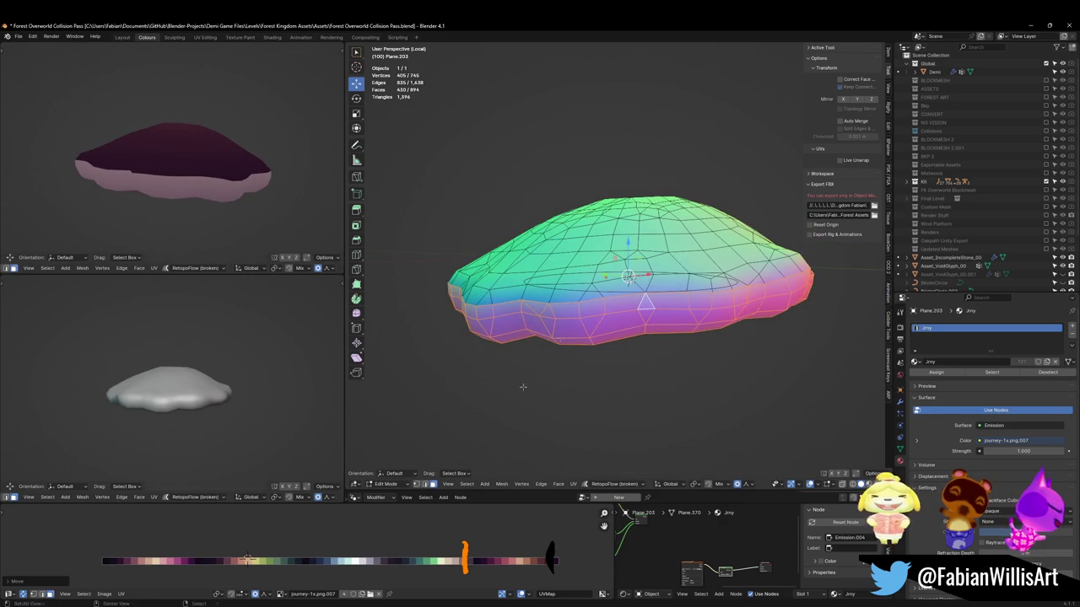
scroll(628, 283, up, 2)
scroll(463, 558, up, 3)
scroll(464, 558, up, 2)
middle_drag(417, 550, 401, 533)
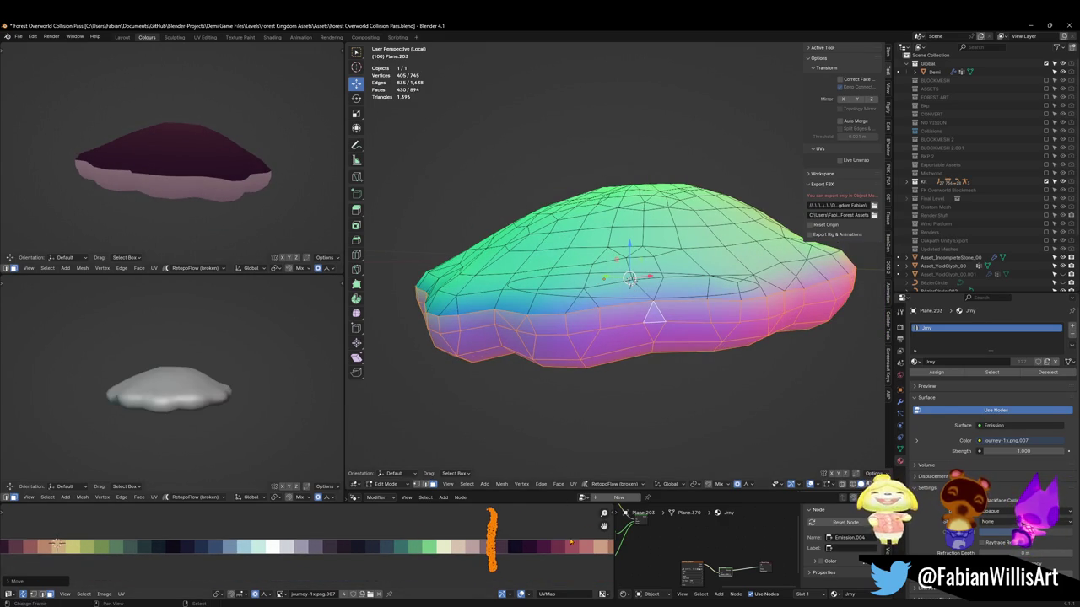
key(s)
key(x)
click(520, 525)
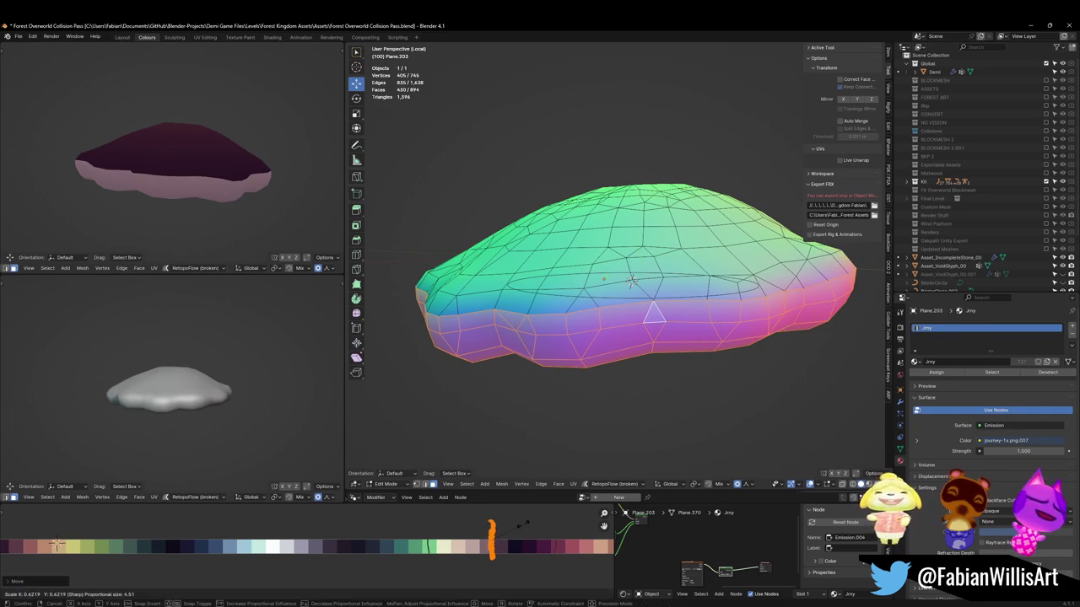
key(KP_7)
middle_drag(217, 131, 217, 193)
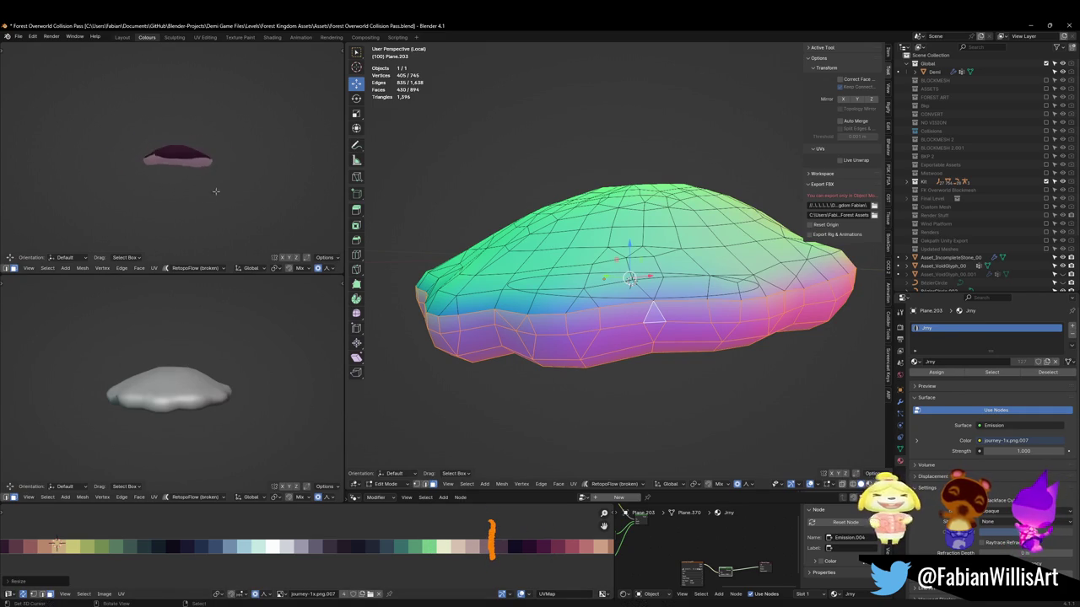
key(s)
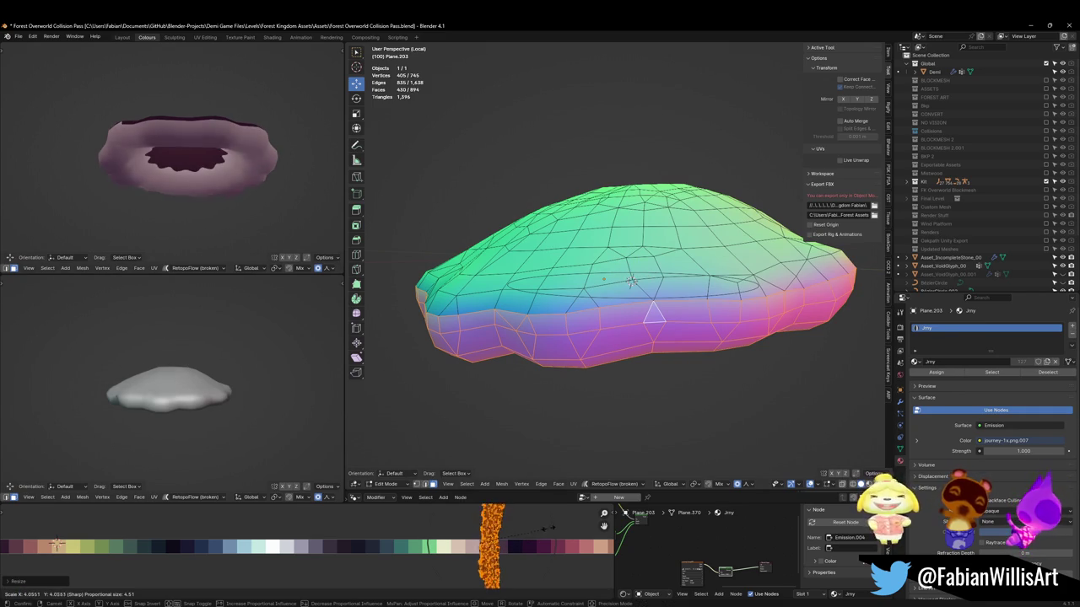
click(544, 525)
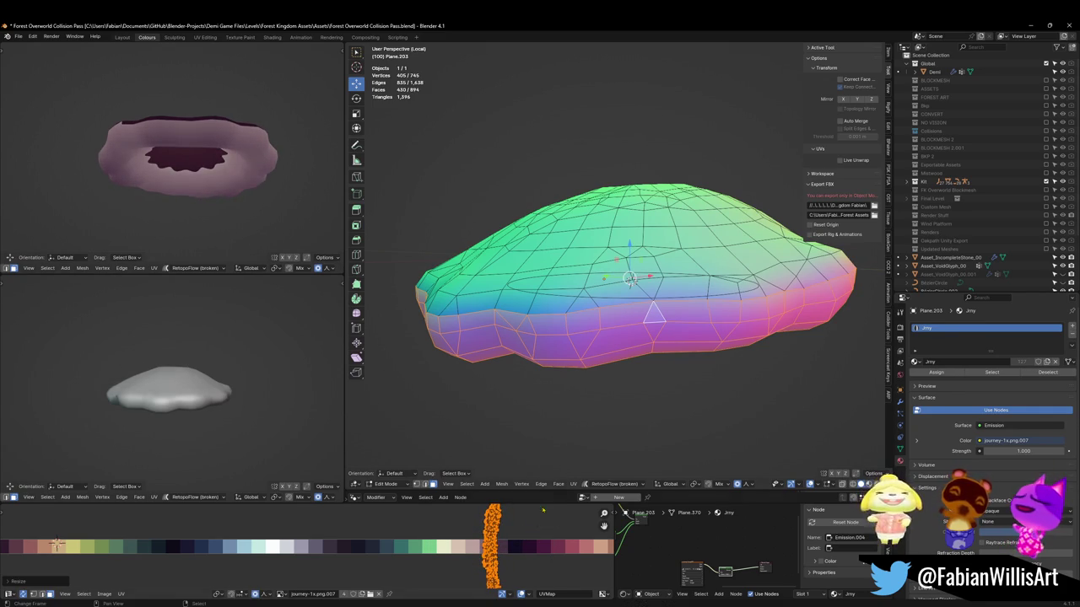
Nudge a few selected vertices' UVs slightly along X
middle_drag(590, 380, 596, 313)
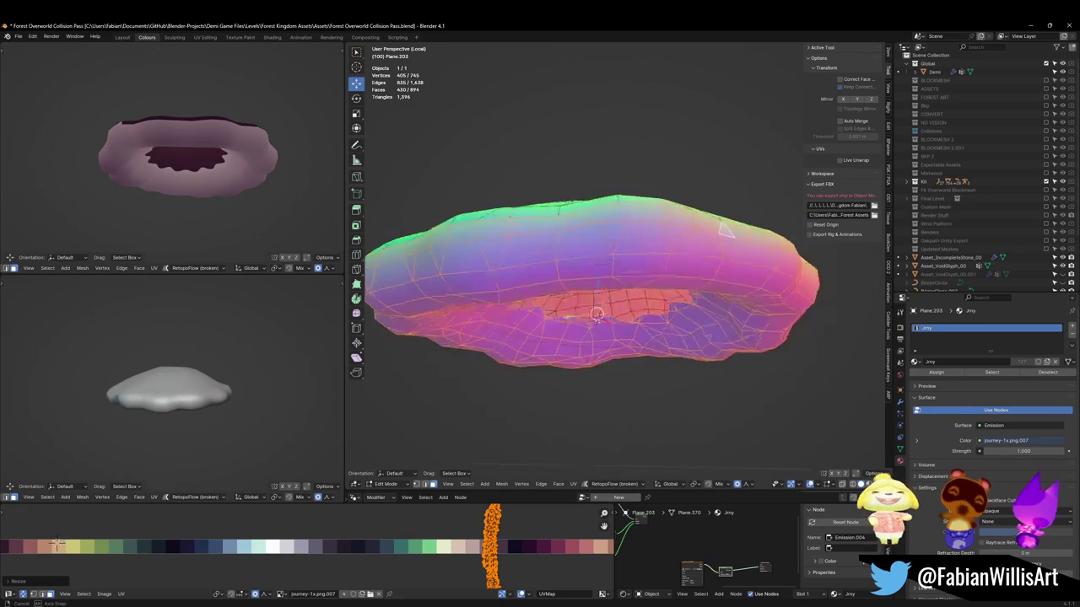
middle_drag(700, 320, 707, 357)
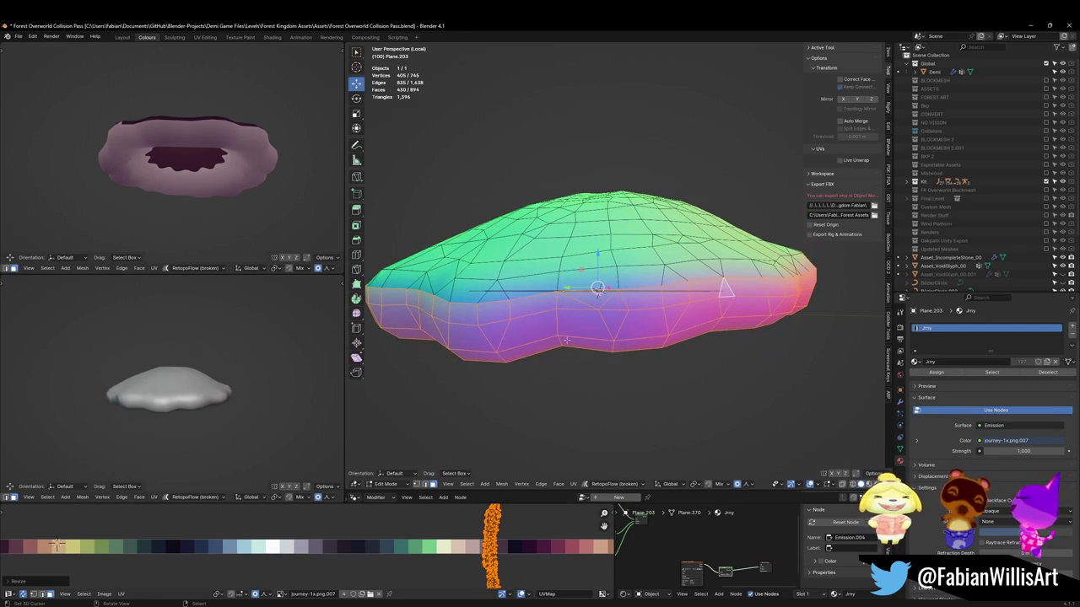
key(alt+a)
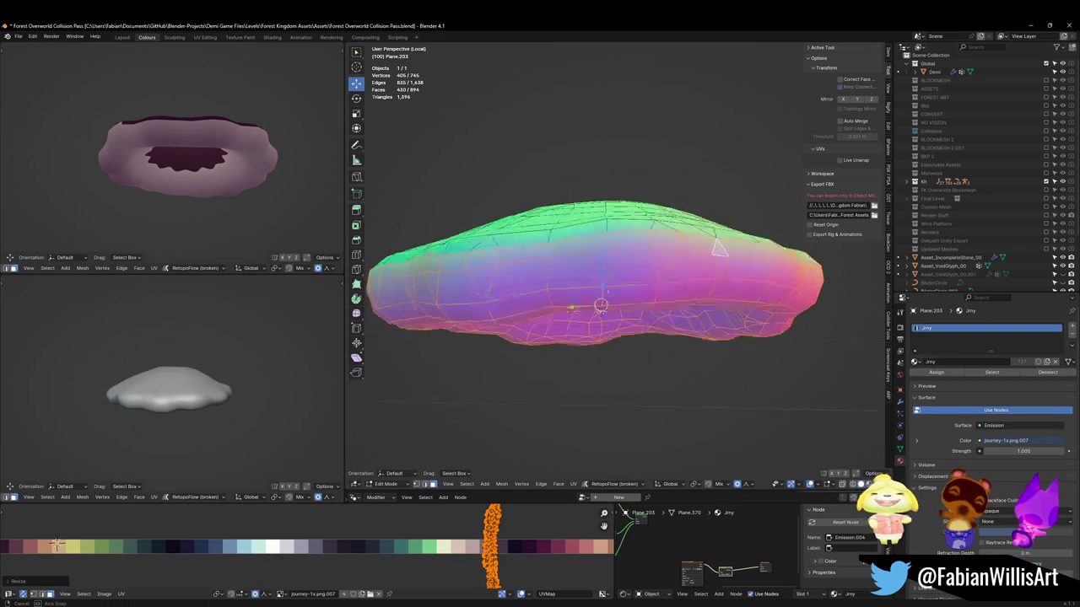
middle_drag(552, 340, 552, 267)
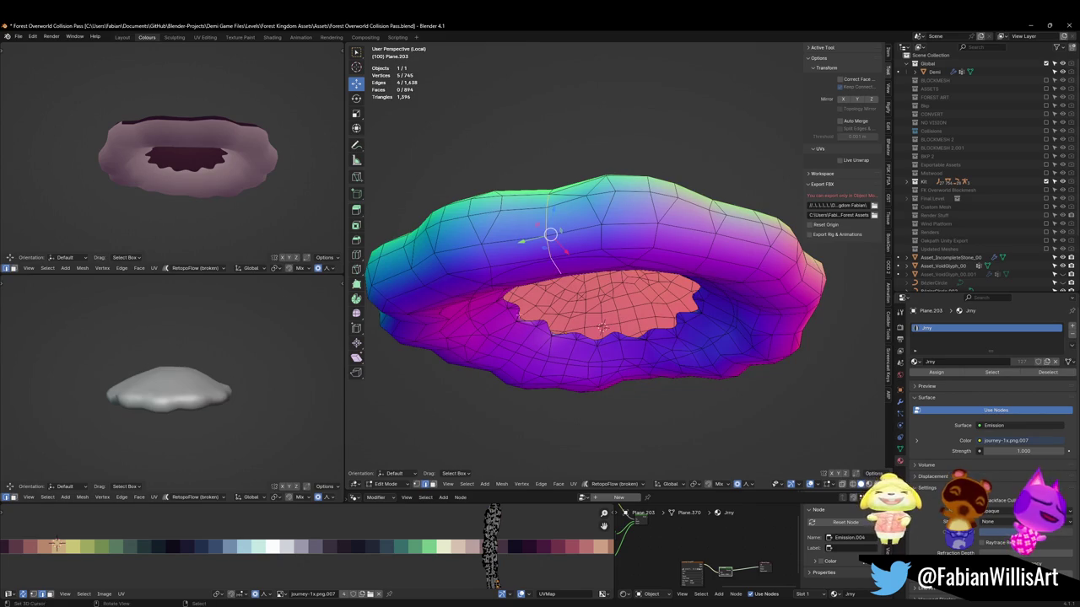
key(g)
key(x)
click(508, 557)
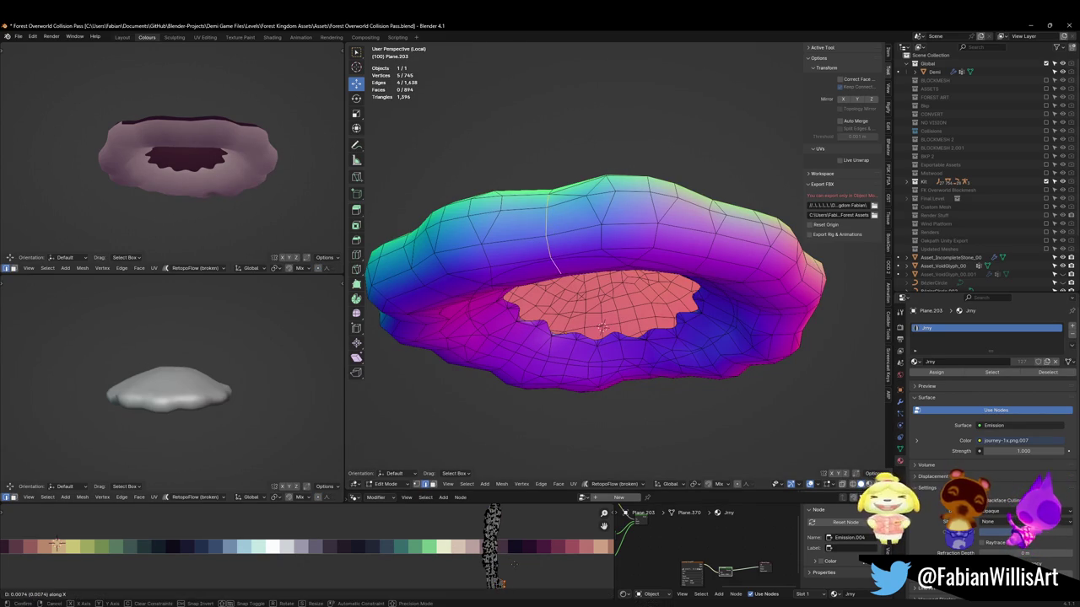
Select the whole outer rim part with L
mouse_move(189, 228)
middle_down()
mouse_move(165, 254)
mouse_move(185, 220)
middle_up()
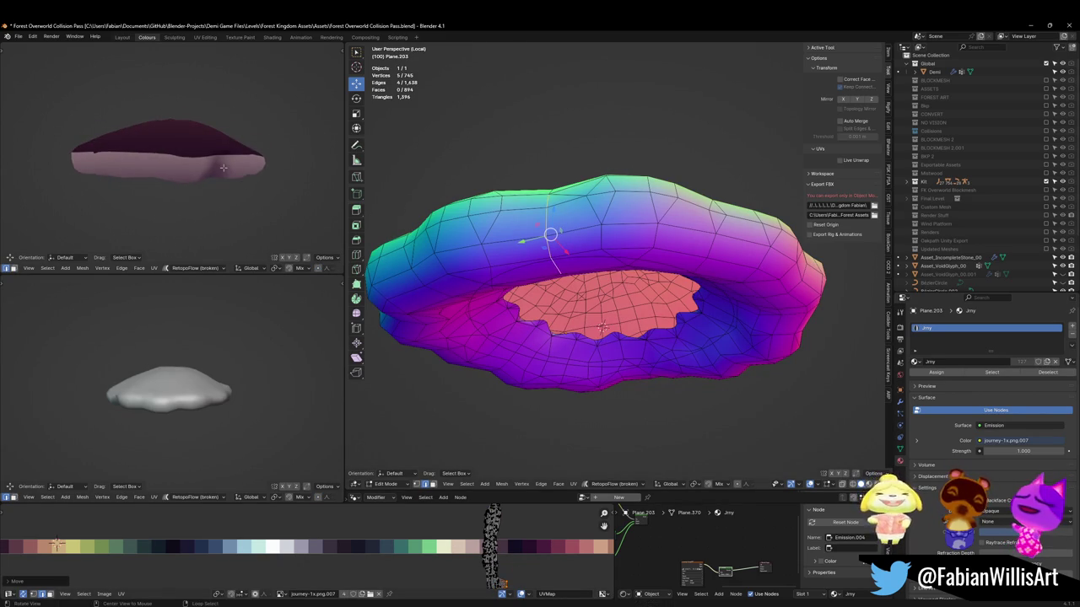
scroll(202, 189, up, 4)
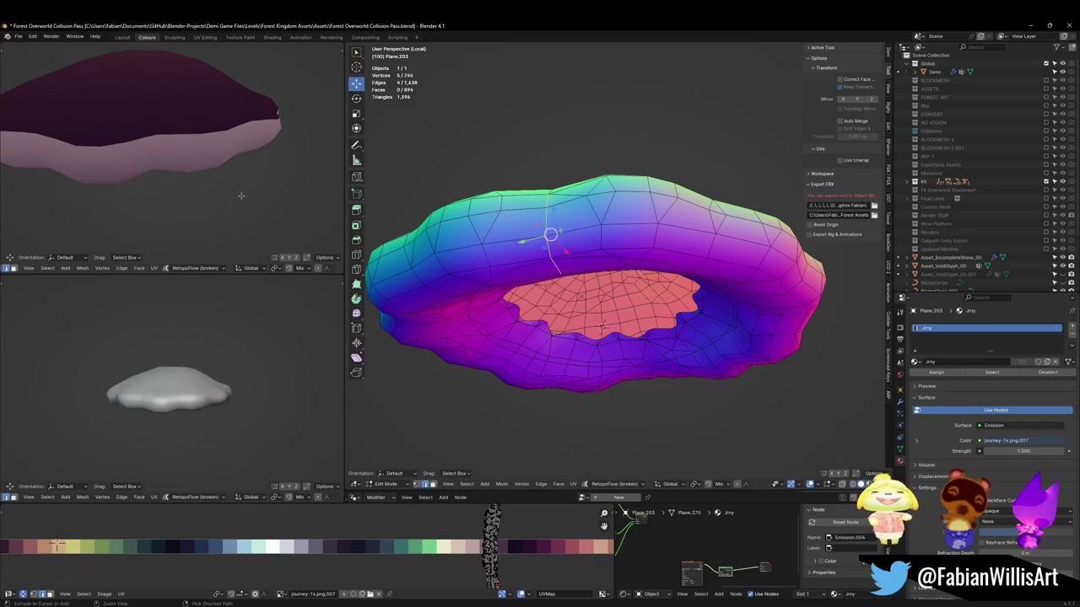
key(l)
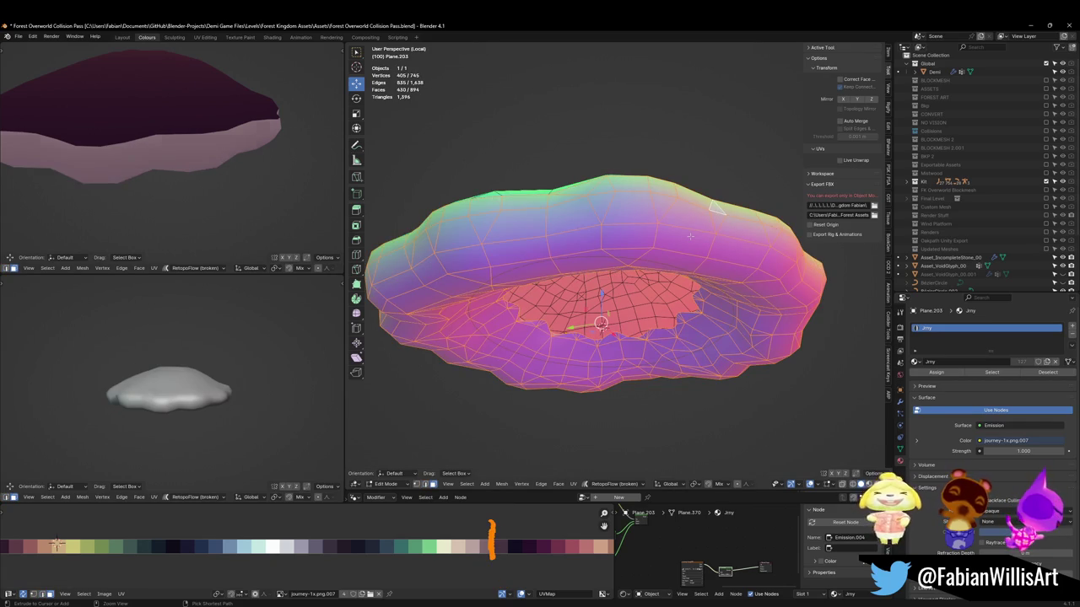
key(KP_1)
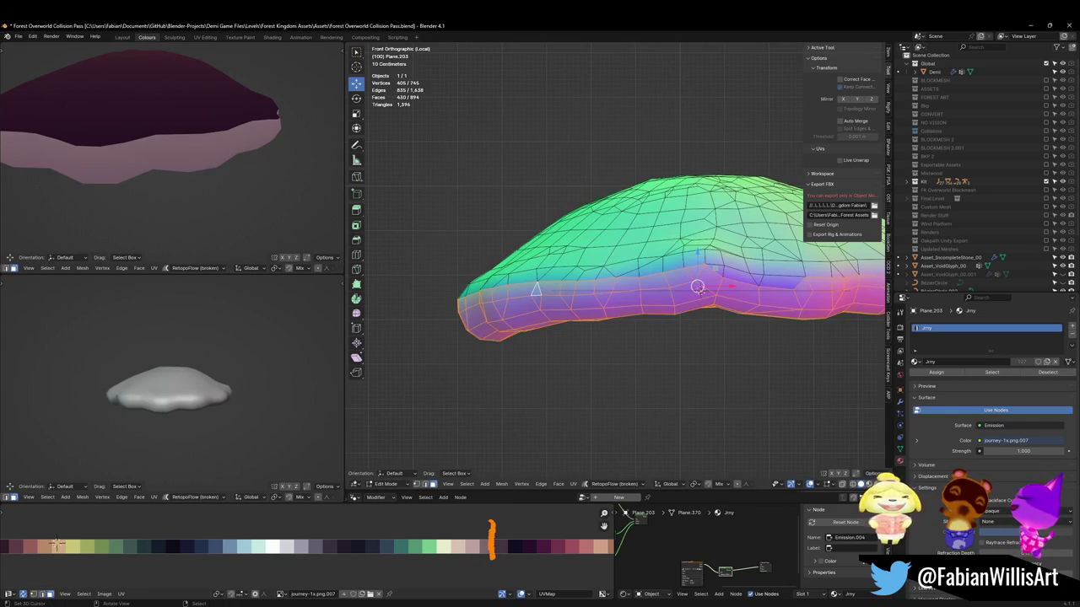
Undo, clear the selection, and reveal the hidden band, checking it in X-ray
key(ctrl+z)
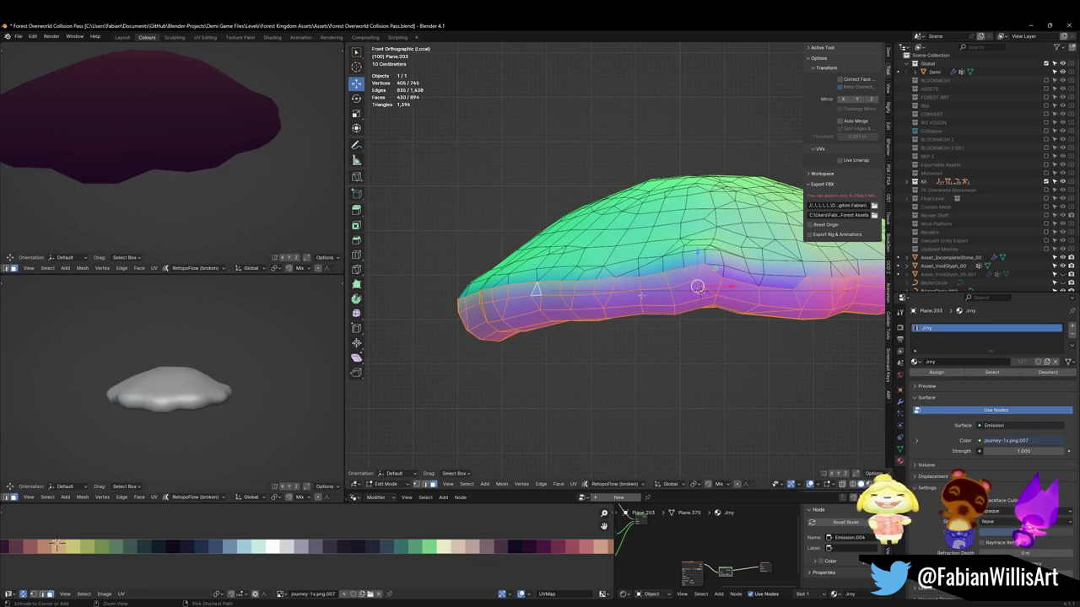
key(alt+a)
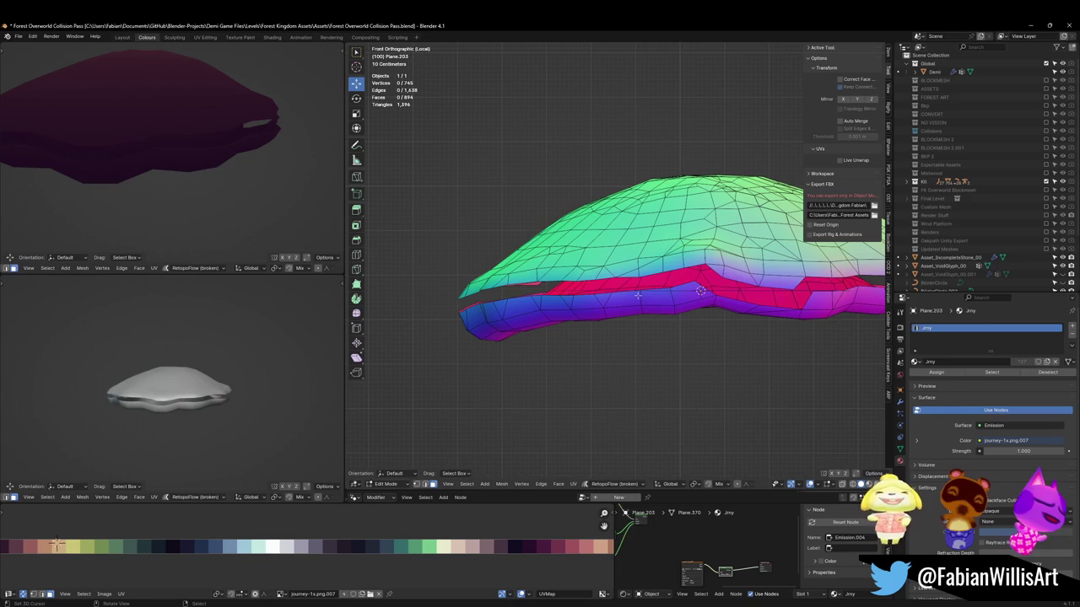
key(alt+h)
key(alt+z)
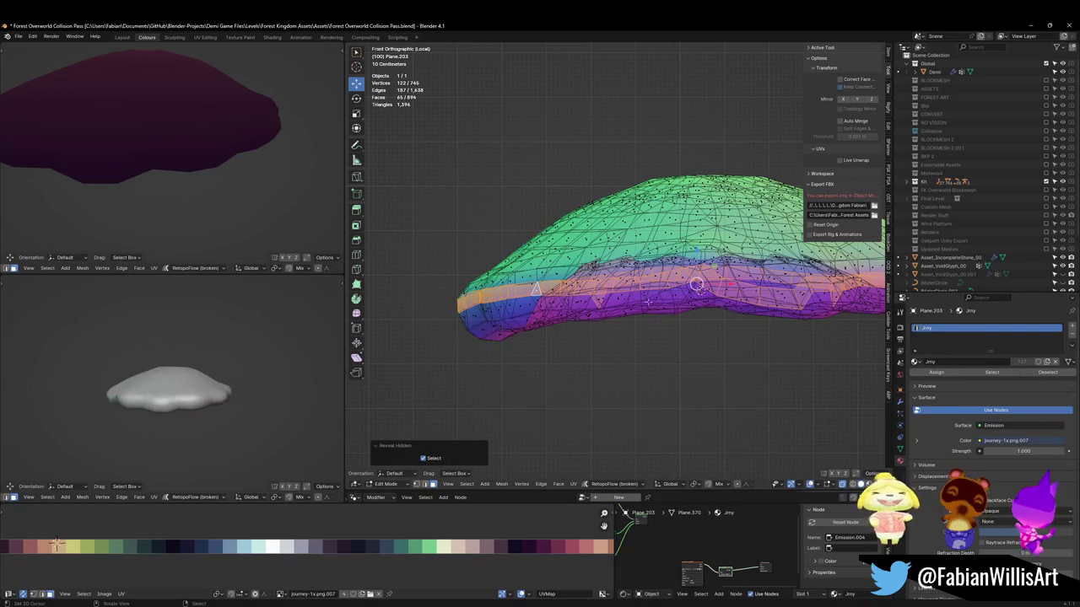
middle_drag(647, 302, 608, 312)
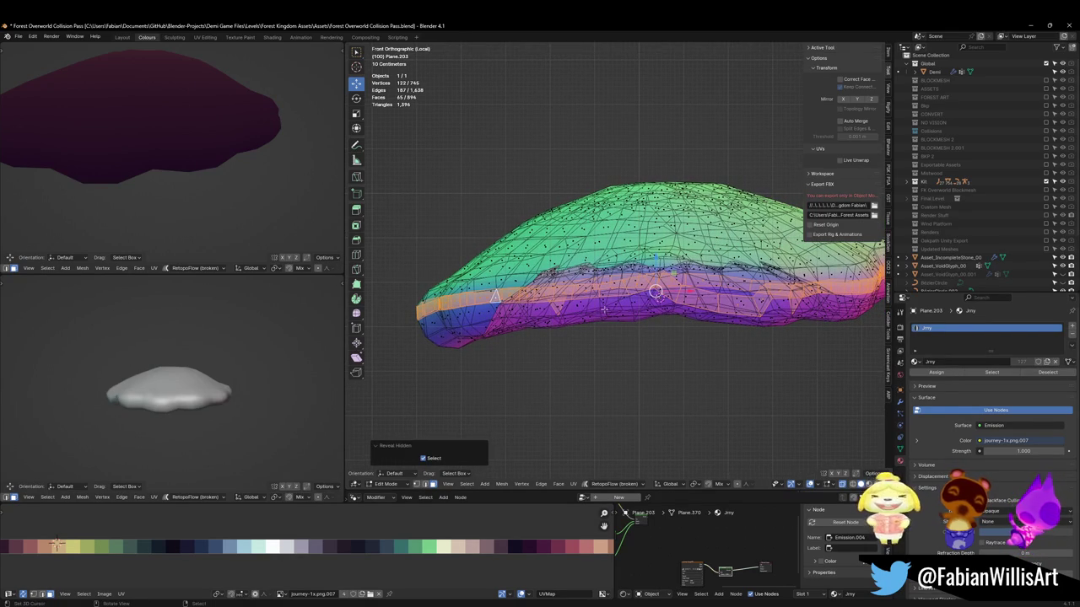
key(alt+z)
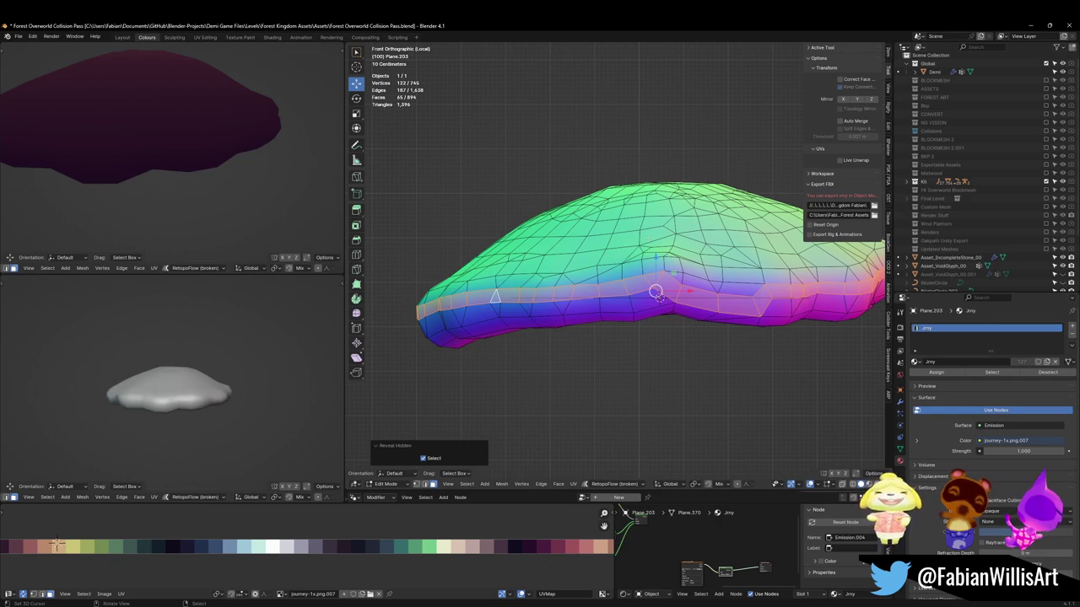
Hide the band, select the upper cap part with L, and reveal the band selected
key(h)
key(l)
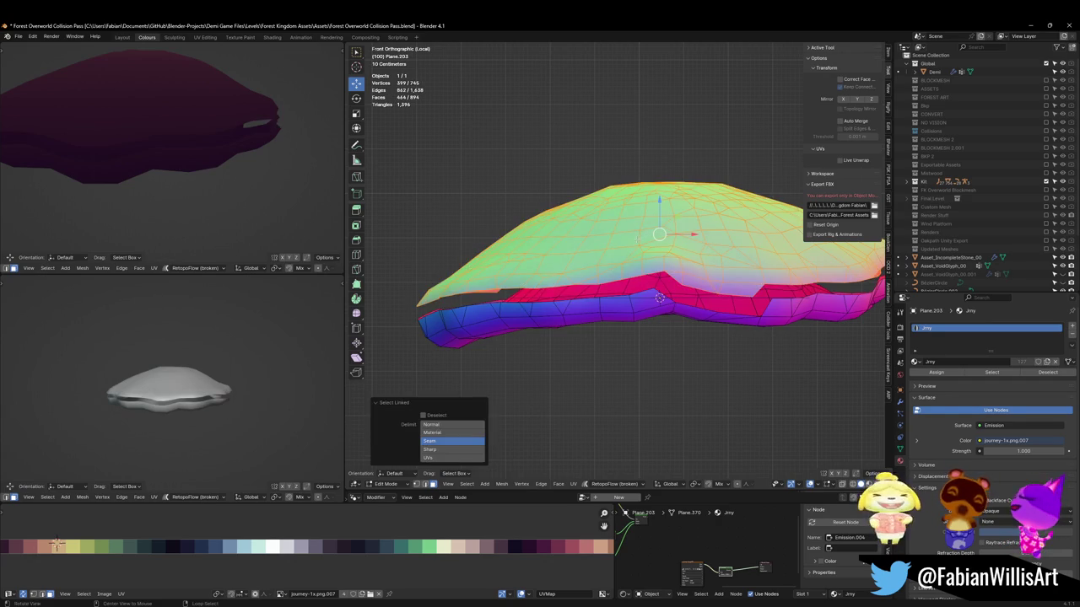
key(alt+h)
shift+middle_drag(560, 337, 513, 337)
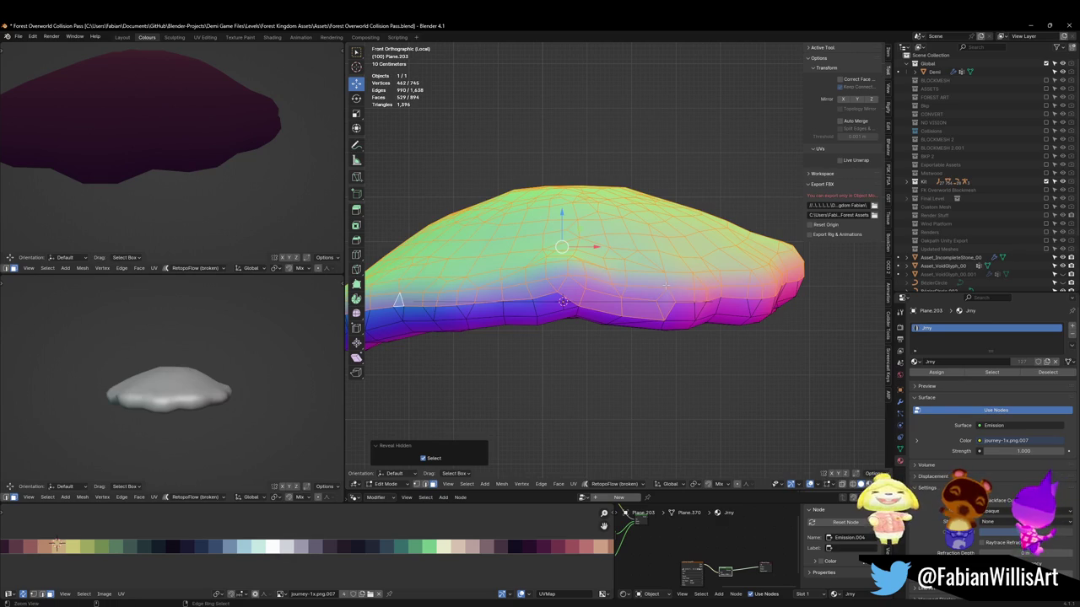
Bisect the cap horizontally at about 28.1 m height and inspect the new edge loop
scroll(662, 276, down, 3)
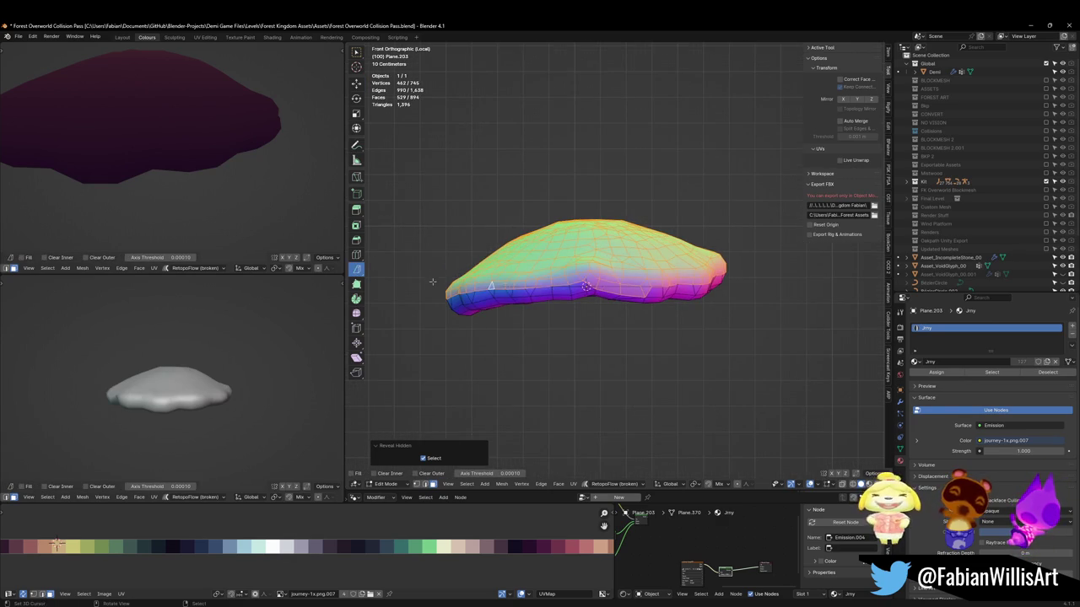
drag(432, 282, 846, 264)
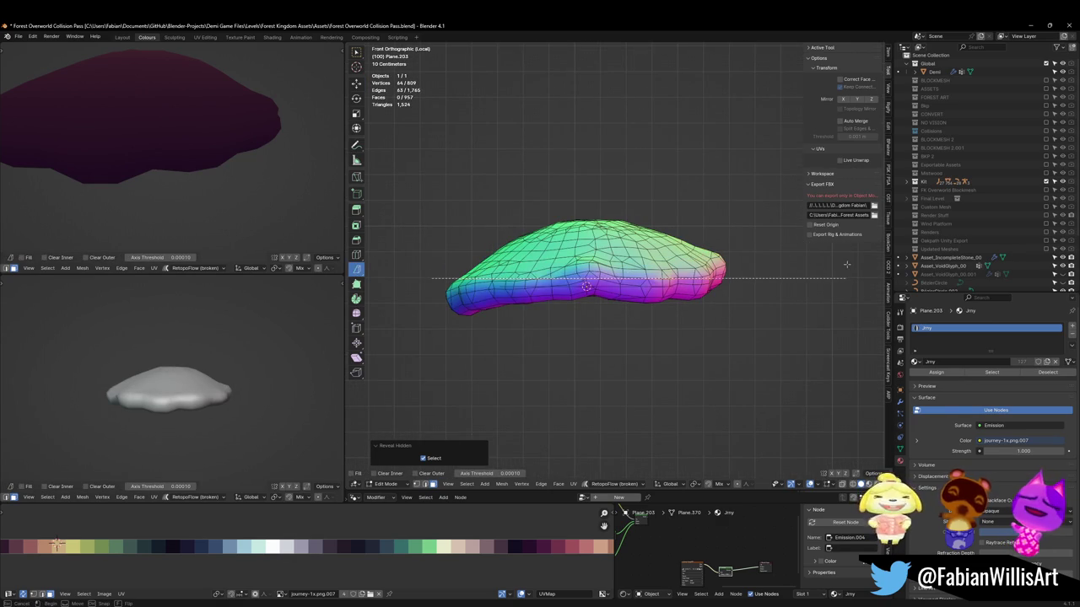
mouse_move(431, 246)
mouse_down()
mouse_move(433, 229)
mouse_move(407, 252)
mouse_move(405, 241)
mouse_up()
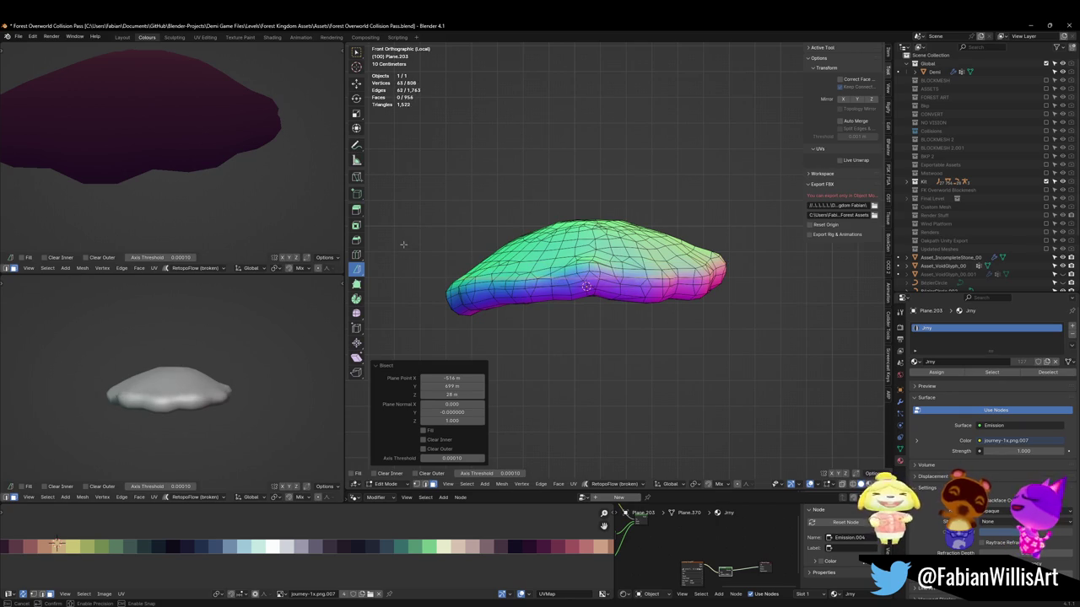
middle_drag(405, 240, 506, 285)
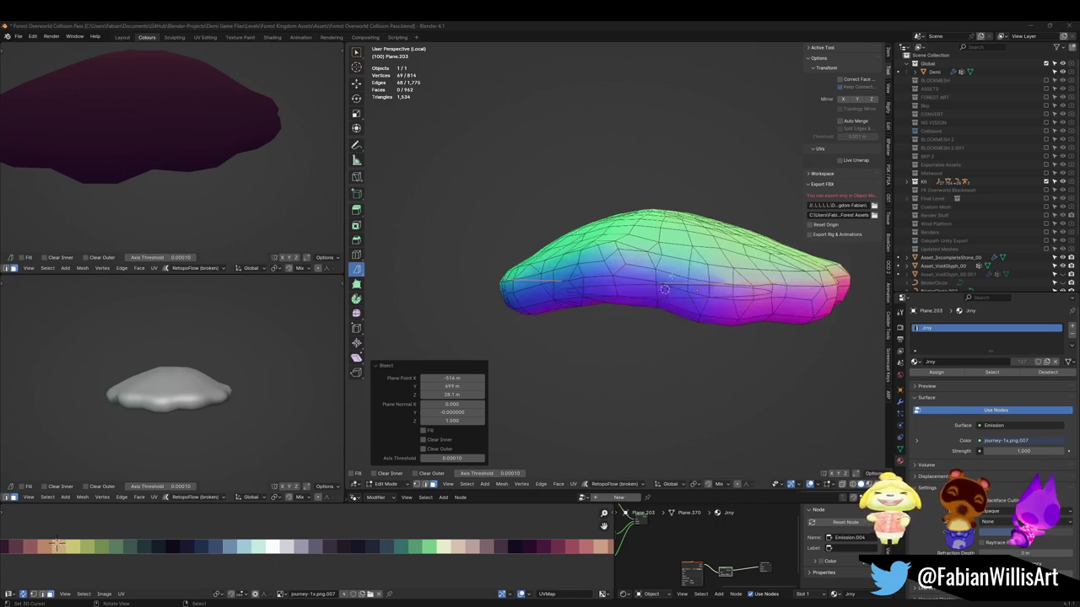
scroll(569, 277, up, 5)
mouse_move(569, 286)
middle_down()
mouse_move(569, 302)
mouse_move(639, 304)
middle_up()
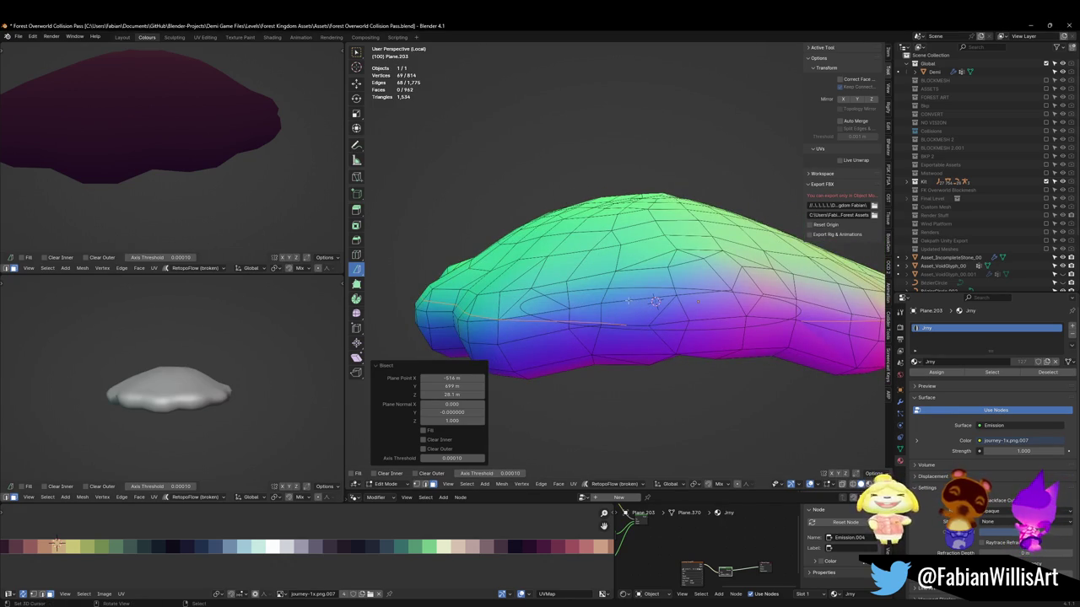
middle_drag(656, 302, 658, 325)
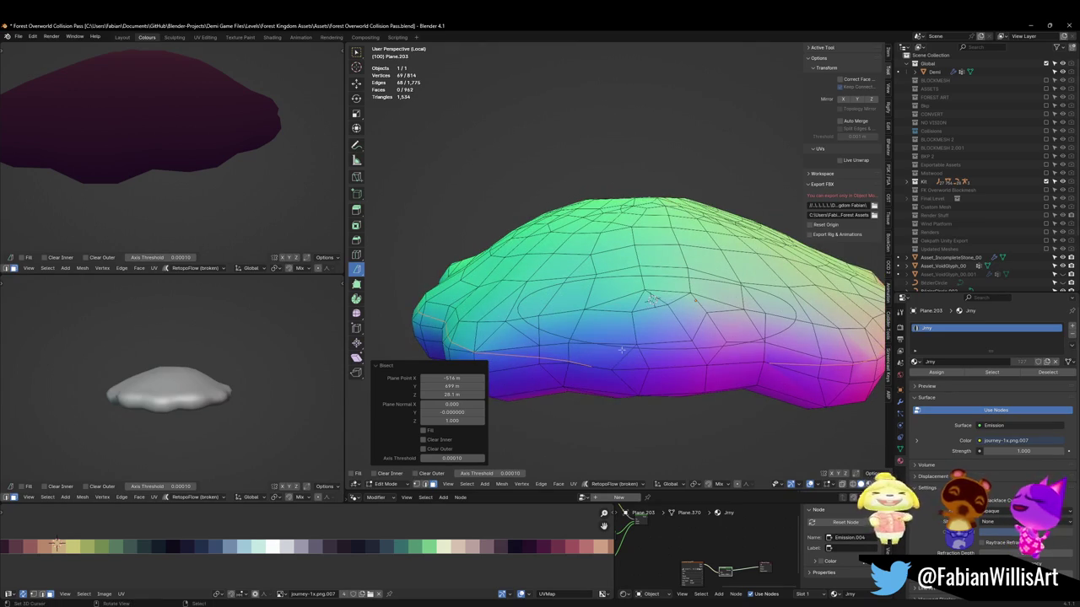
mouse_move(661, 351)
middle_down()
mouse_move(663, 308)
mouse_move(655, 327)
middle_up()
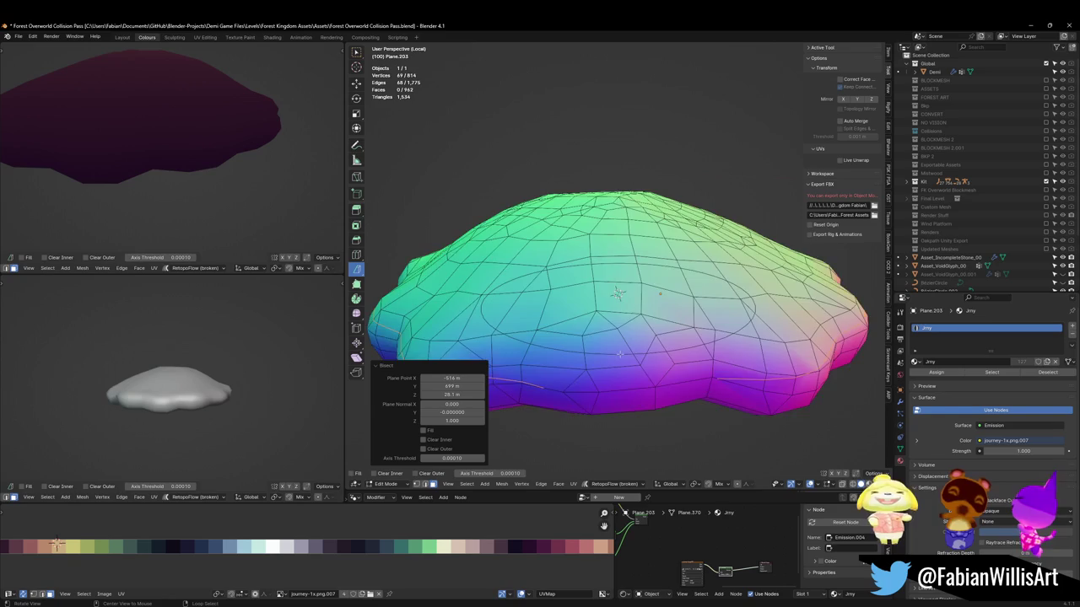
scroll(656, 326, down, 2)
scroll(655, 327, up, 3)
scroll(620, 318, up, 1)
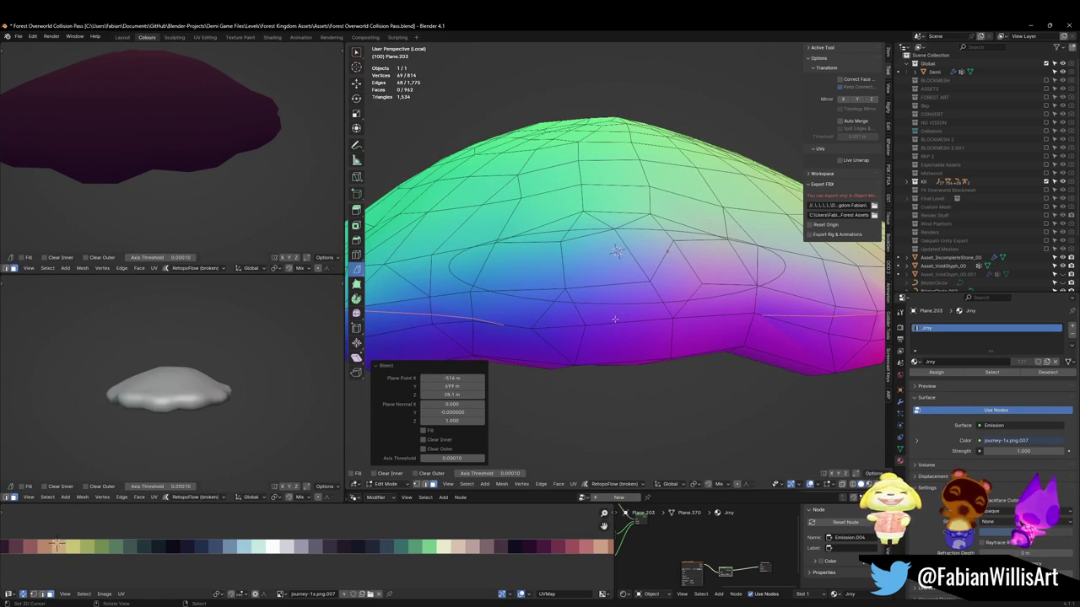
Redo the bisect cut and mark its loop as a UV seam
key(ctrl+z)
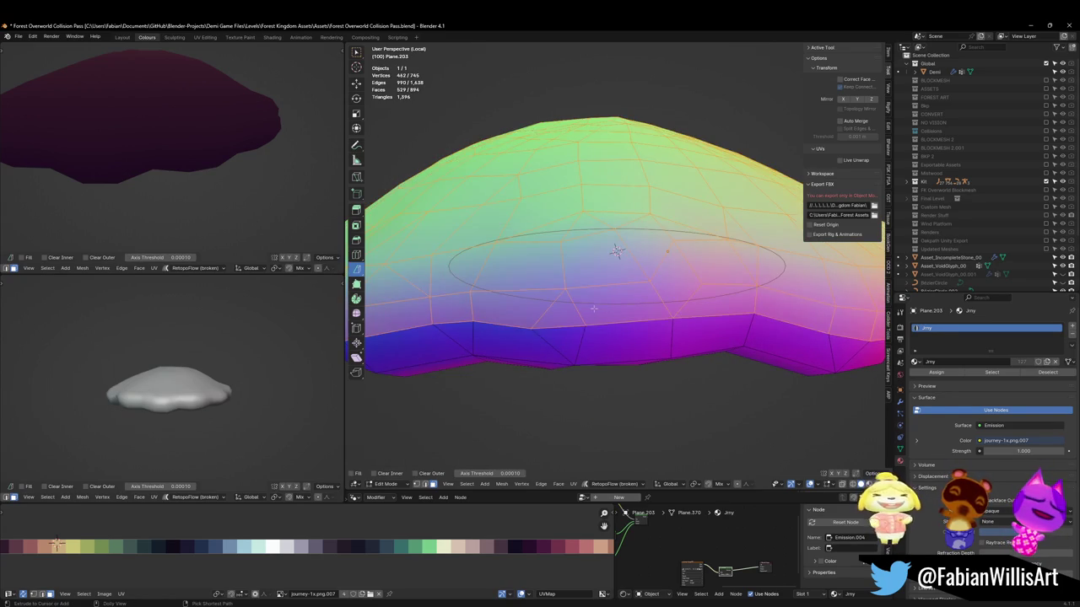
key(ctrl+shift+z)
right_click(592, 309)
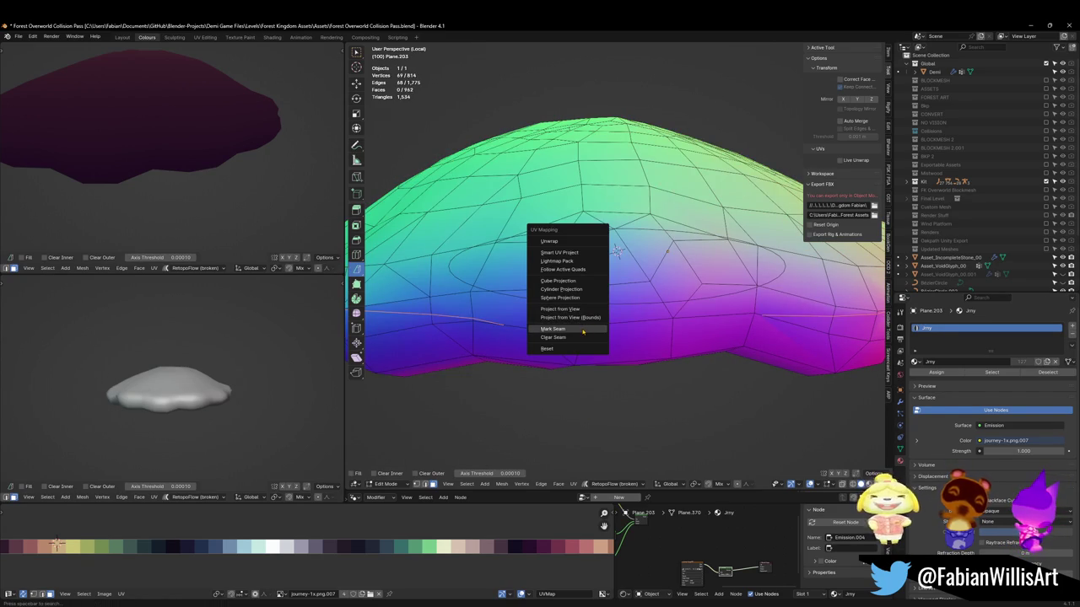
click(578, 326)
key(alt+a)
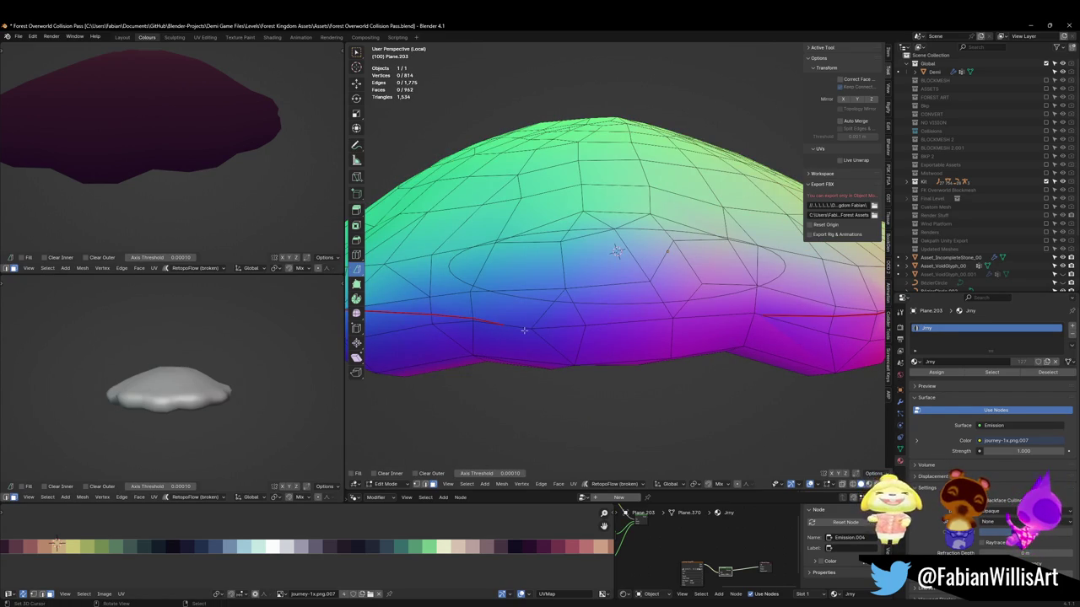
Mark the shortest edge path around the ring as a seam too
click(524, 329)
ctrl+click(759, 316)
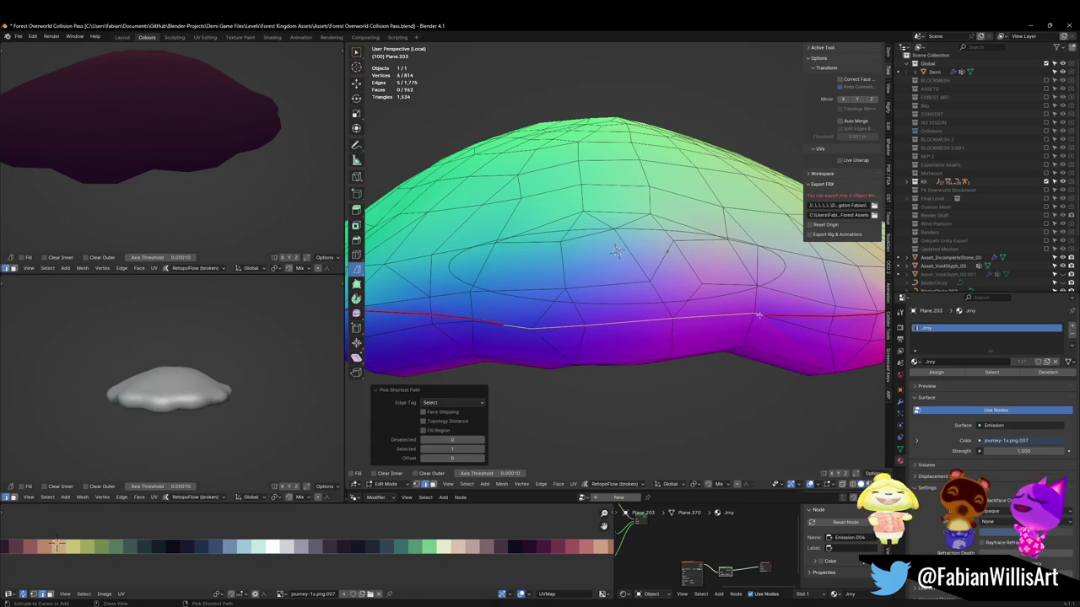
key(u)
click(671, 331)
key(alt+a)
Select the rim below the seam and slide its UVs along X onto the pale pink swatch
key(l)
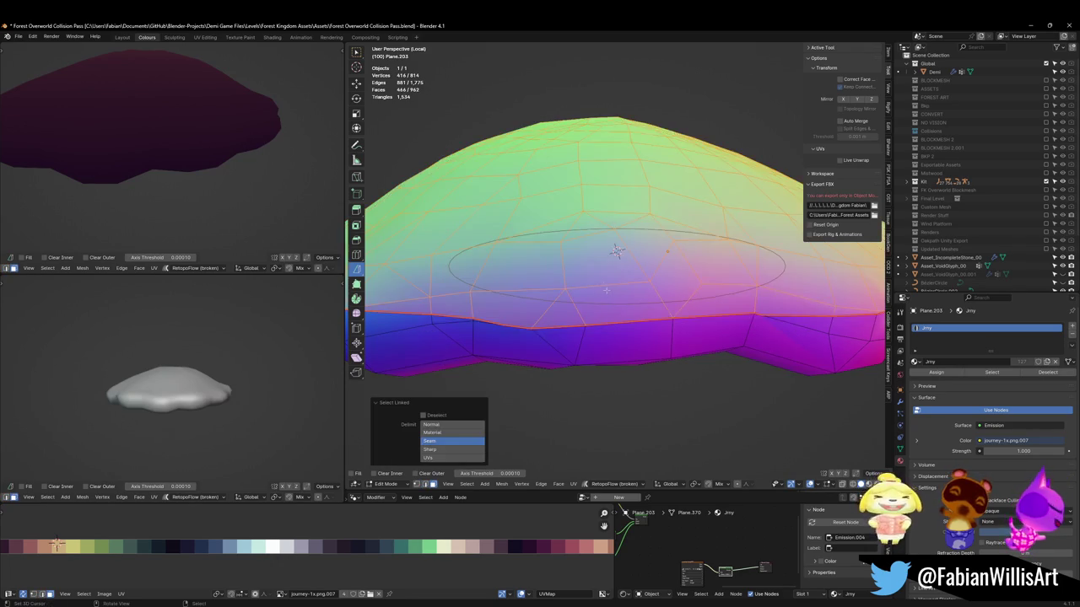
middle_drag(605, 293, 506, 354)
scroll(448, 546, down, 3)
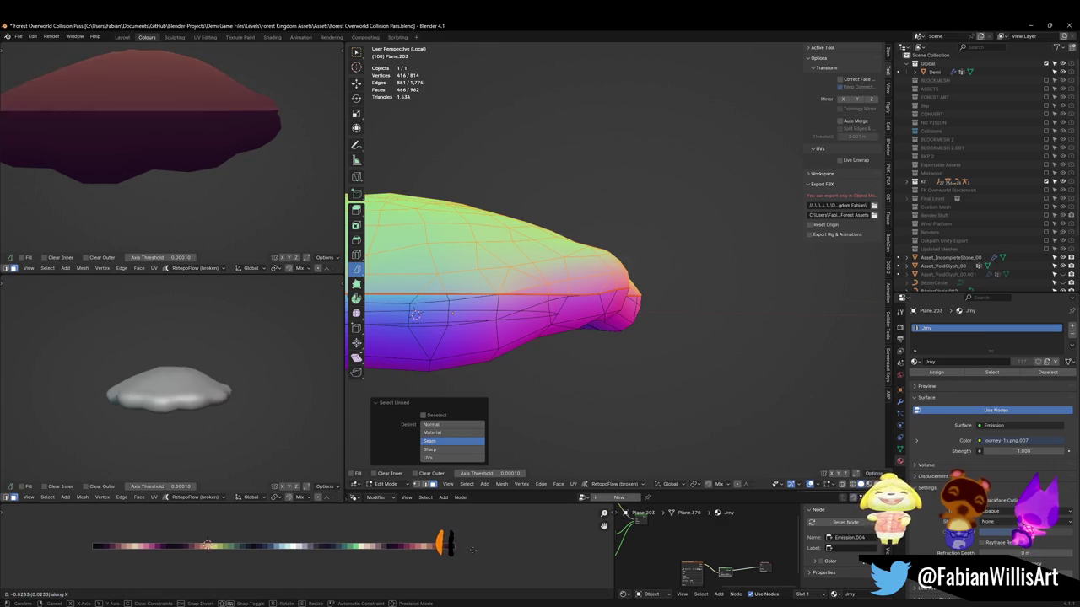
middle_drag(481, 554, 470, 554)
key(ctrl+z)
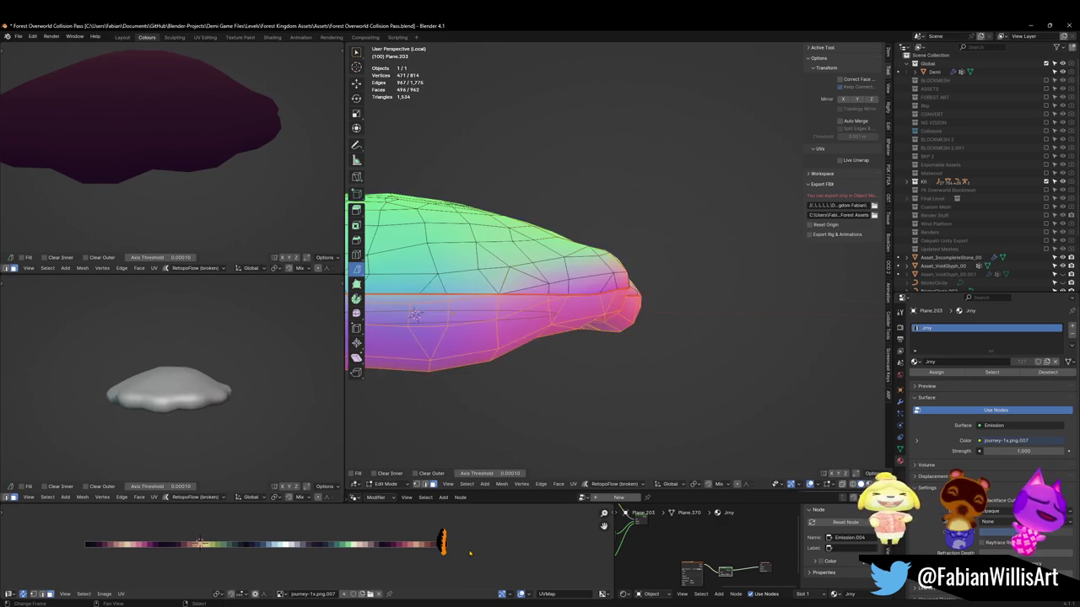
key(g)
key(x)
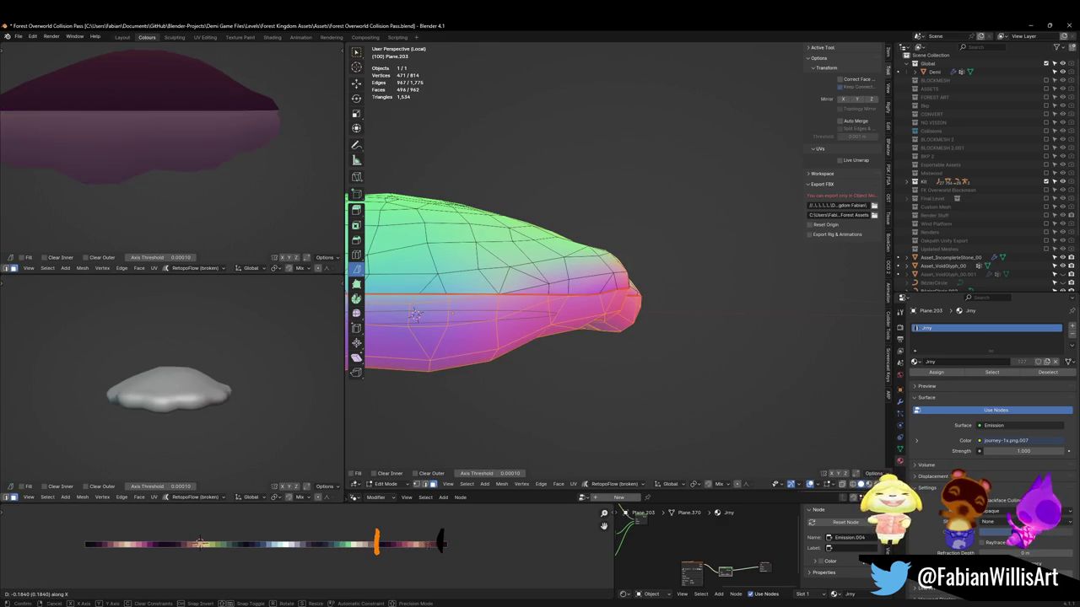
click(422, 533)
middle_drag(194, 144, 237, 181)
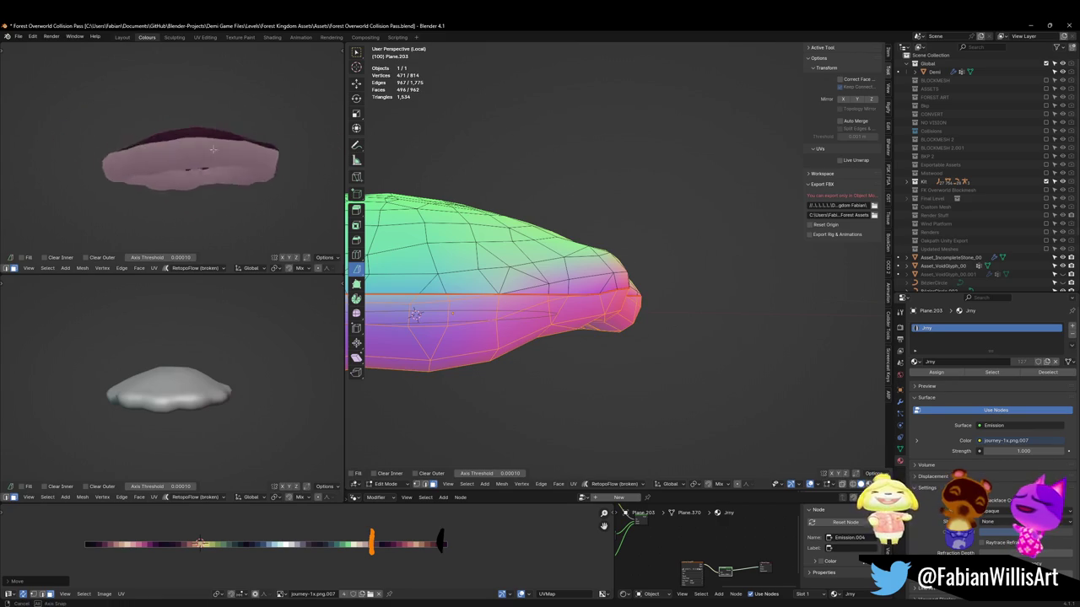
middle_drag(506, 211, 556, 253)
key(alt+a)
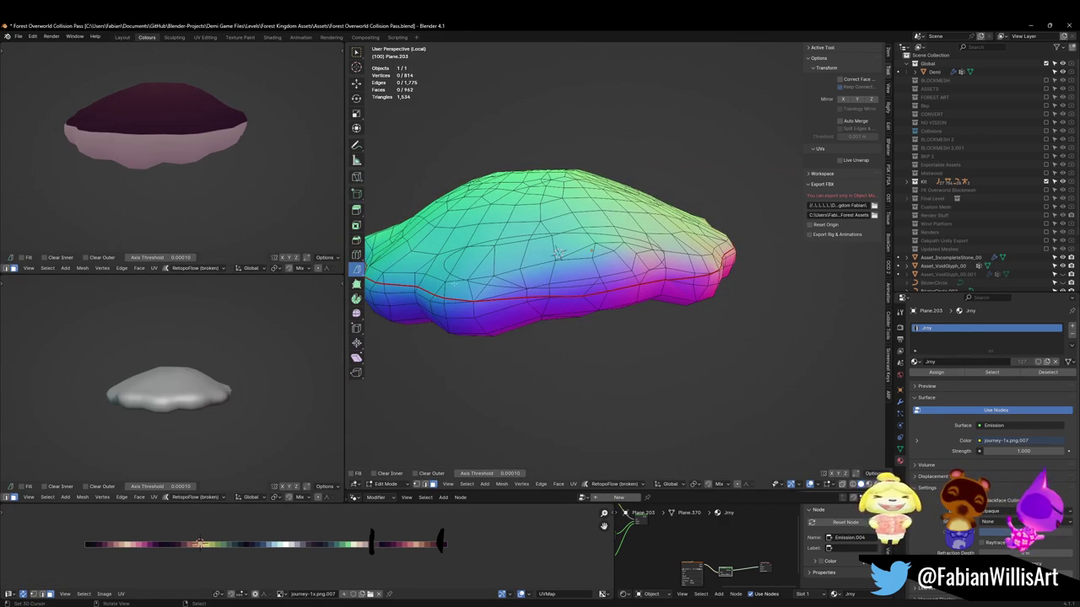
Select the seam-bounded region, then start and cancel a scale and a vertex slide
key(l)
key(s)
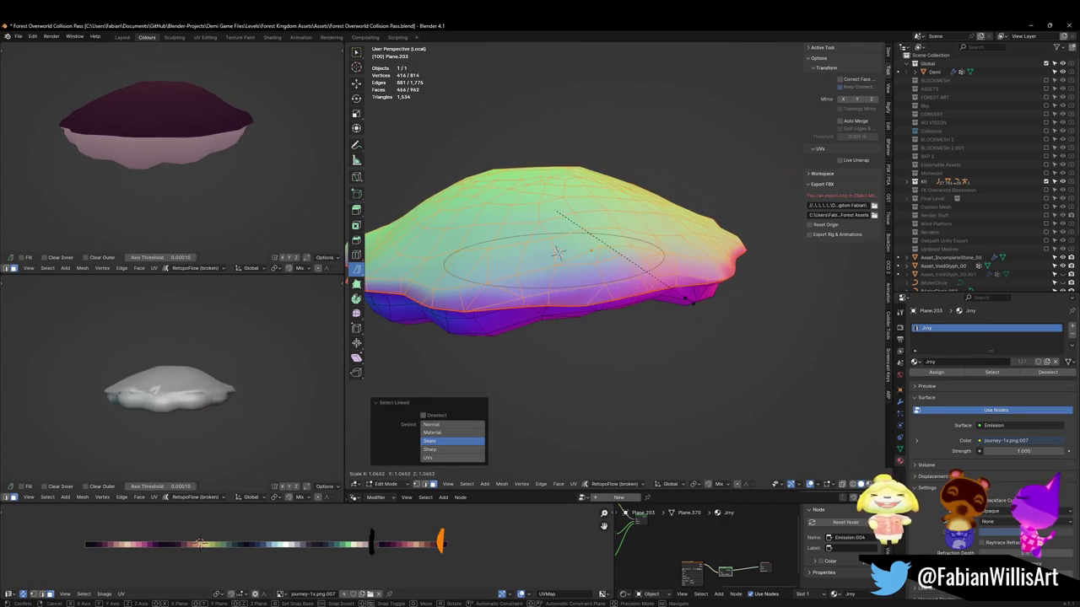
right_click(681, 299)
mouse_move(169, 152)
middle_down()
mouse_move(210, 183)
mouse_move(169, 182)
middle_up()
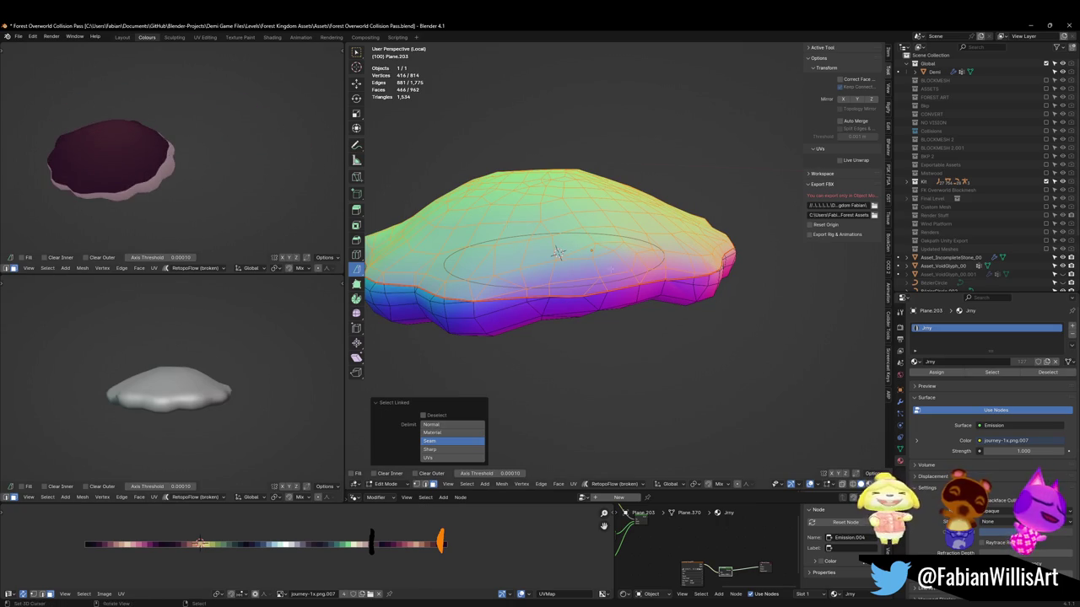
key(shift+v)
right_click(557, 253)
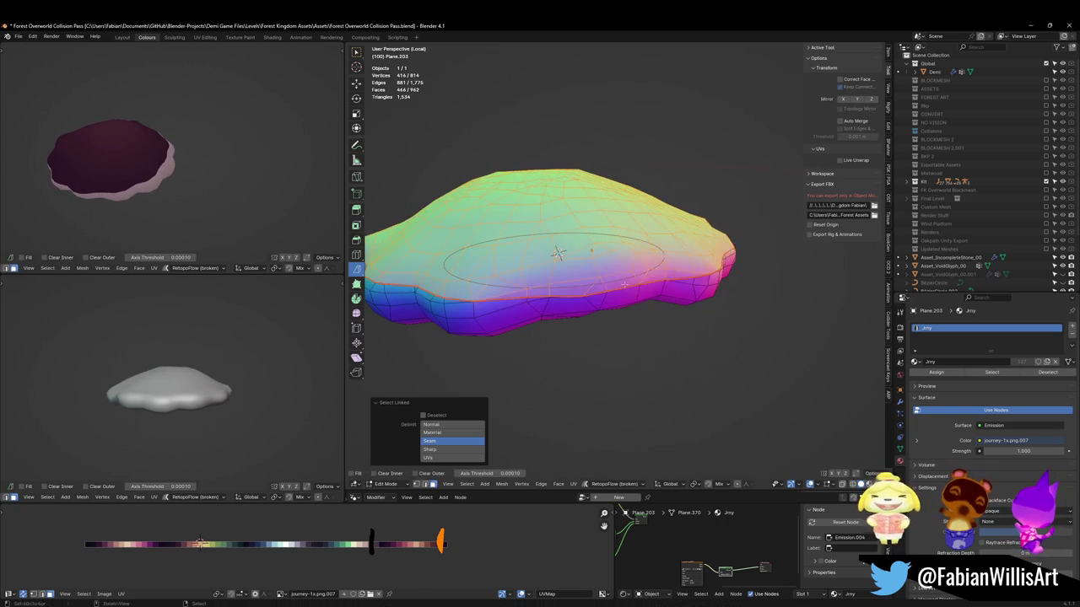
Undo the ring and rim colouring back to 745 vertices, then re-enter Edit Mode
key(ctrl+z)
key(ctrl+z)
key(ctrl+z)
key(ctrl+z)
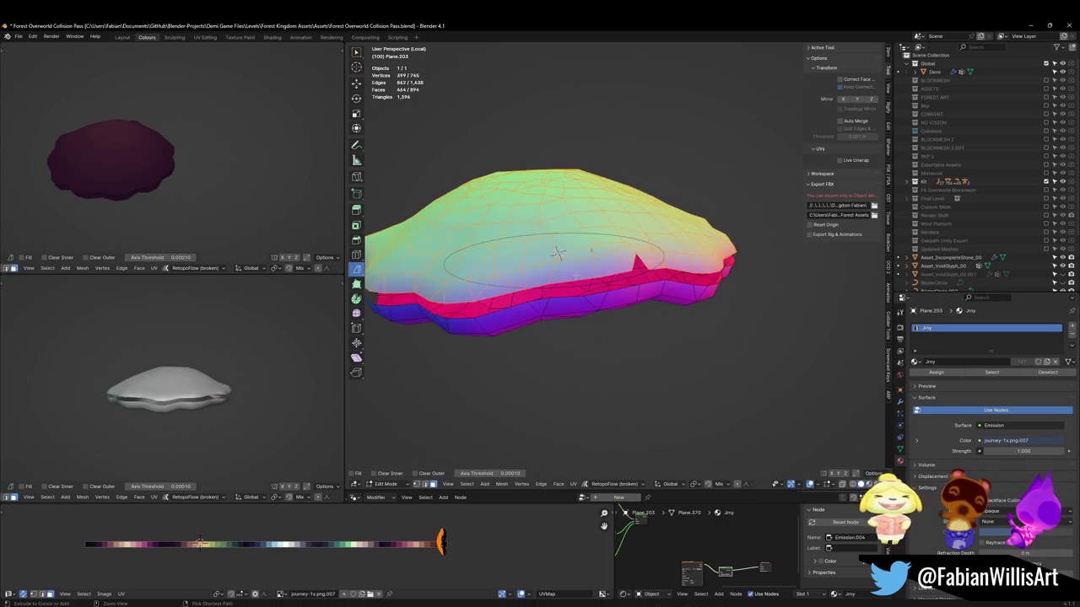
key(ctrl+z)
key(ctrl+z)
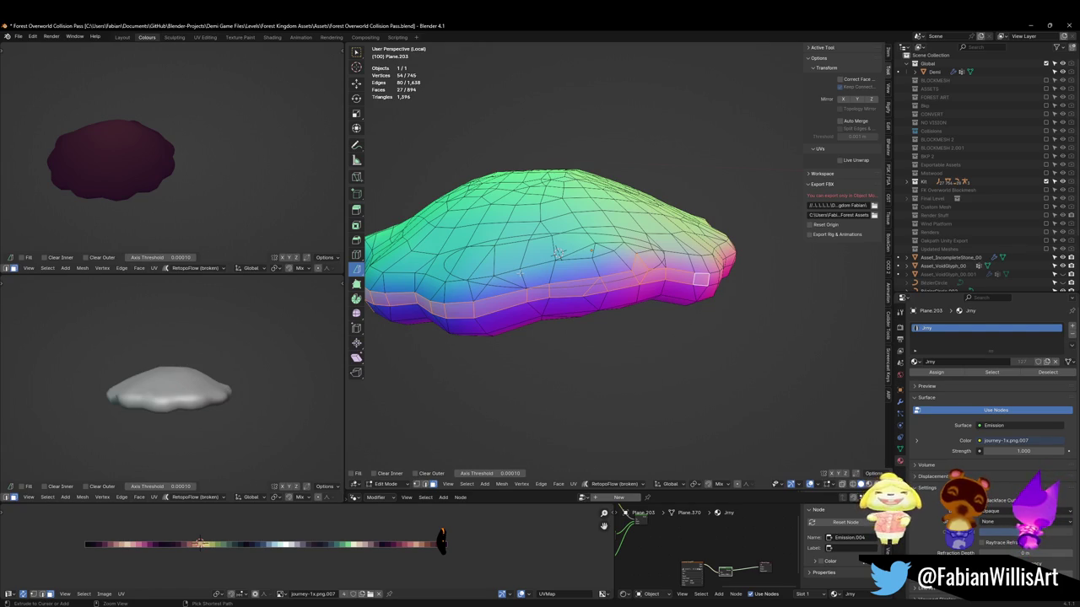
key(ctrl+z)
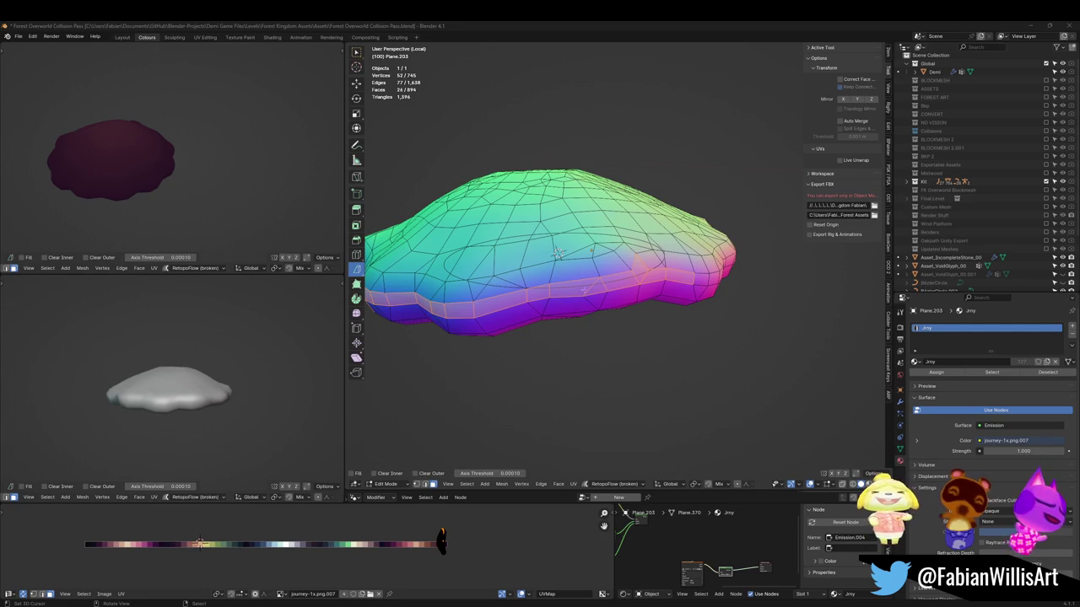
middle_drag(165, 179, 190, 118)
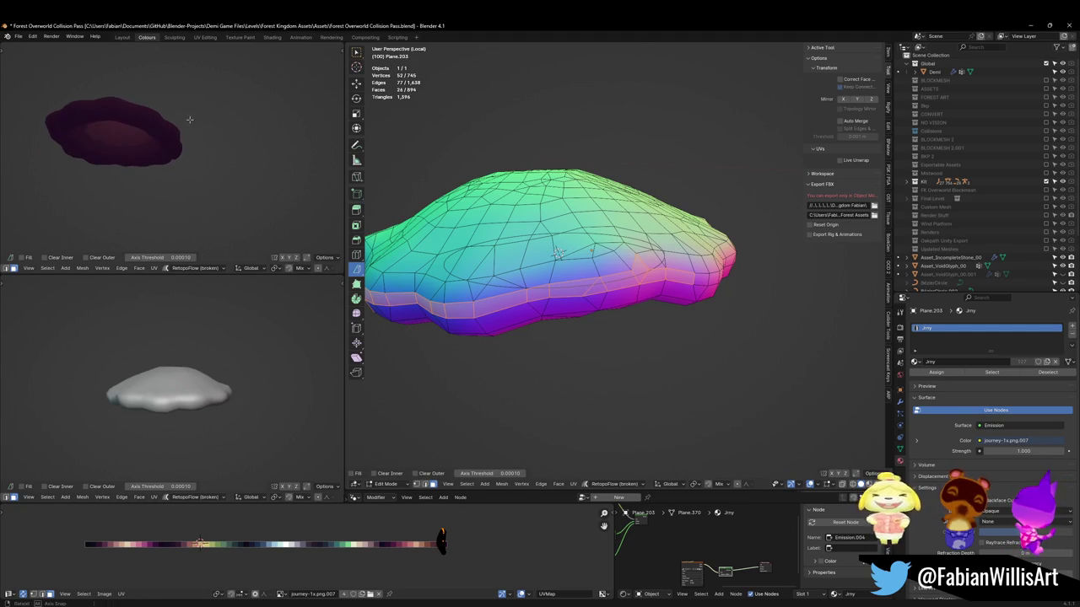
middle_drag(557, 304, 568, 244)
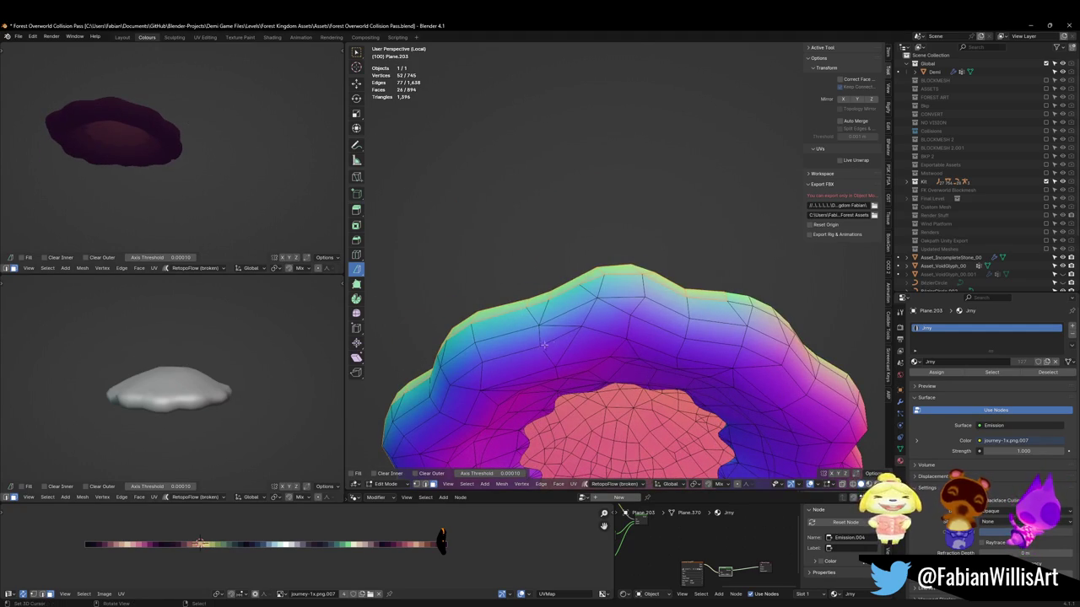
scroll(561, 334, down, 2)
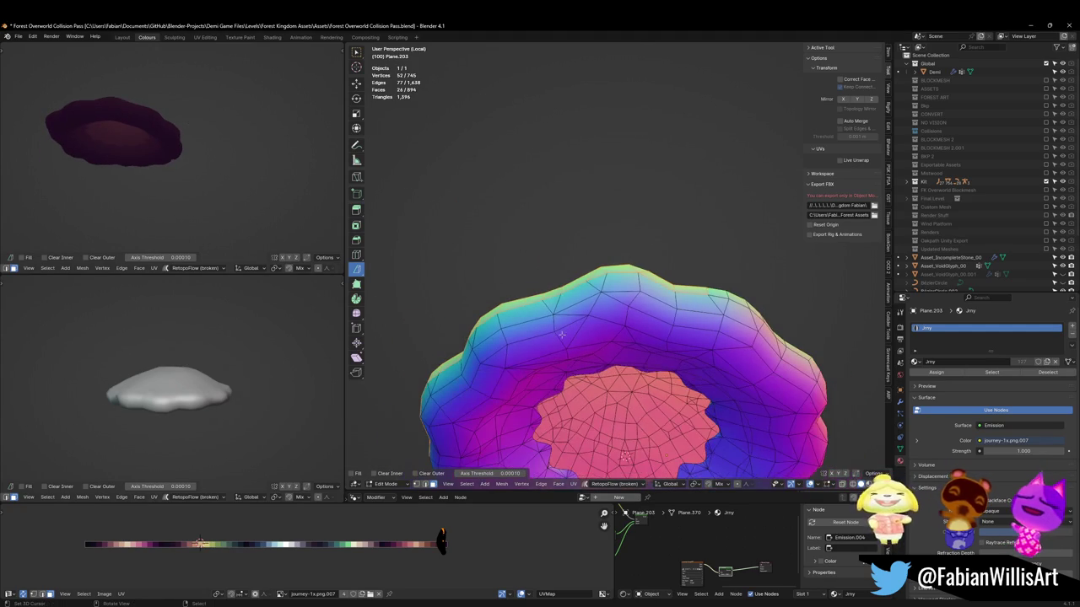
middle_drag(563, 333, 550, 359)
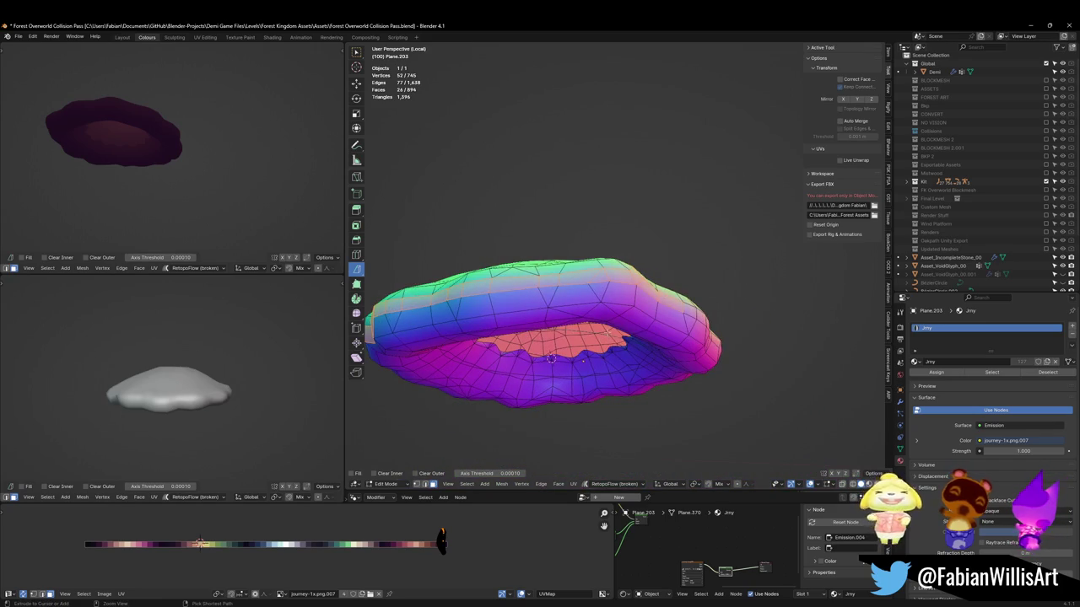
key(Tab)
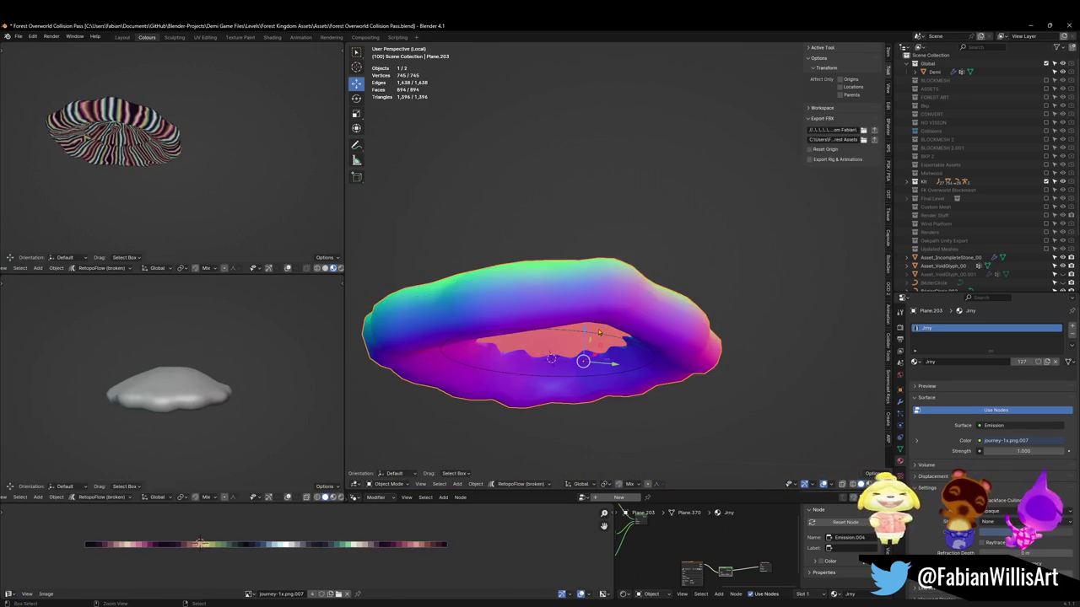
key(Tab)
key(Tab)
key(Tab)
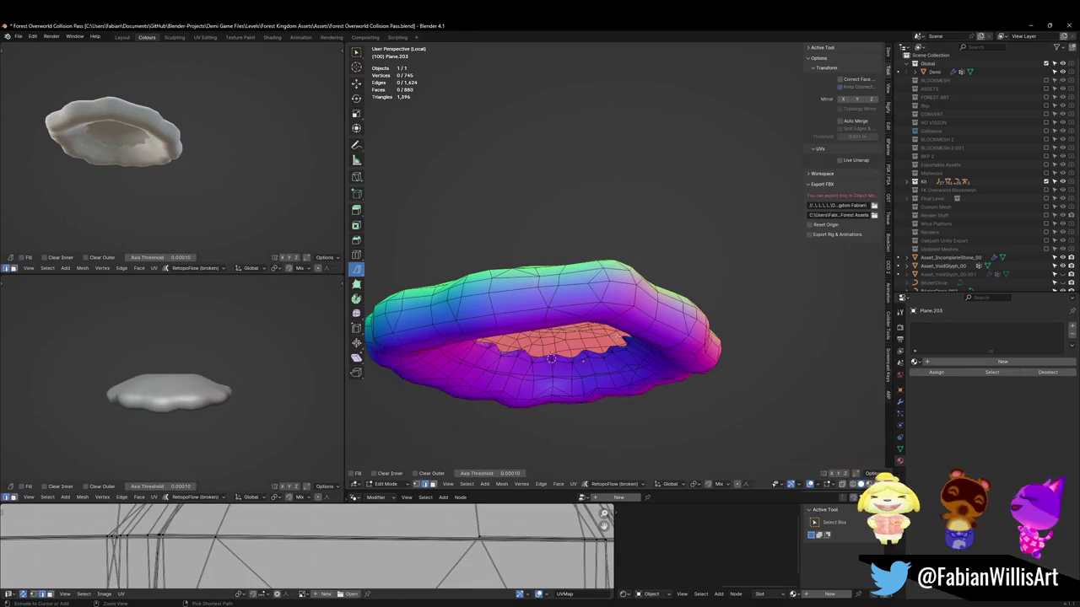
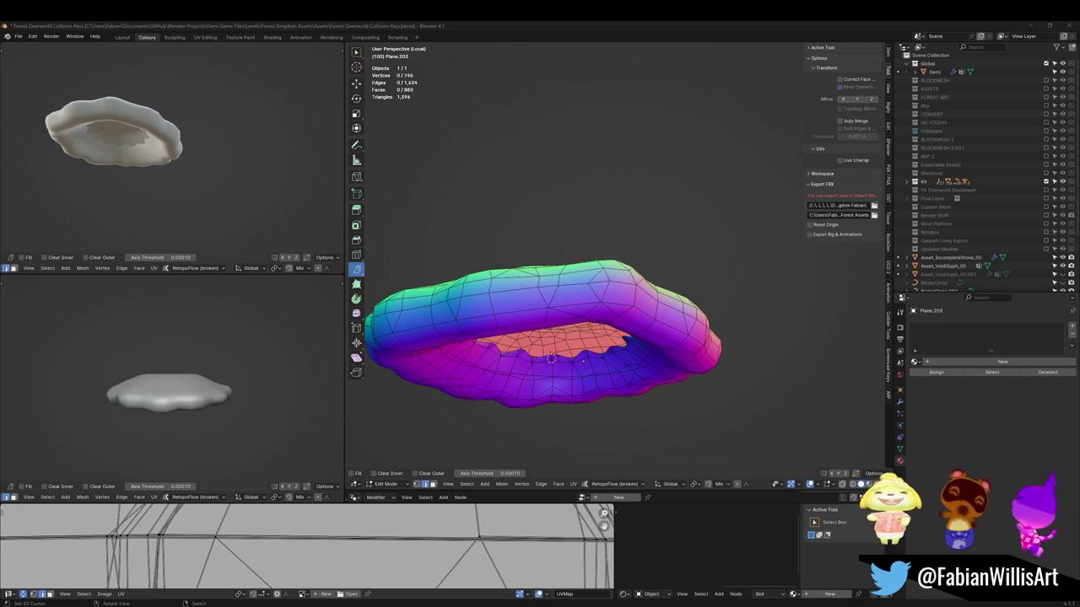
Raise and bulge the mound's top with Clay Strips, then add a Decimate modifier at ratio 0.1132
click(393, 25)
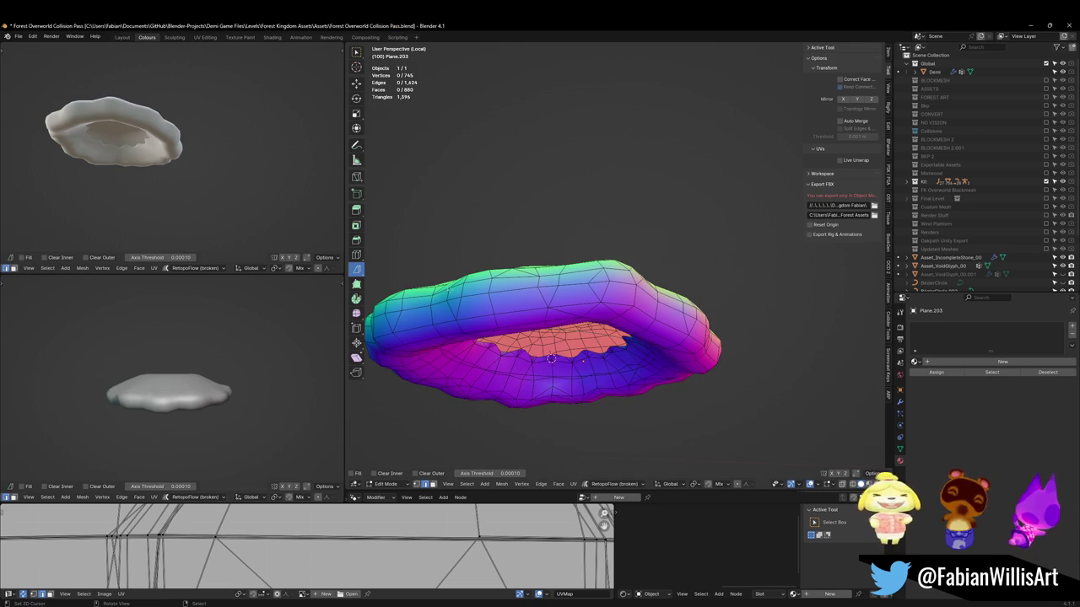
key(ctrl+Tab)
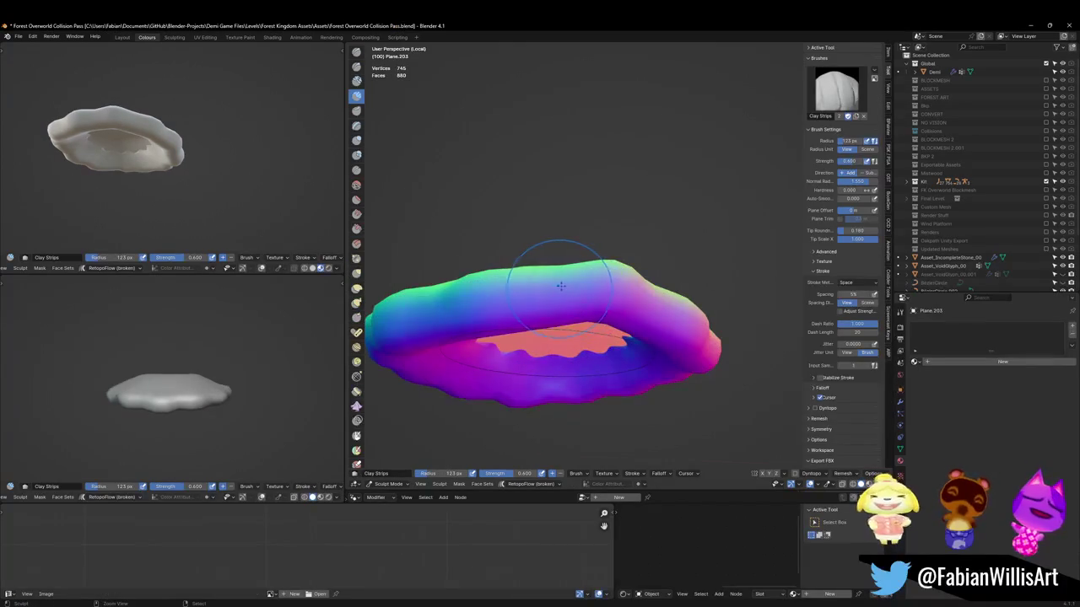
drag(546, 285, 532, 284)
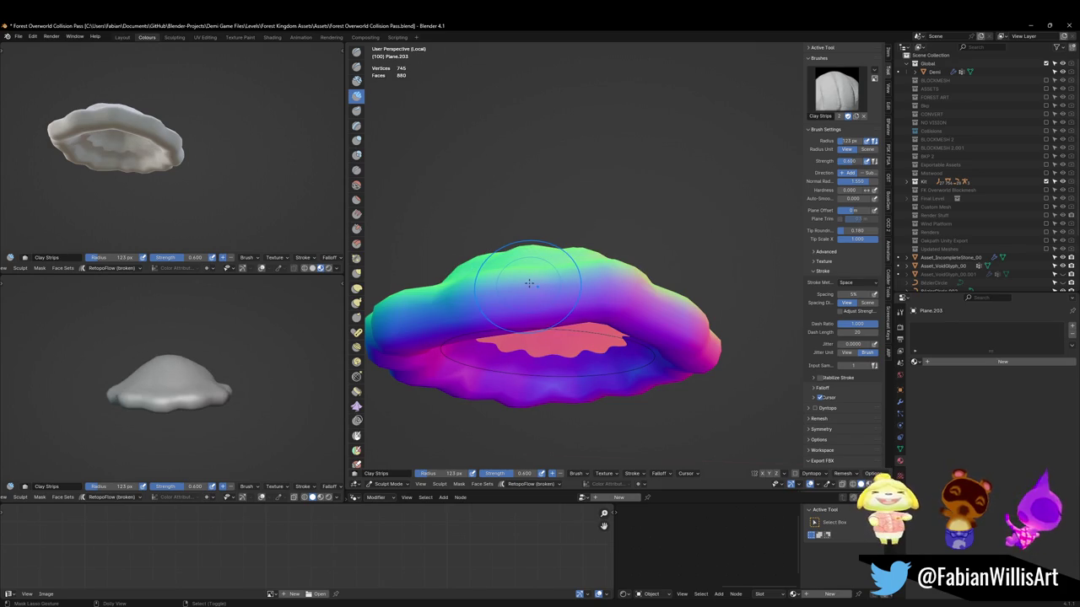
click(899, 402)
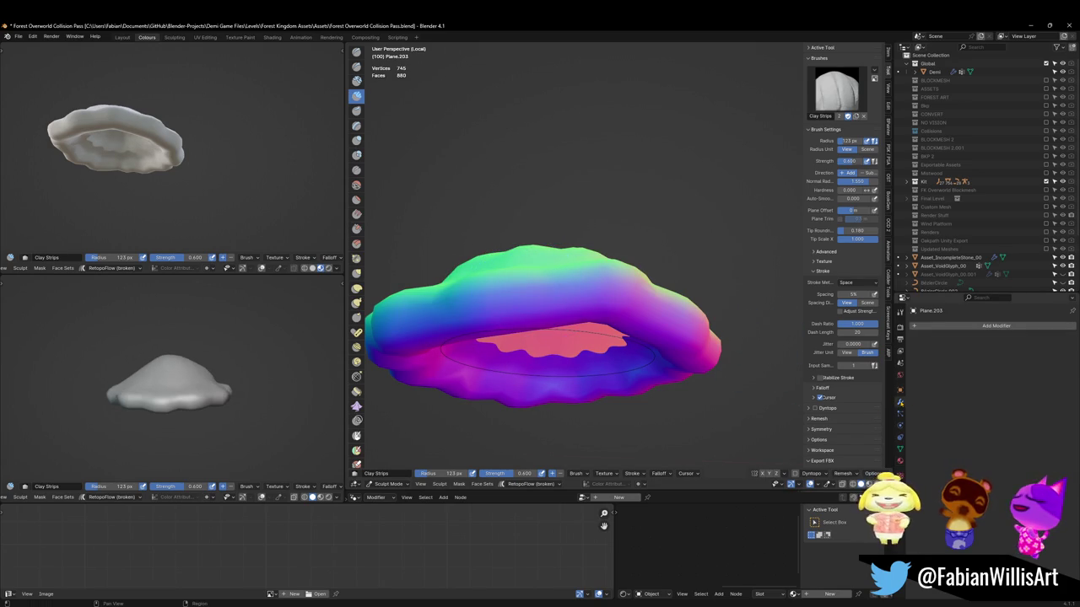
key(ctrl+Tab)
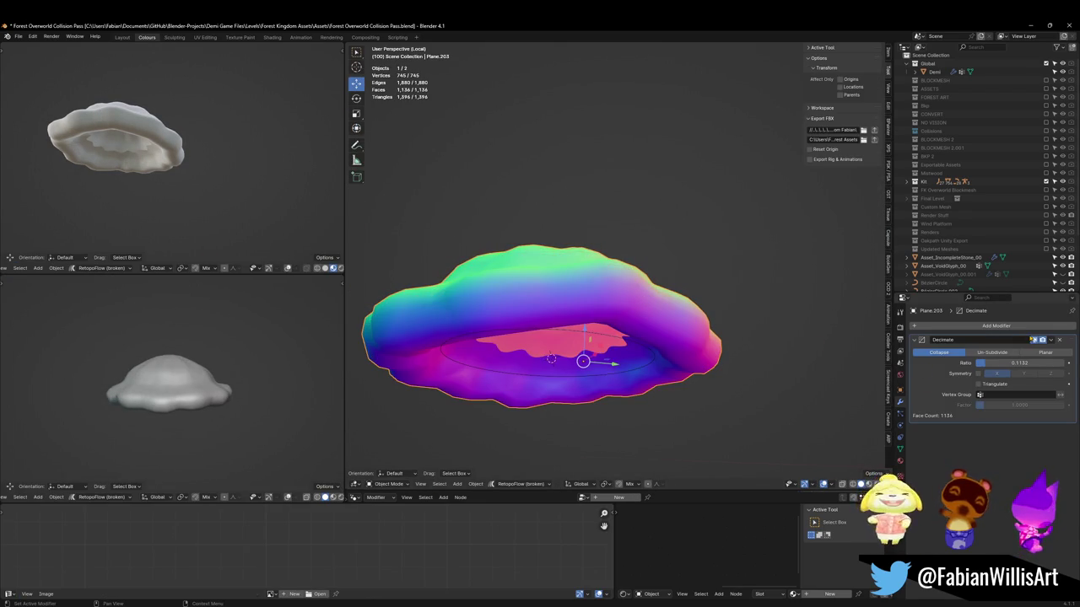
Assign the existing Jrny material to Plane.203 and enter Edit Mode in front orthographic view
key(Tab)
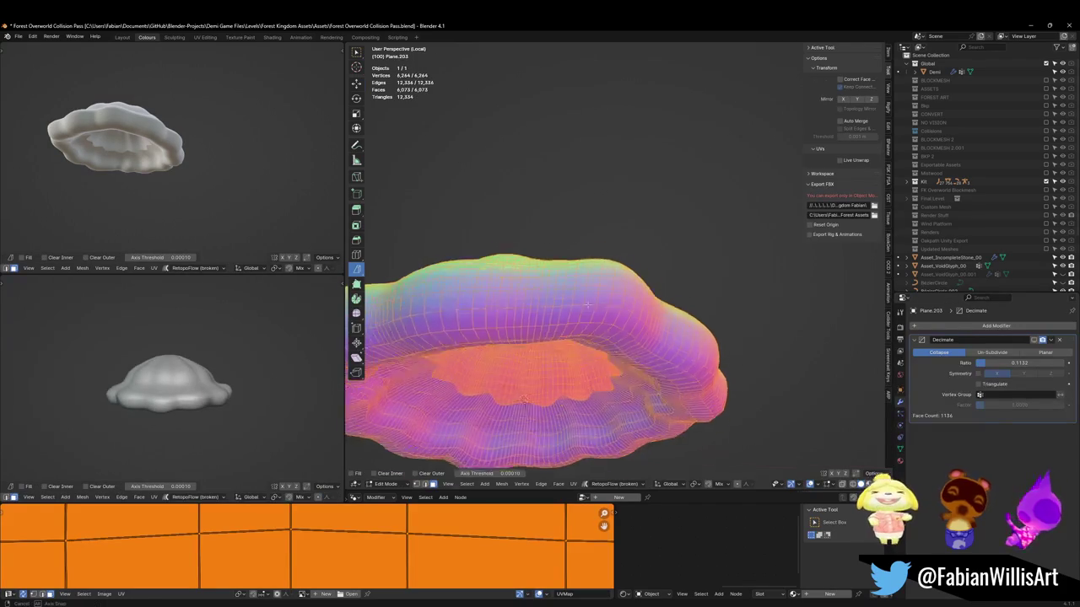
key(Tab)
click(899, 461)
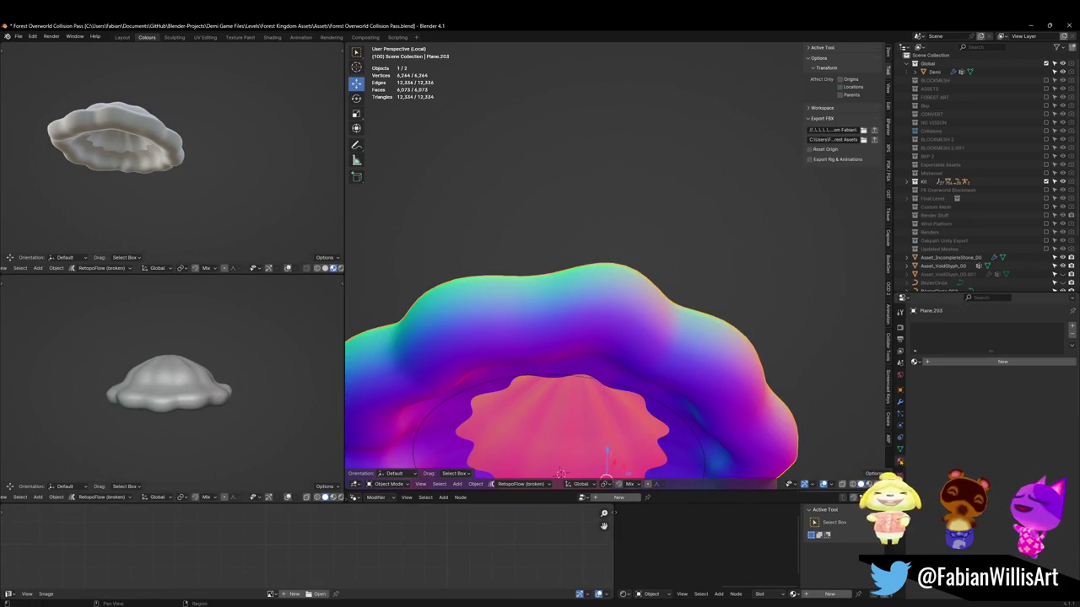
click(916, 361)
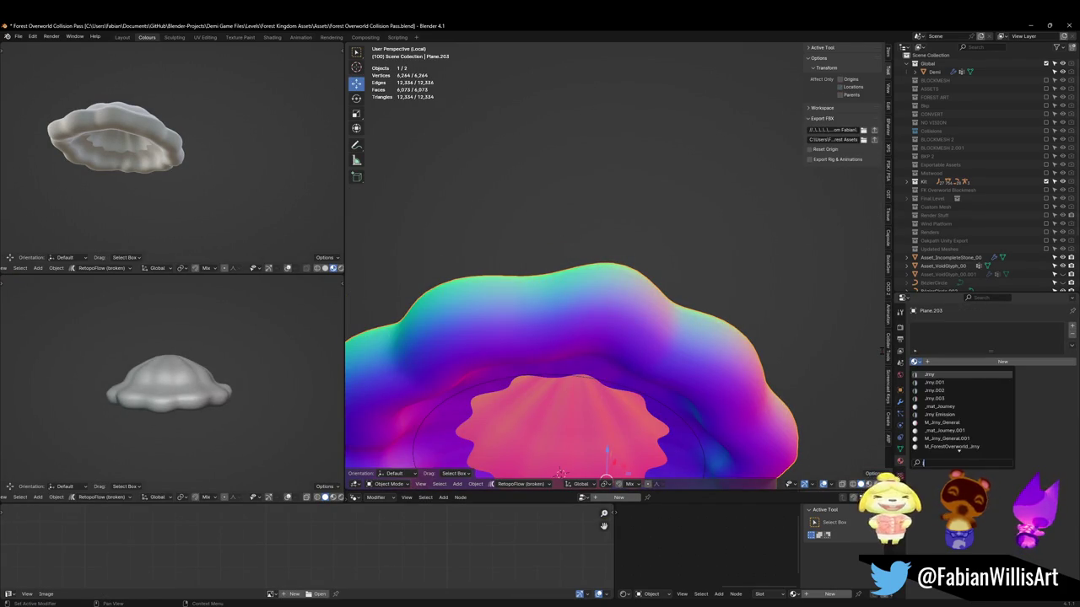
text(ji)
click(949, 430)
key(Tab)
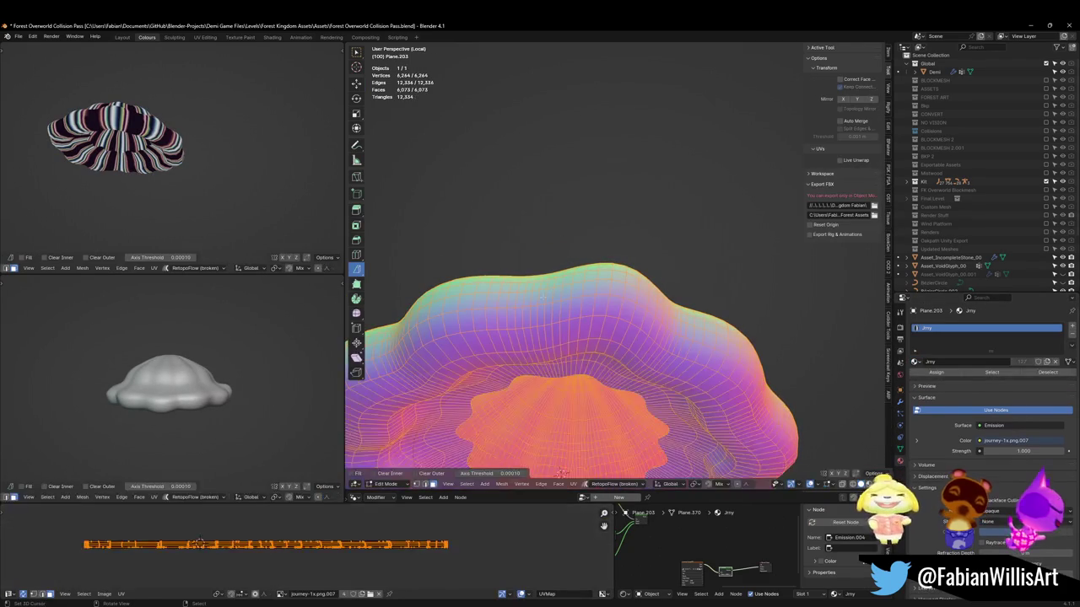
key(KP_1)
Project the mound's UVs from the front view, then rotate, move and scale the island onto the palette
key(u)
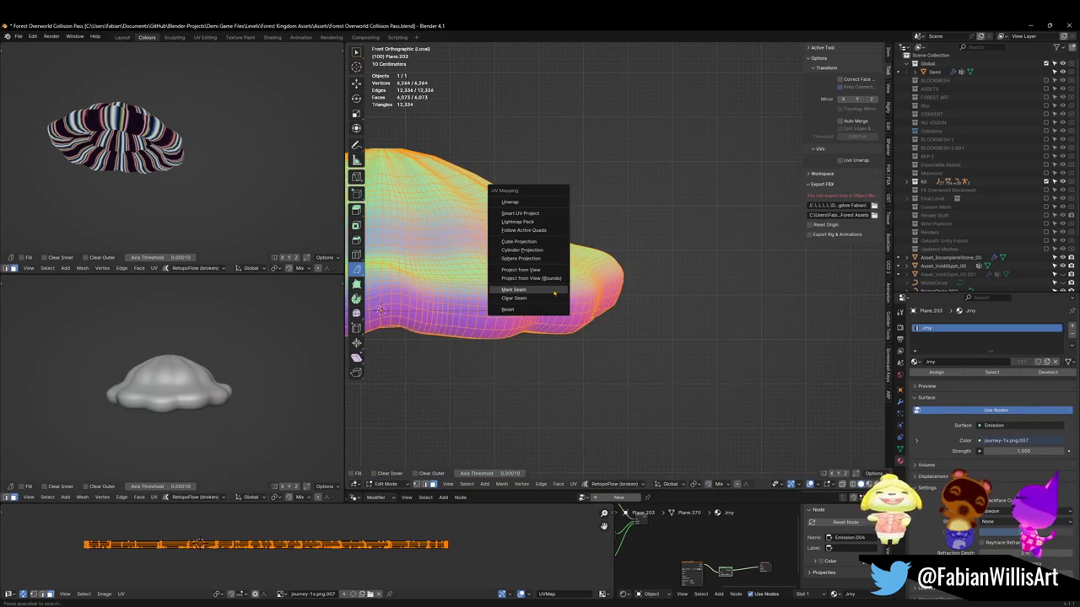
click(537, 270)
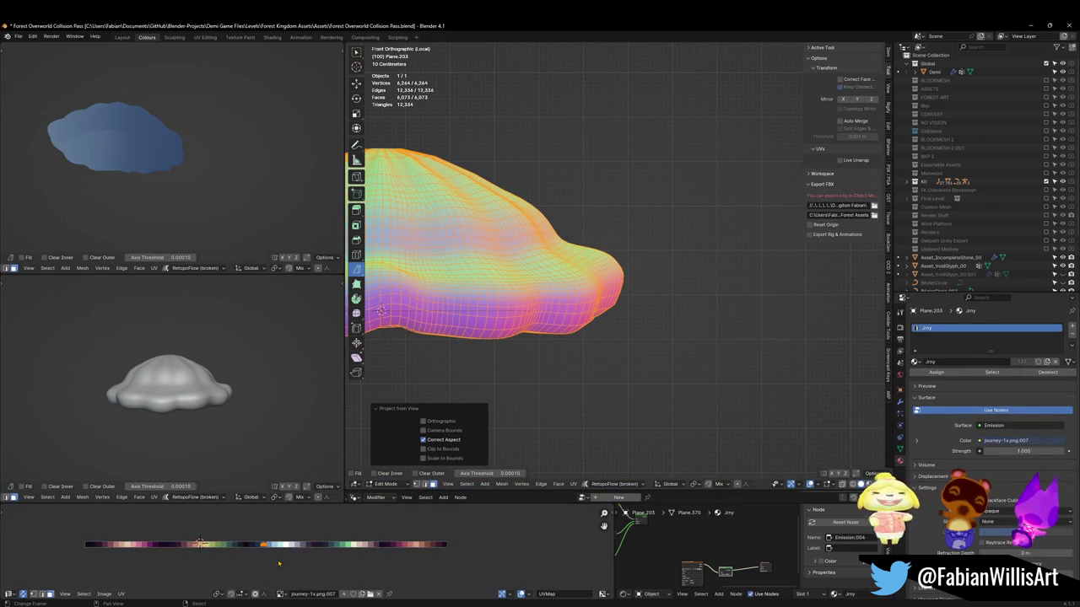
key(r)
click(282, 526)
key(g)
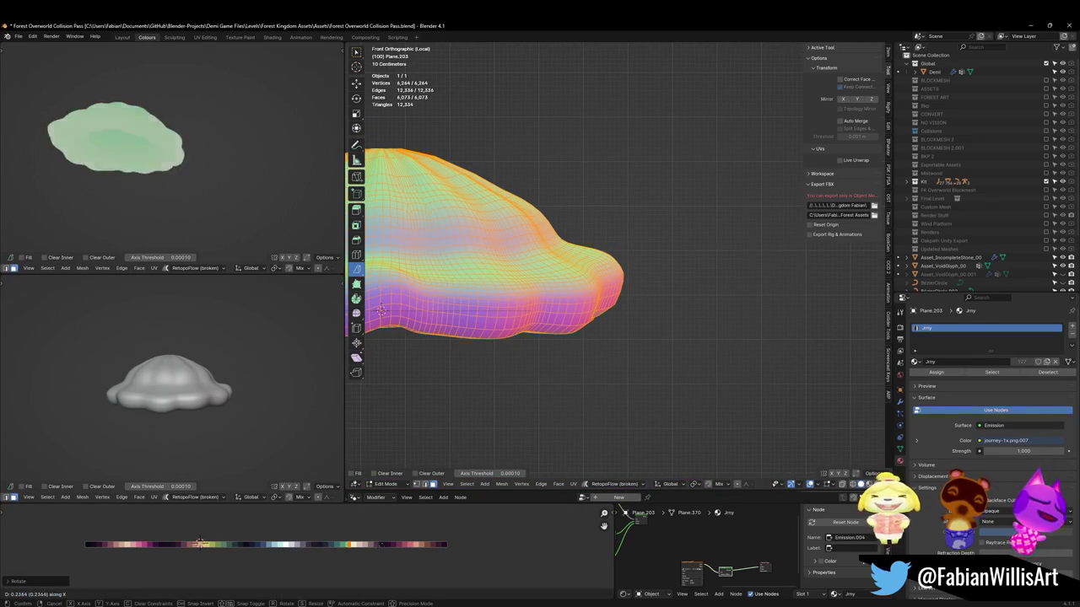
click(403, 549)
key(s)
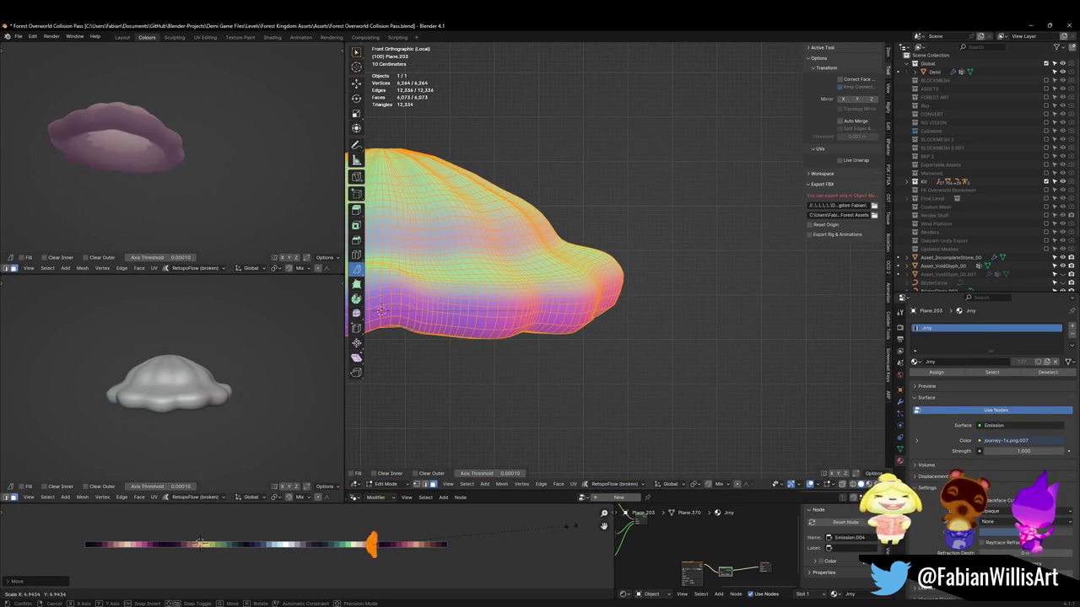
click(473, 548)
Slide the UV island horizontally across swatches and mirror it, settling it on the purple swatch
mouse_move(152, 221)
middle_down()
mouse_move(148, 178)
mouse_move(173, 135)
middle_up()
scroll(125, 152, up, 2)
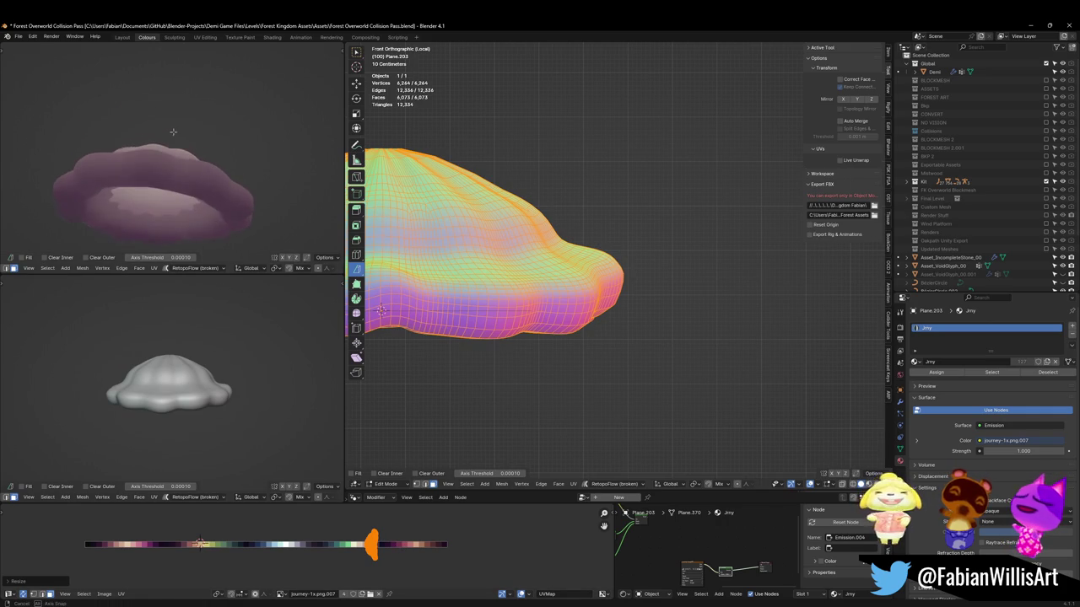
key(g)
key(x)
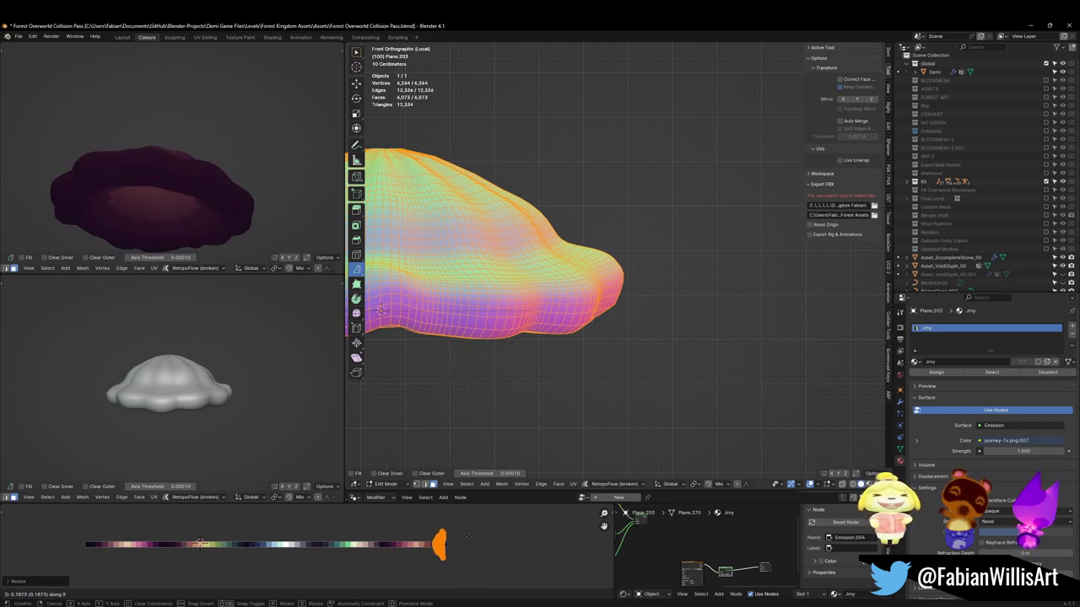
click(470, 536)
mouse_move(203, 223)
middle_down()
mouse_move(199, 257)
mouse_move(253, 303)
middle_up()
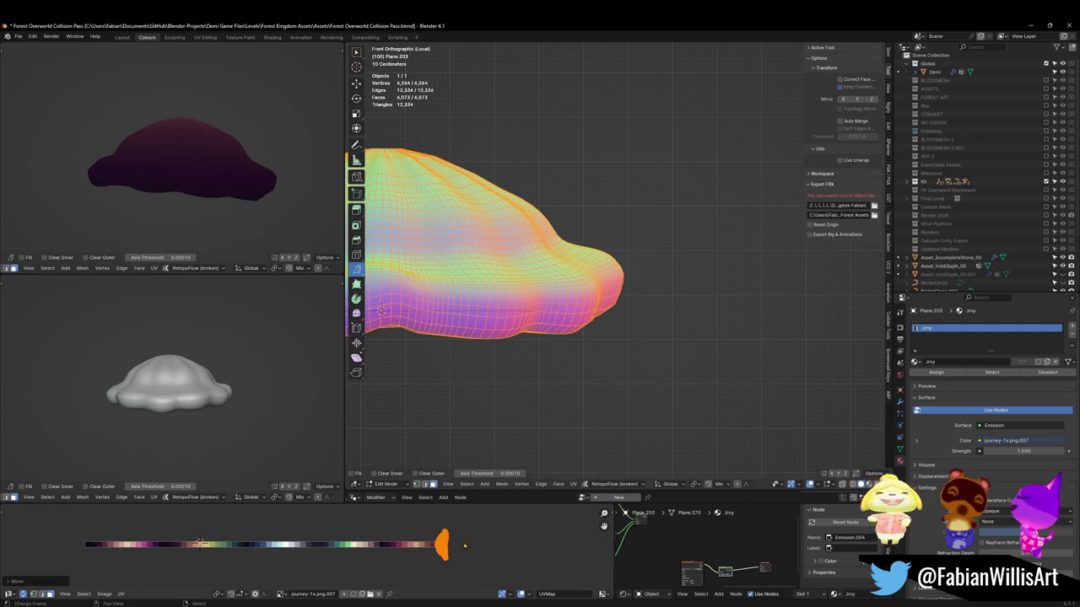
key(g)
key(x)
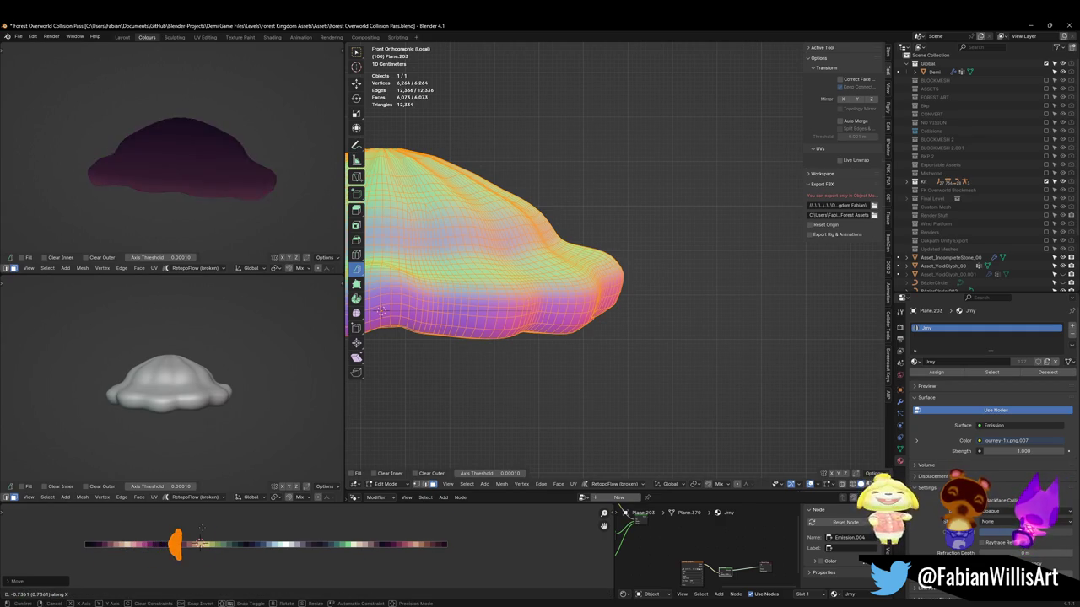
click(197, 544)
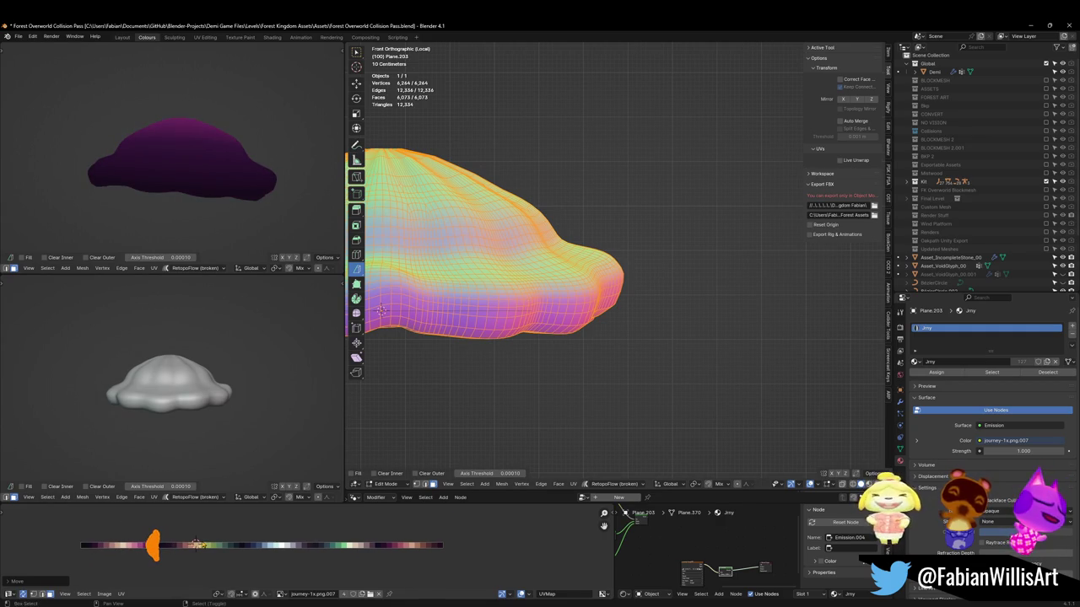
key(ctrl+m)
key(x)
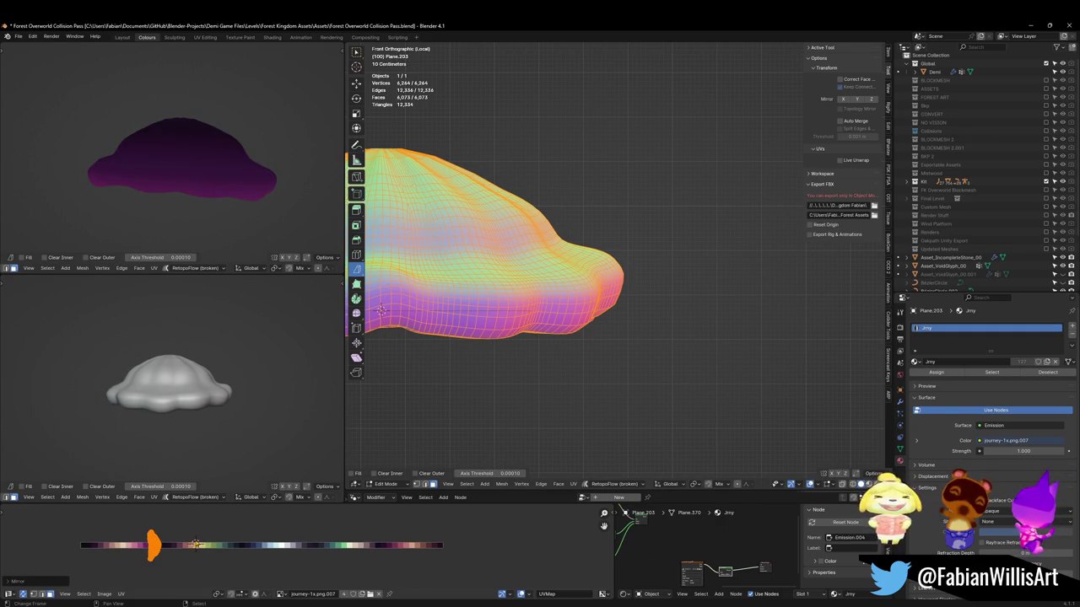
key(g)
key(x)
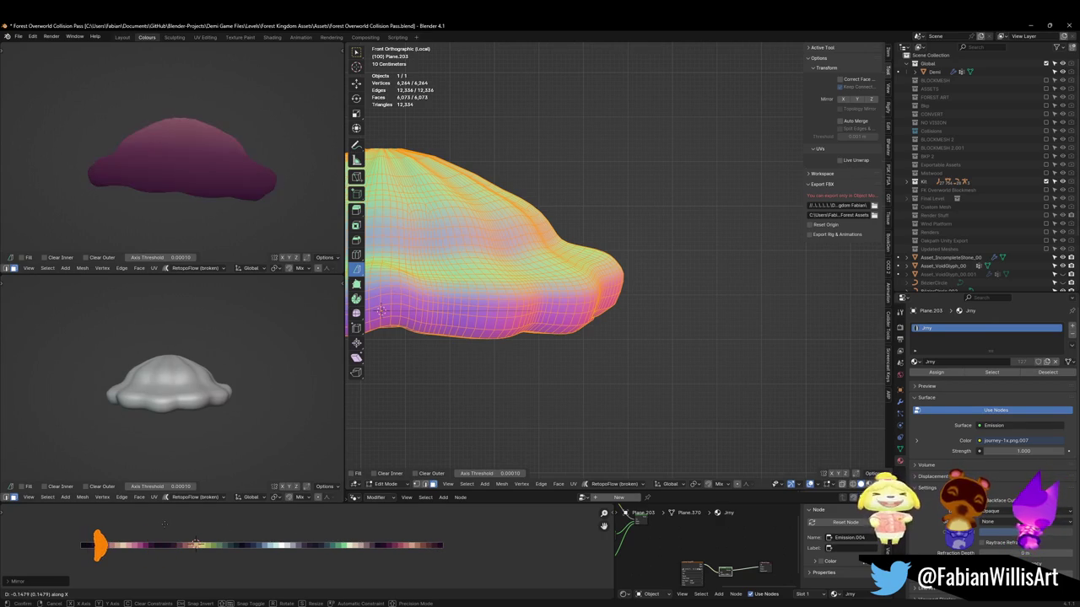
click(187, 534)
Shrink and nudge the UV island along X to fit one purple swatch, then select a rim face band
key(s)
key(x)
click(173, 533)
key(g)
key(x)
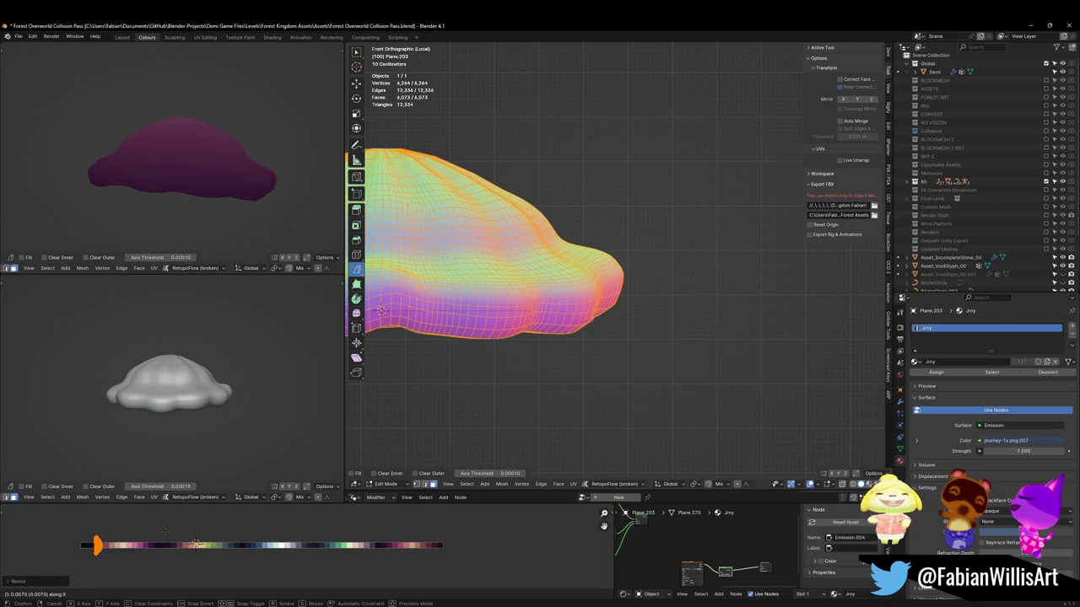
click(160, 532)
mouse_move(506, 253)
middle_down()
mouse_move(577, 220)
mouse_move(618, 295)
mouse_move(579, 287)
mouse_move(567, 316)
middle_up()
alt+click(575, 281)
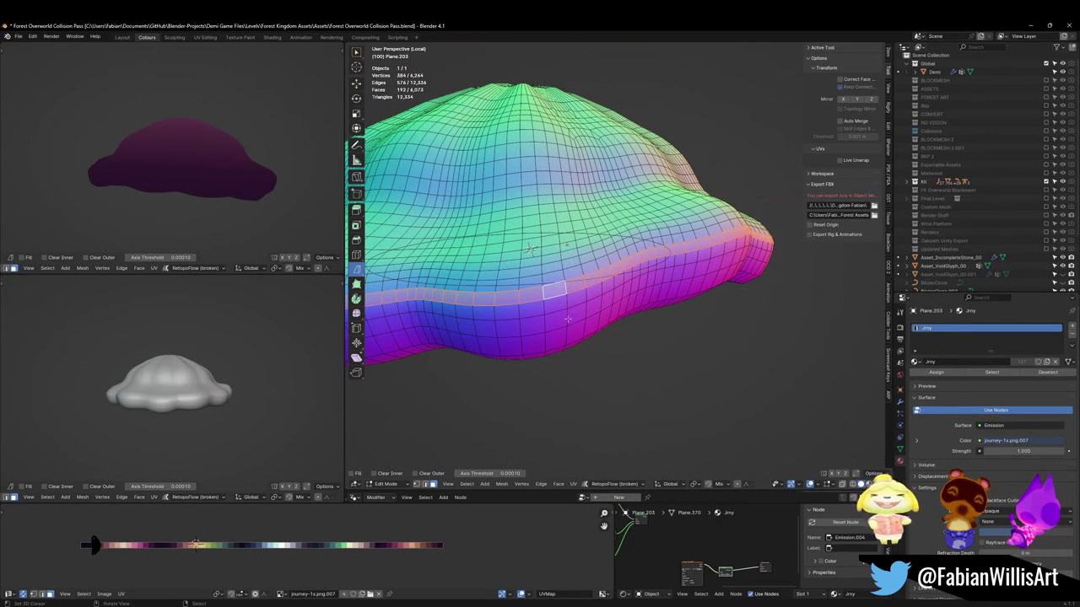
Move and mirror the rim band's UVs horizontally onto the pale pink swatch, then deselect everything
key(h)
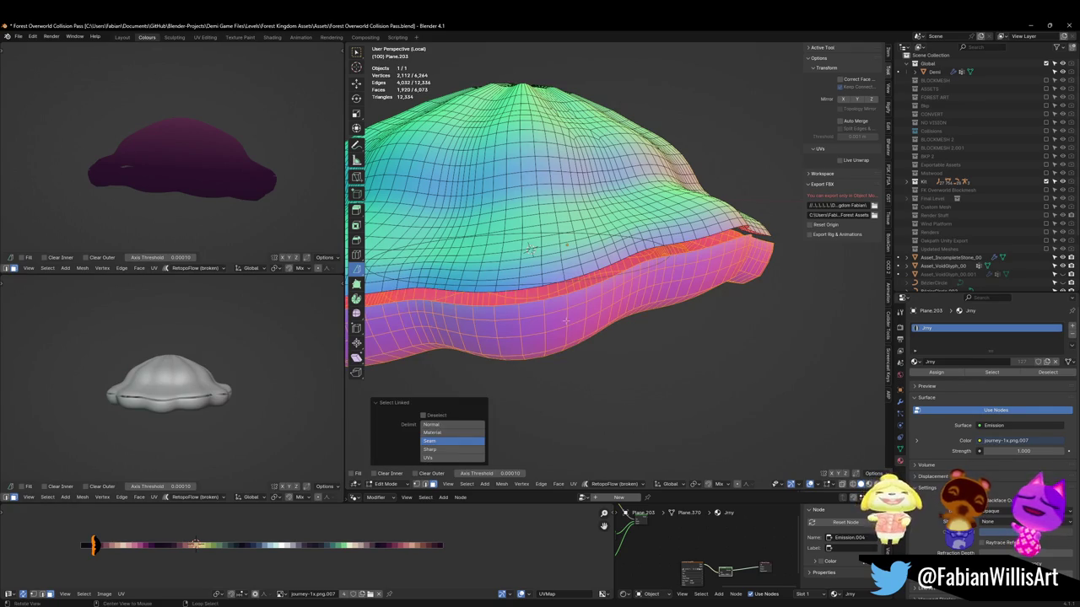
key(alt+h)
key(g)
key(x)
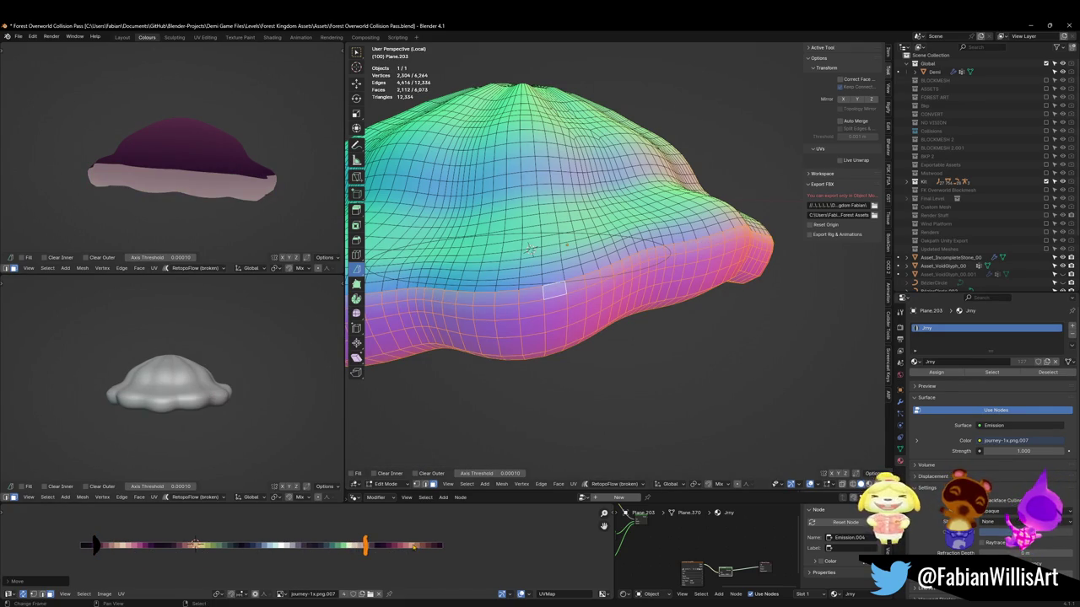
key(ctrl+m)
key(g)
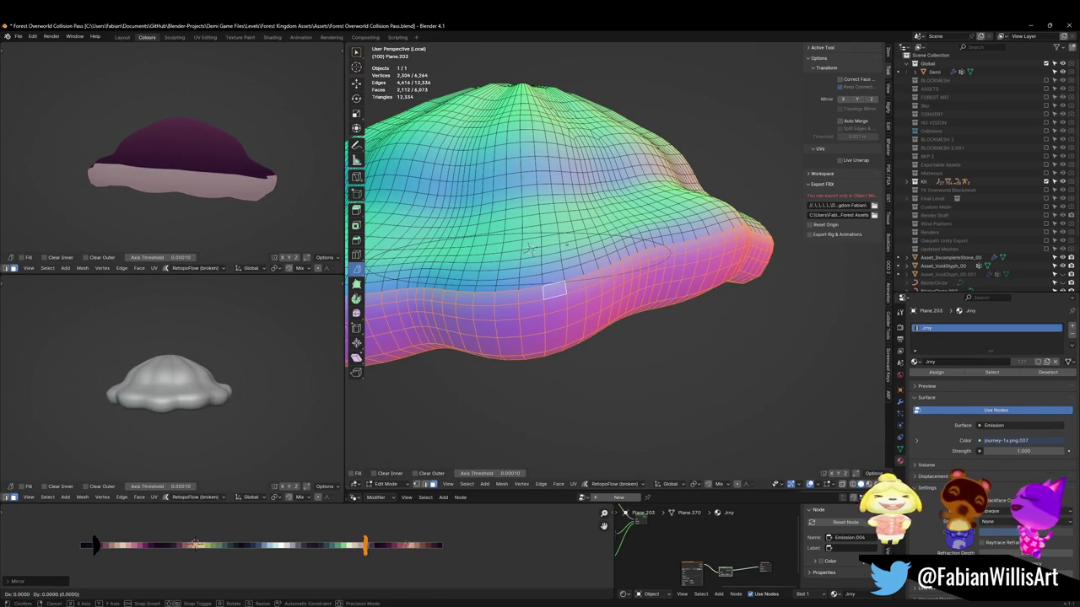
key(x)
click(424, 540)
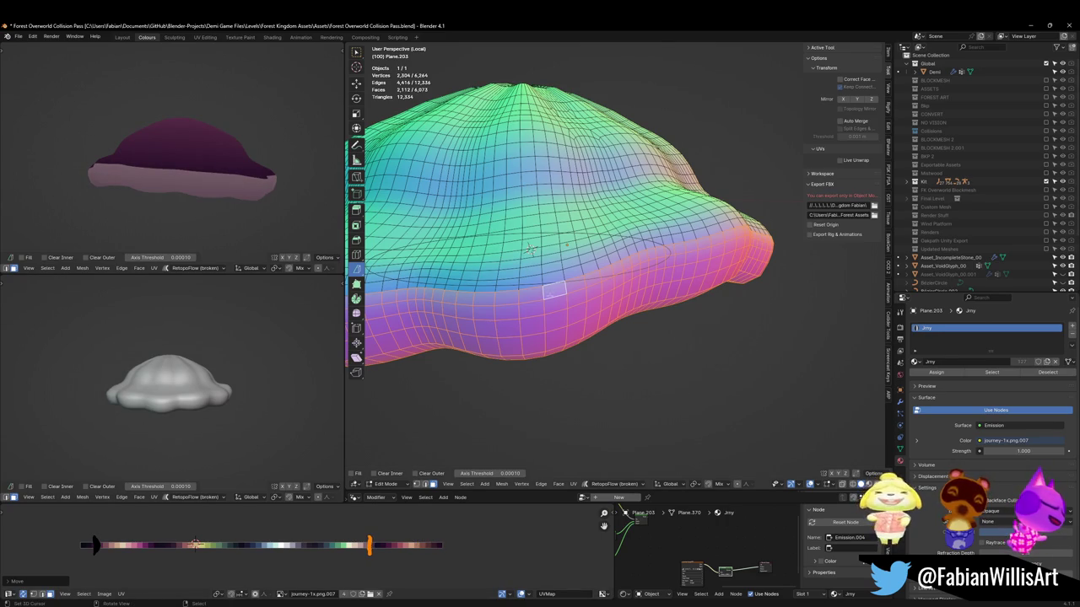
key(alt+a)
middle_drag(177, 186, 146, 203)
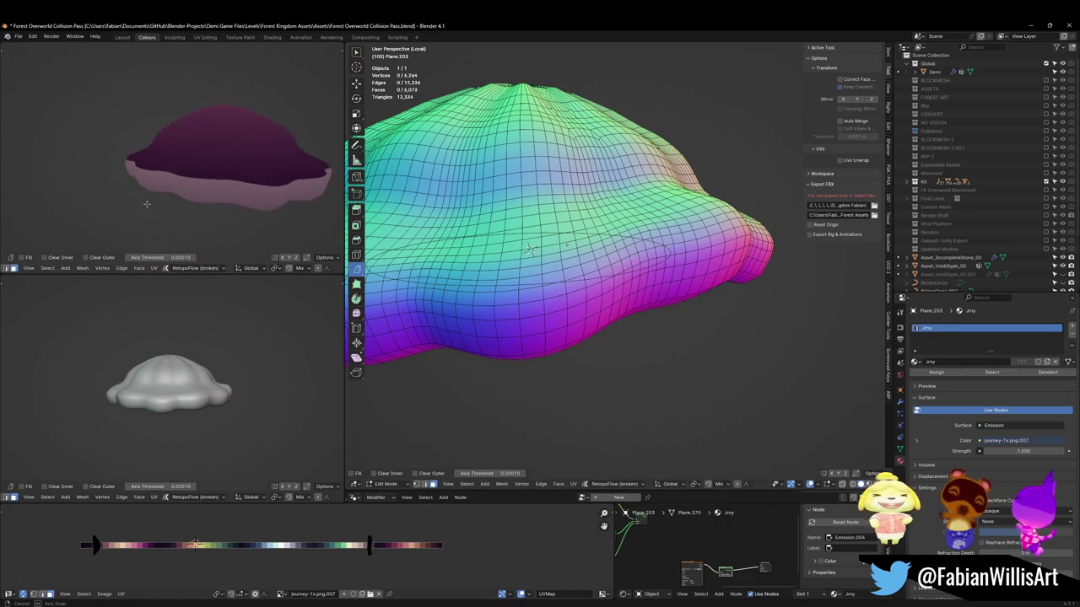
Slide the purple-pink boundary edge loop downward, then cancel and undo the rim loop extrusion
alt+click(554, 287)
key(g)
key(g)
click(608, 313)
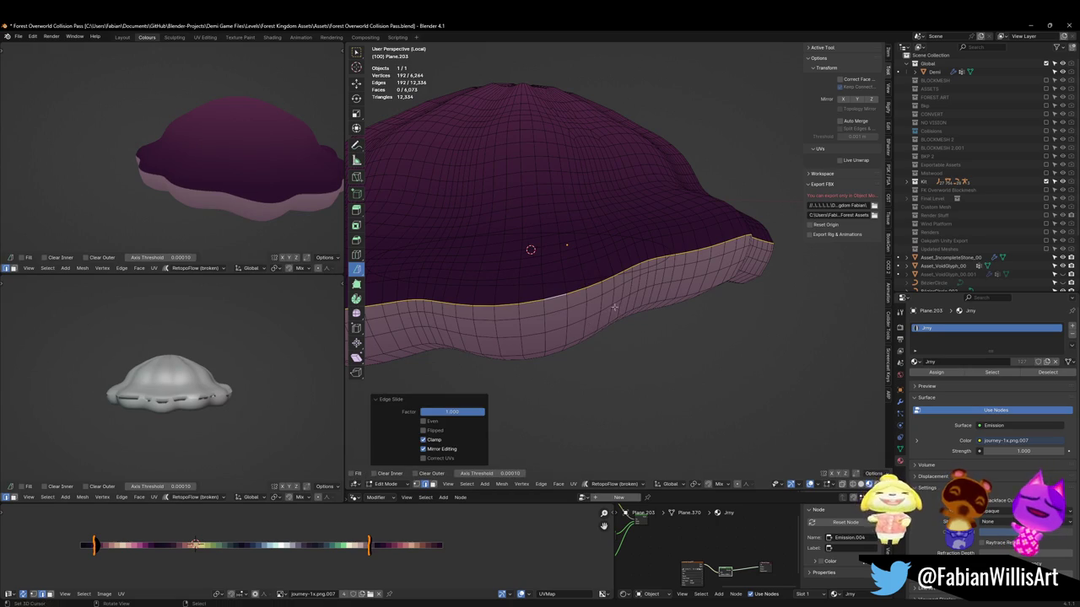
key(g)
key(g)
key(g)
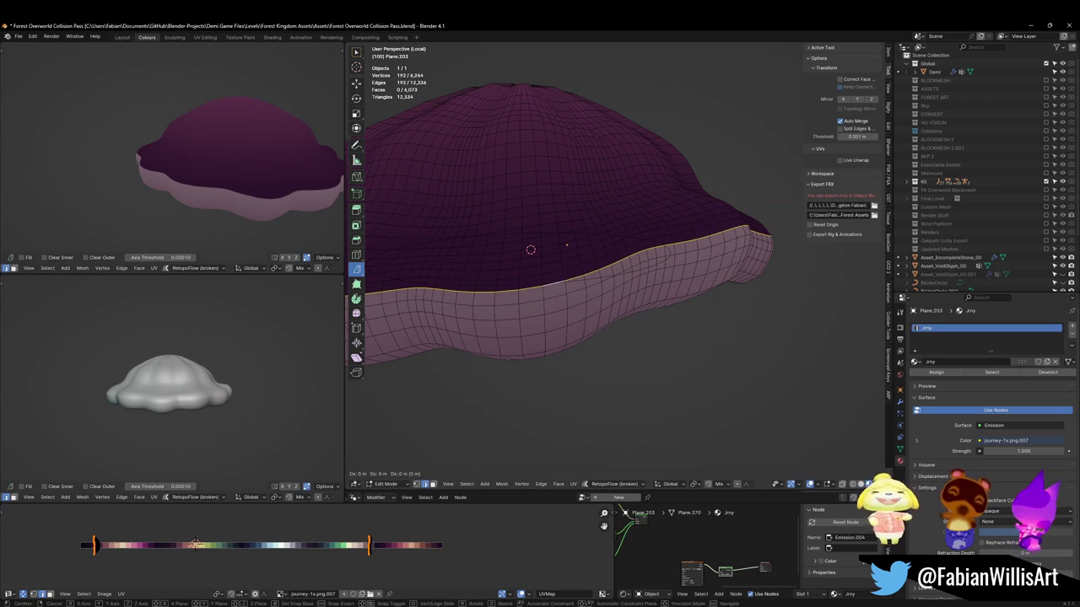
key(g)
click(531, 250)
middle_drag(189, 218, 222, 178)
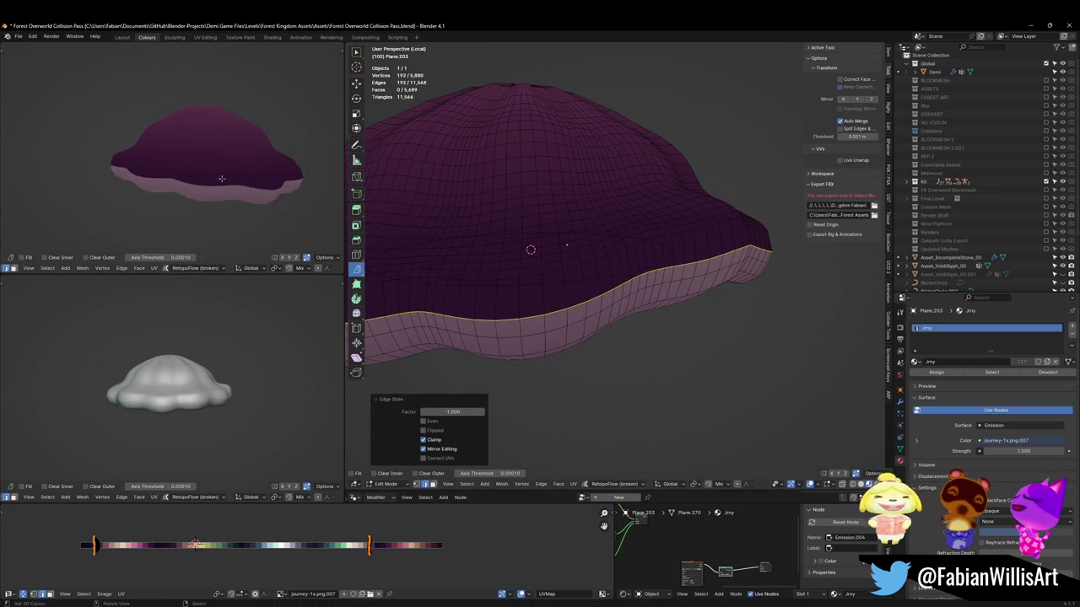
scroll(169, 197, down, 2)
ctrl+scroll(203, 202, down, 3)
ctrl+right_click(231, 203)
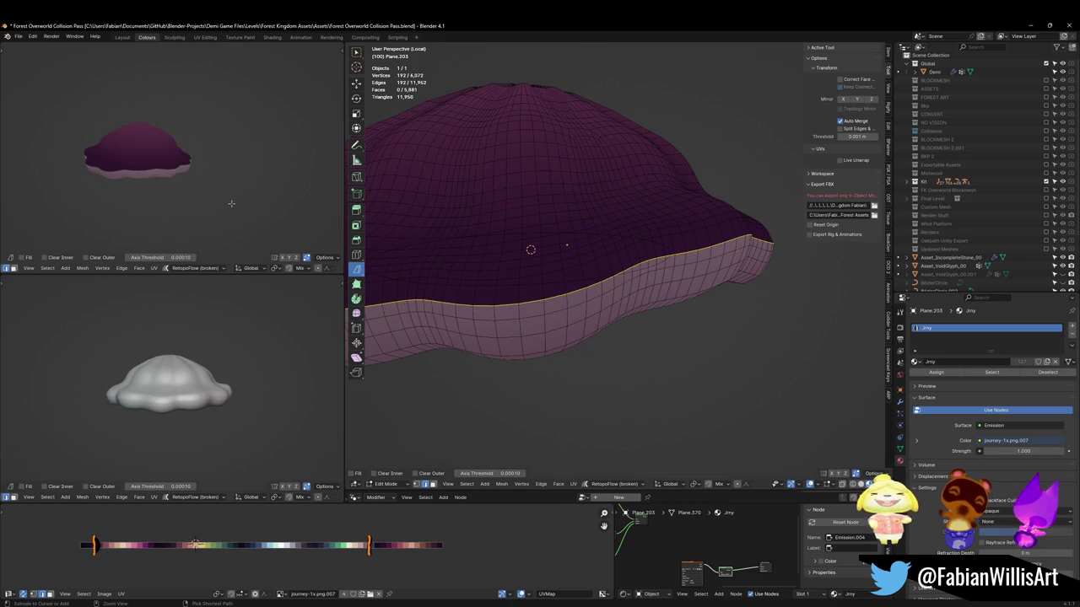
key(ctrl+z)
Select a rim edge and frame the whole mound from the top orthographic view
mouse_move(540, 253)
middle_down()
mouse_move(603, 294)
mouse_move(650, 294)
mouse_move(632, 288)
mouse_move(599, 308)
mouse_move(586, 239)
mouse_move(588, 320)
middle_up()
key(alt+a)
alt+click(595, 291)
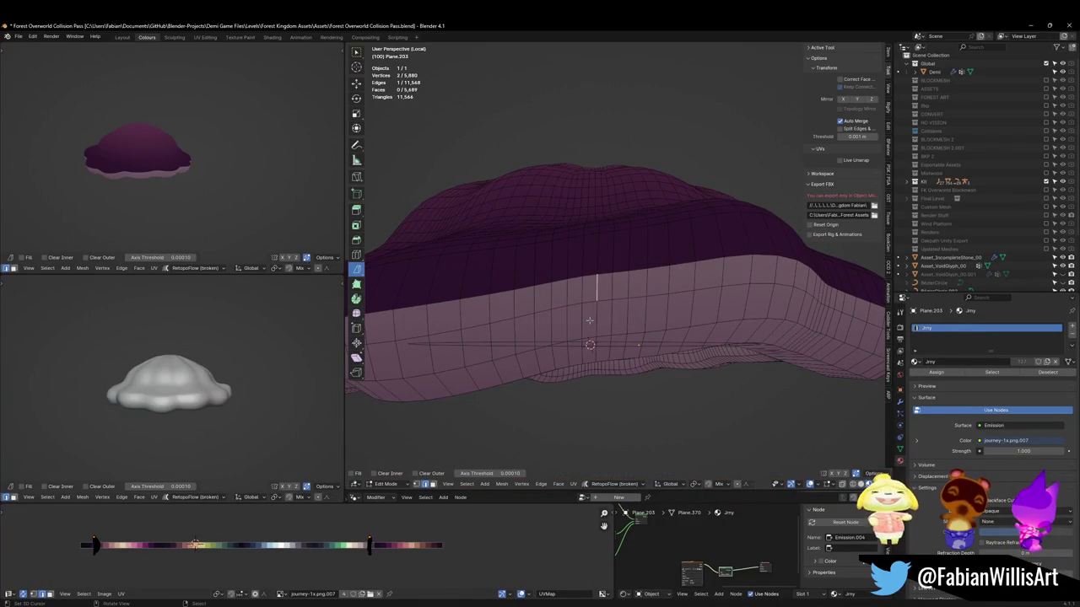
key(KP_7)
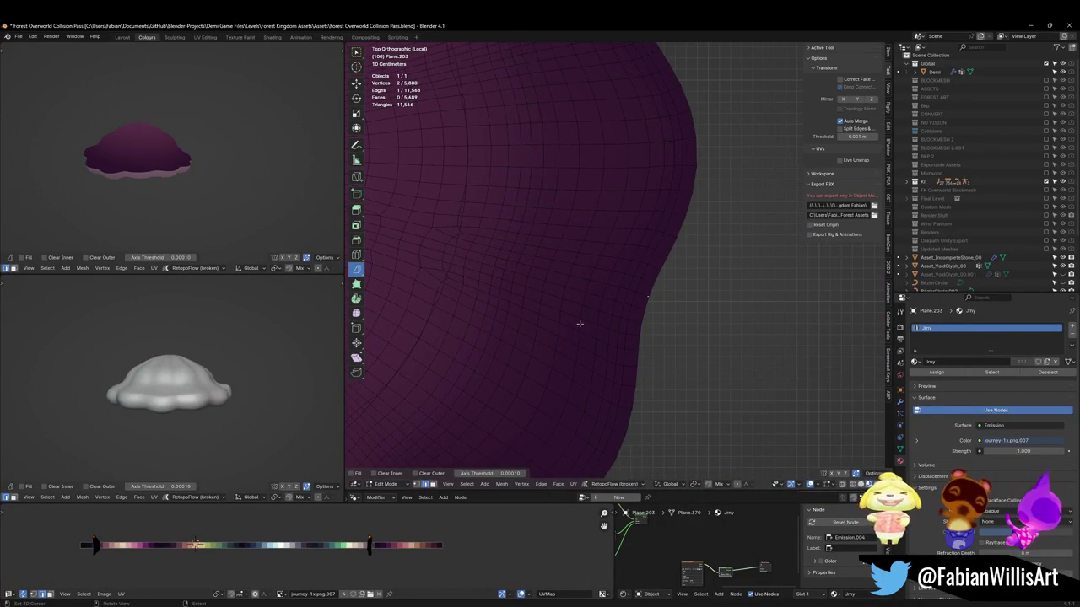
scroll(658, 286, down, 3)
scroll(604, 289, down, 3)
shift+middle_drag(576, 315, 644, 307)
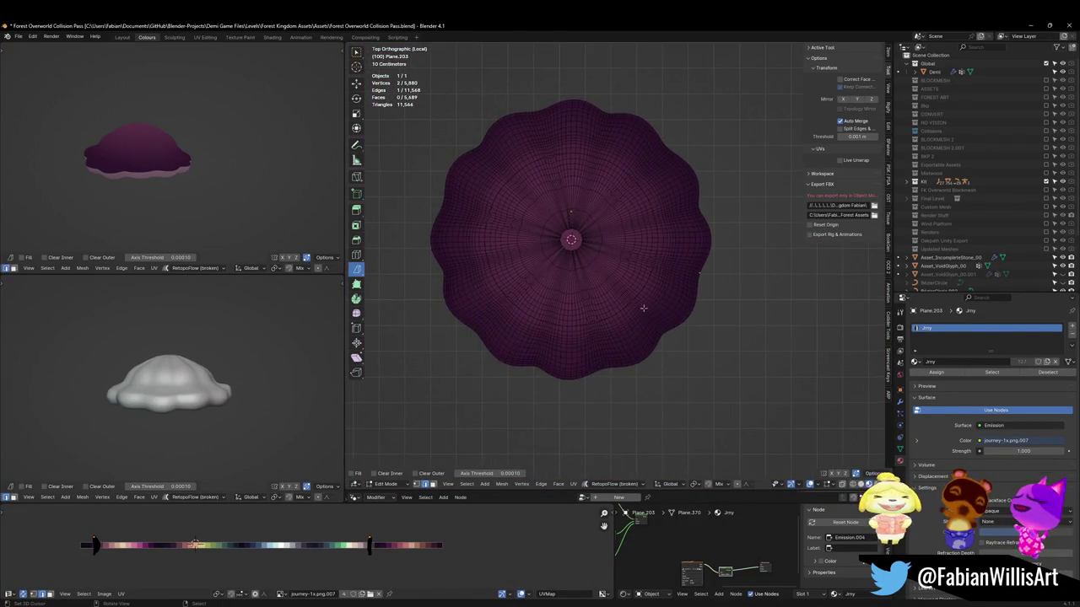
Apply AutoMirror from Quick Favorites in Object Mode, then return to Edit Mode
key(Tab)
right_click(667, 299)
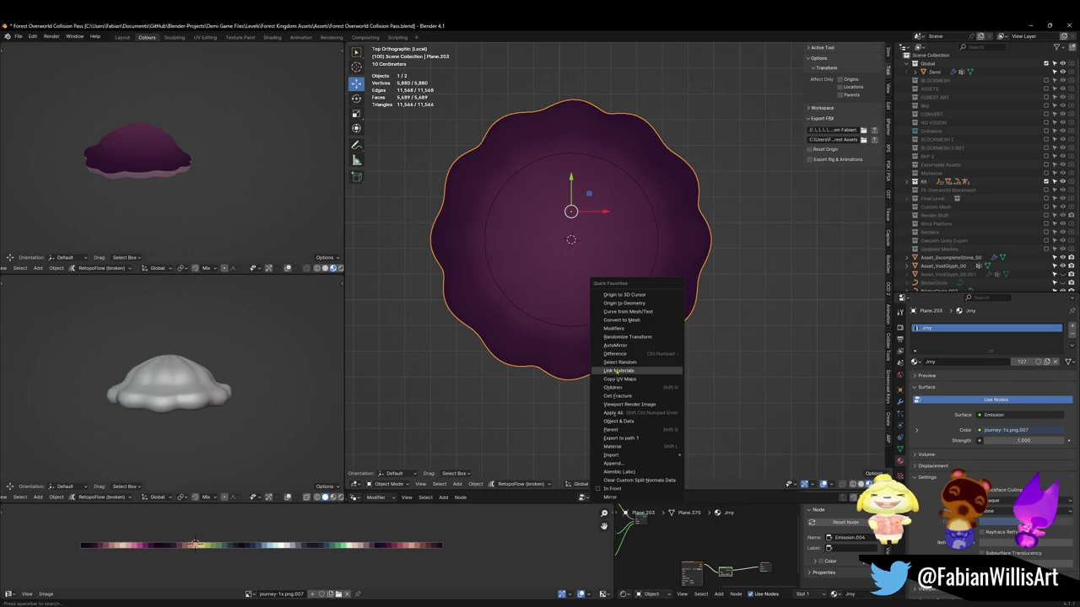
click(643, 346)
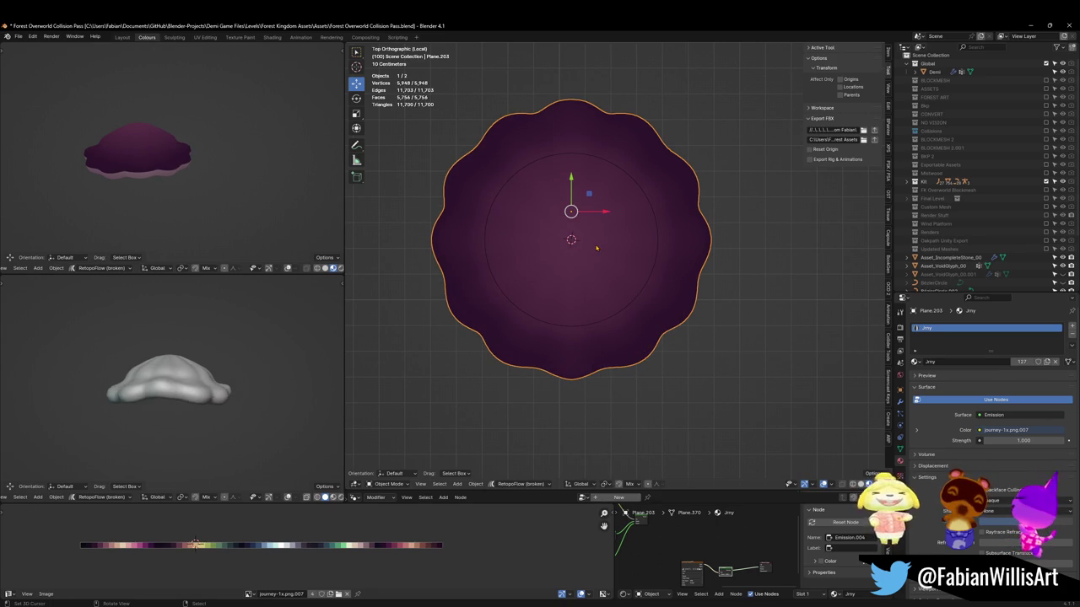
key(Tab)
scroll(594, 246, up, 4)
scroll(592, 247, up, 3)
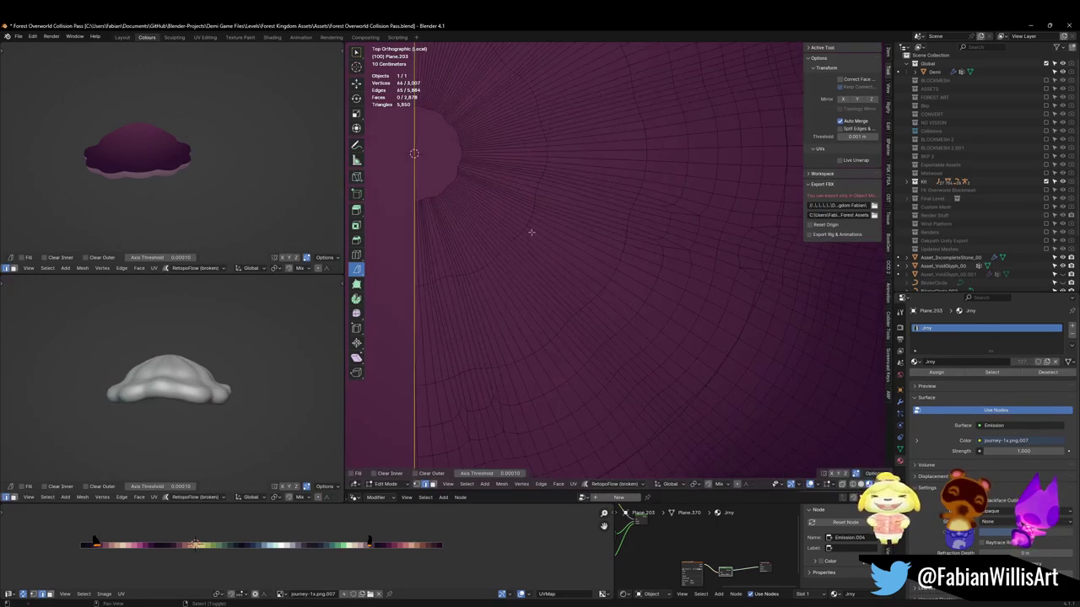
Knife-cut a line from the mesh centre out to the rim
key(alt+a)
shift+middle_drag(618, 207, 651, 219)
scroll(701, 249, down, 4)
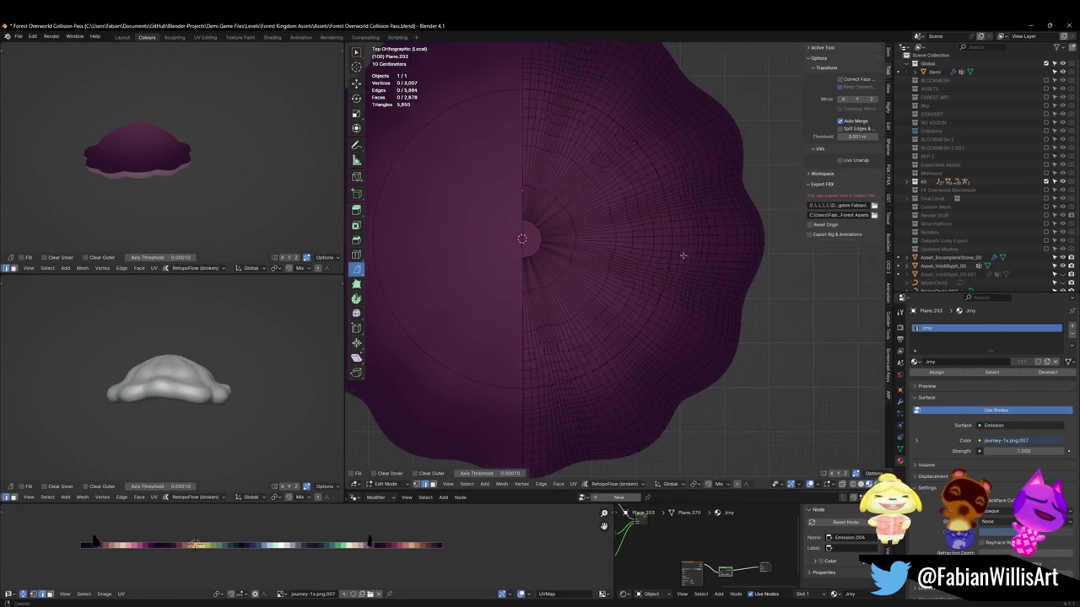
scroll(691, 251, down, 2)
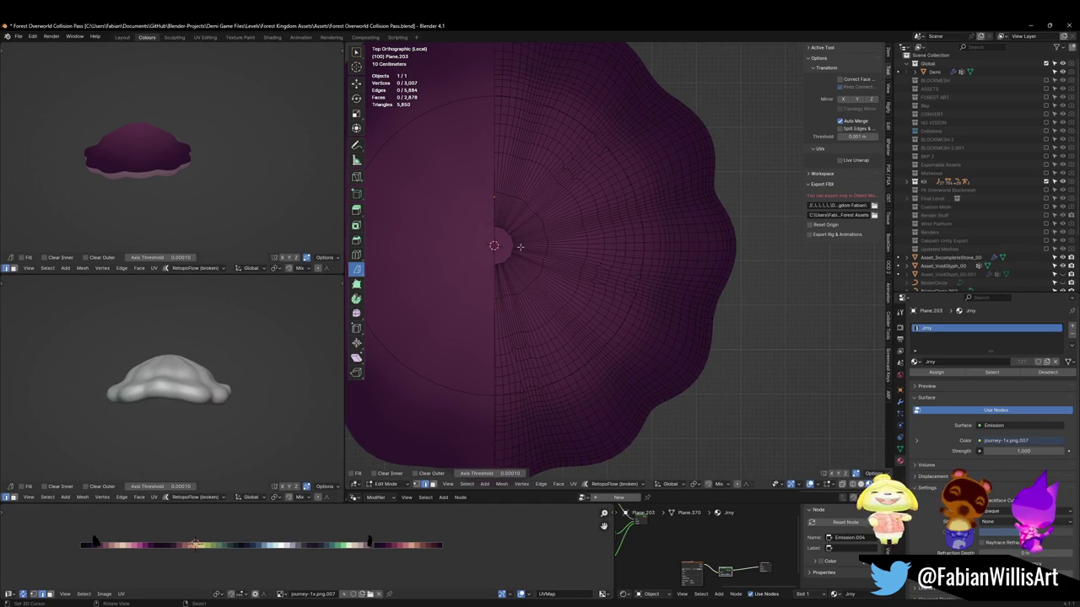
click(493, 246)
scroll(716, 241, up, 4)
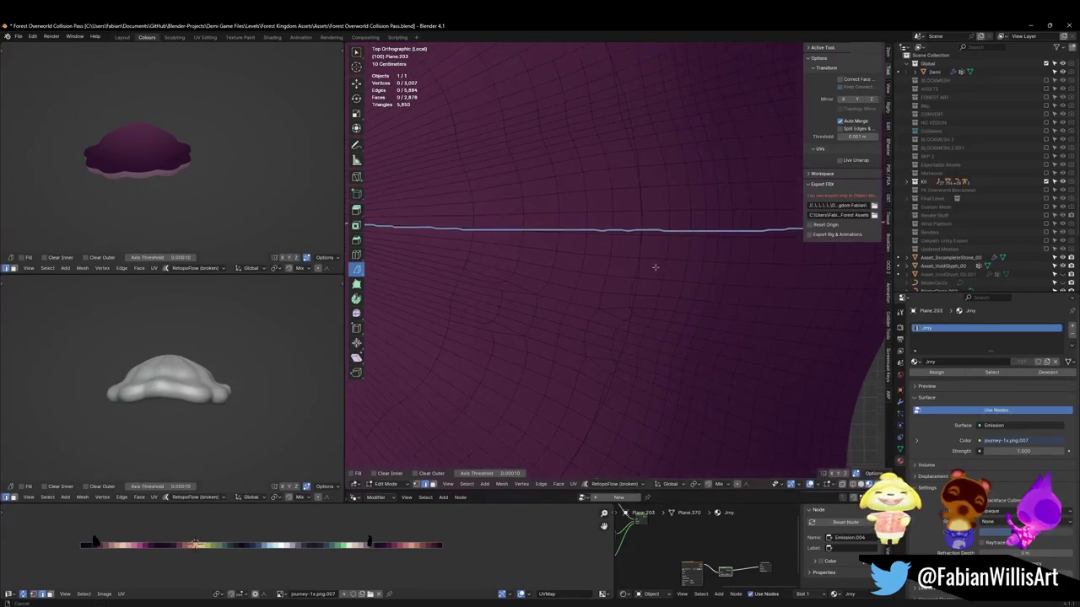
key(Return)
Delete the small face at the mound's centre
scroll(627, 243, down, 4)
shift+click(445, 251)
scroll(447, 251, up, 3)
scroll(447, 253, up, 2)
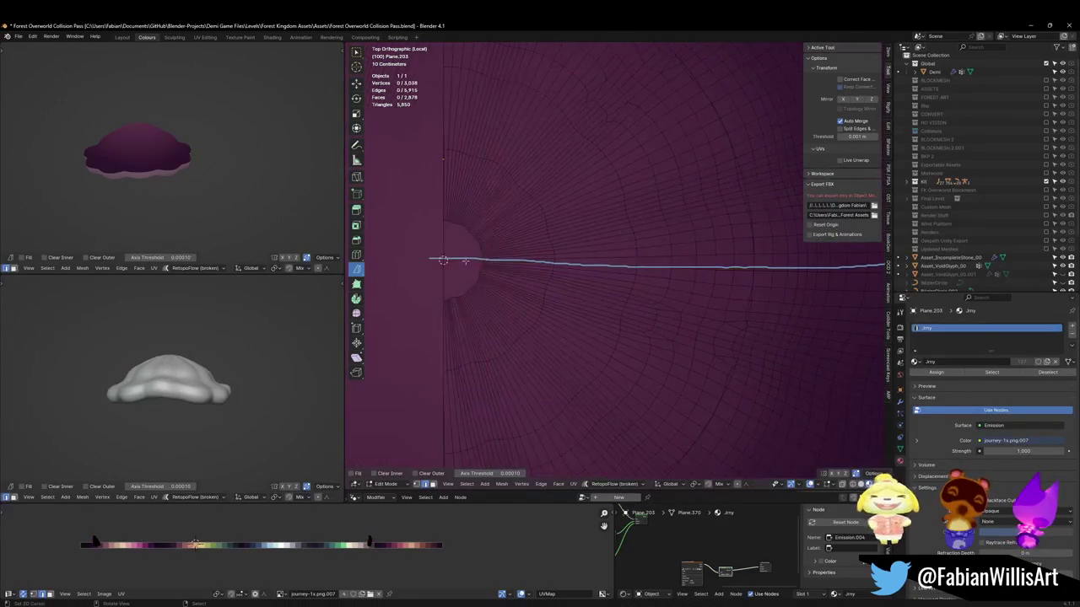
key(x)
click(438, 281)
Select the upper part of the mesh with L and delete it
scroll(669, 239, down, 4)
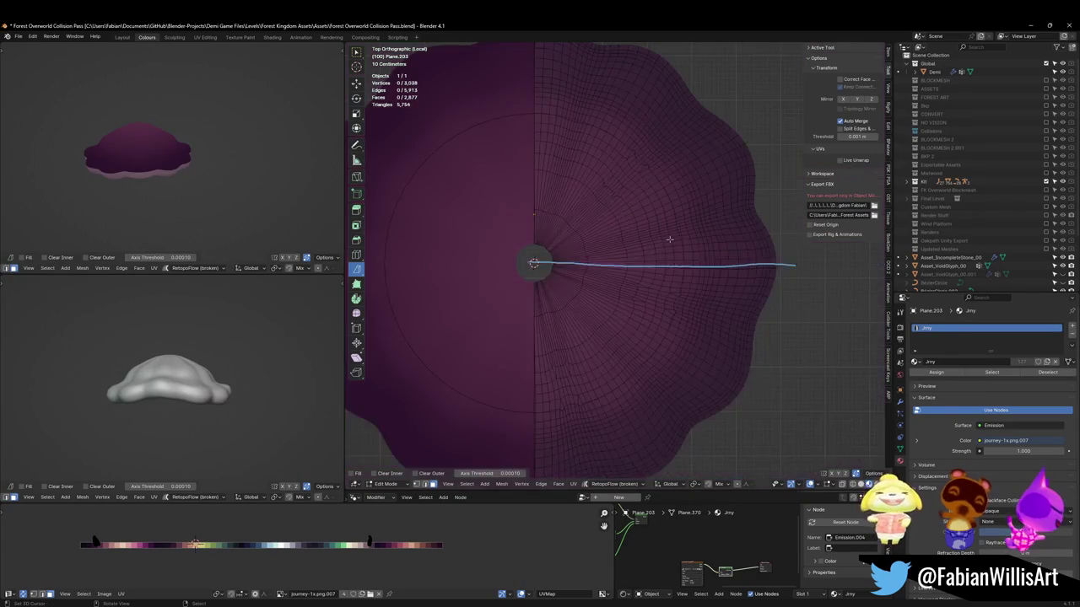
key(l)
key(x)
click(663, 222)
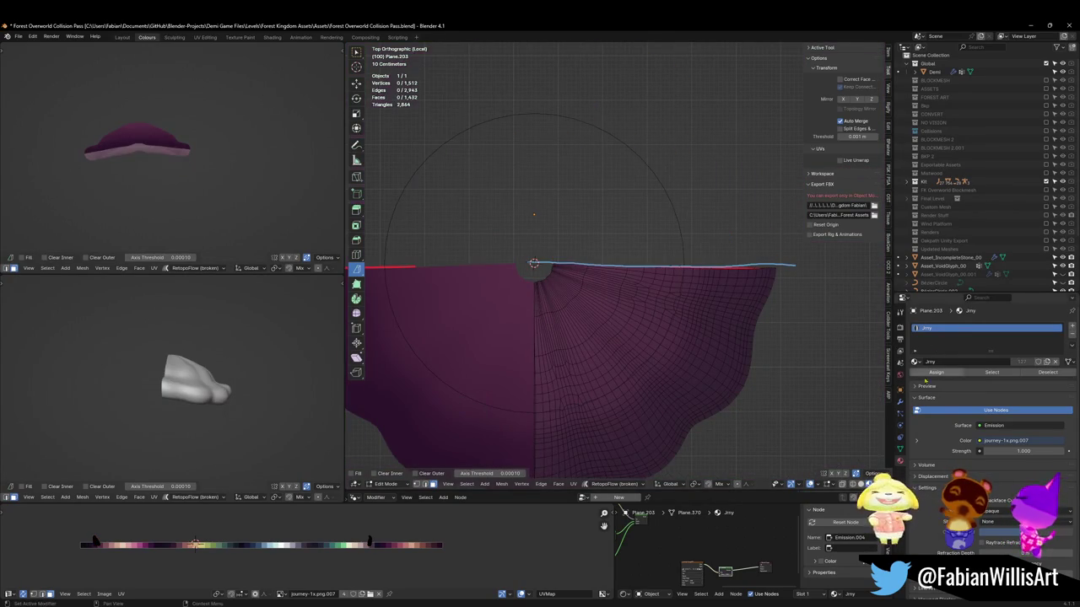
Enable the Y axis on the Mirror modifier
click(899, 403)
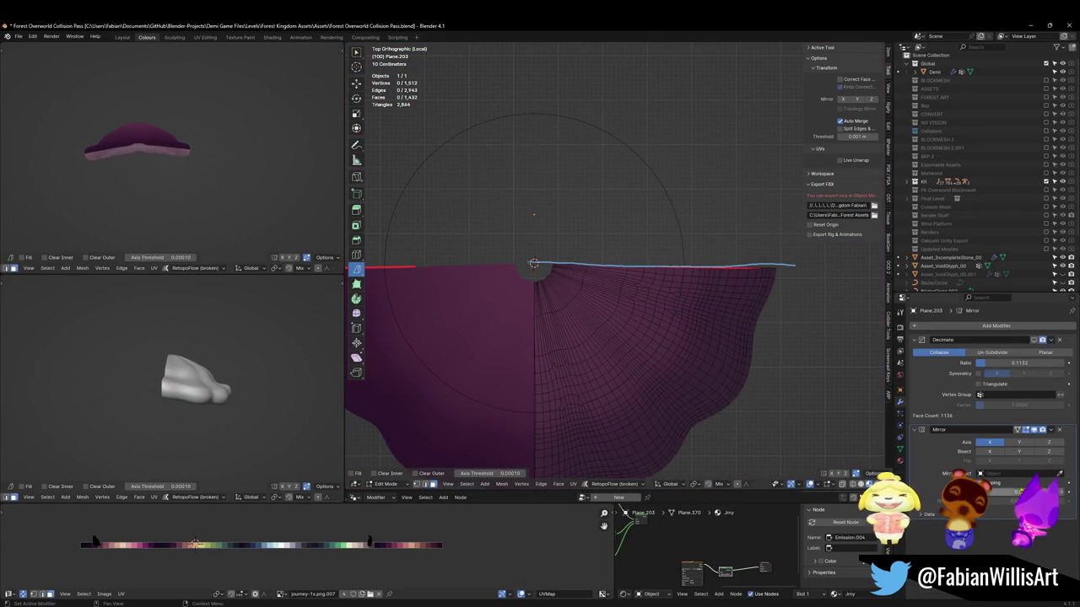
click(1019, 442)
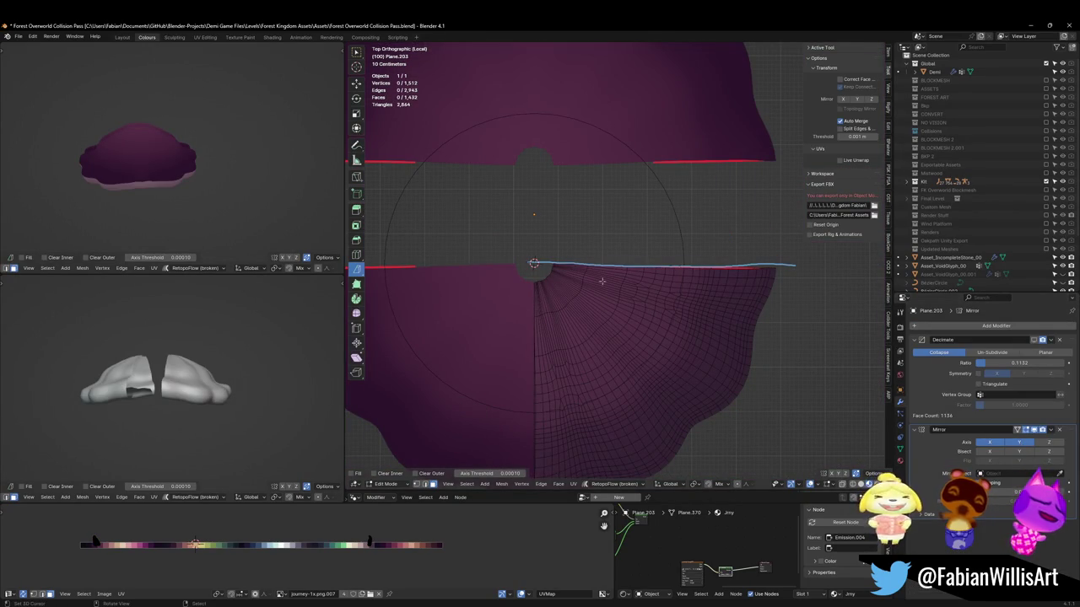
scroll(554, 260, up, 2)
scroll(612, 254, up, 1)
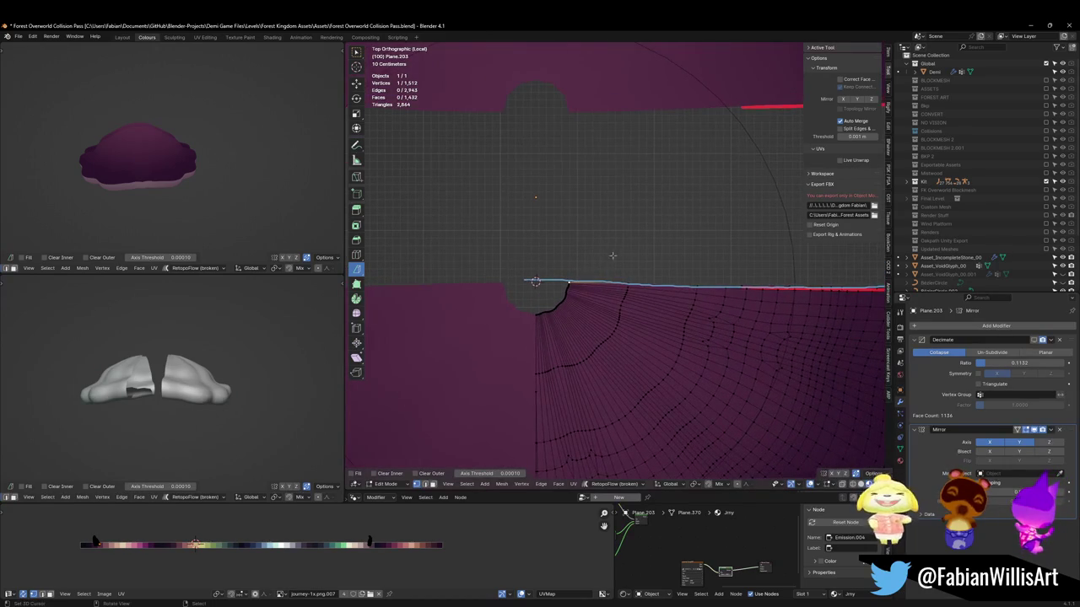
Snap the 3D cursor to a vertex on the centre hole's edge
click(554, 302)
key(shift+s)
click(668, 307)
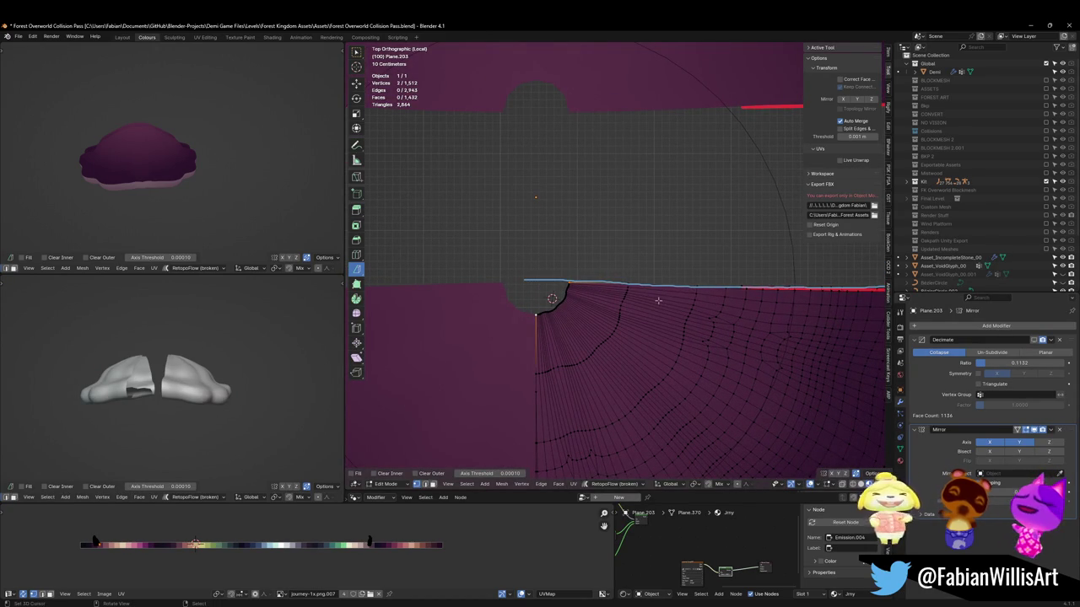
scroll(604, 298, up, 3)
scroll(573, 308, up, 1)
Extrude a new vertex from the hole's edge along X to the seam, then return to Object Mode
click(497, 352)
click(509, 304)
key(e)
key(y)
key(x)
click(485, 316)
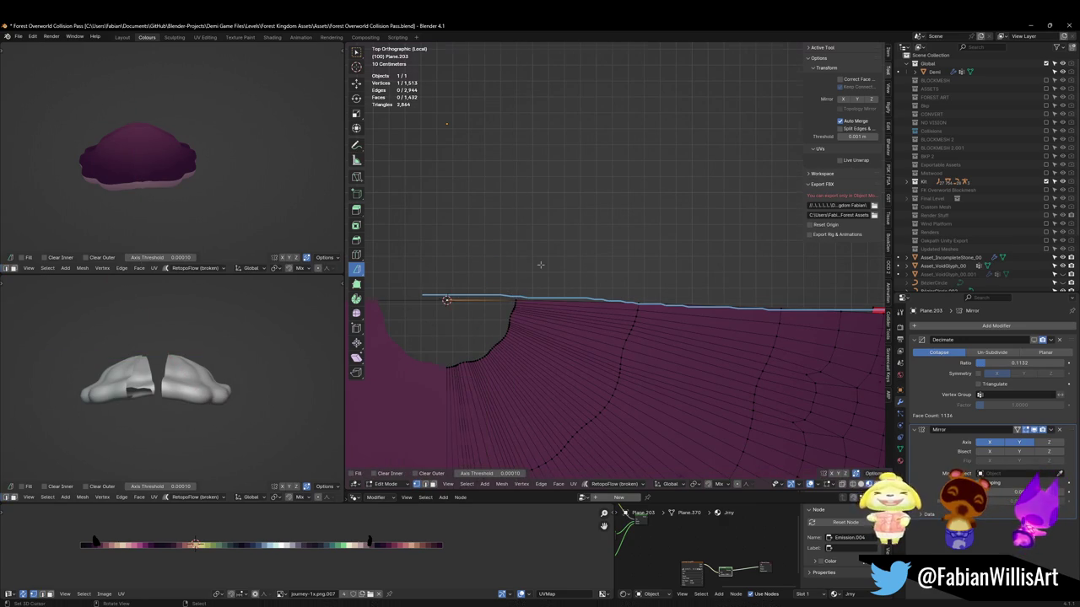
key(Tab)
Set the object's origin to the 3D cursor and delete the stray extruded edge
key(q)
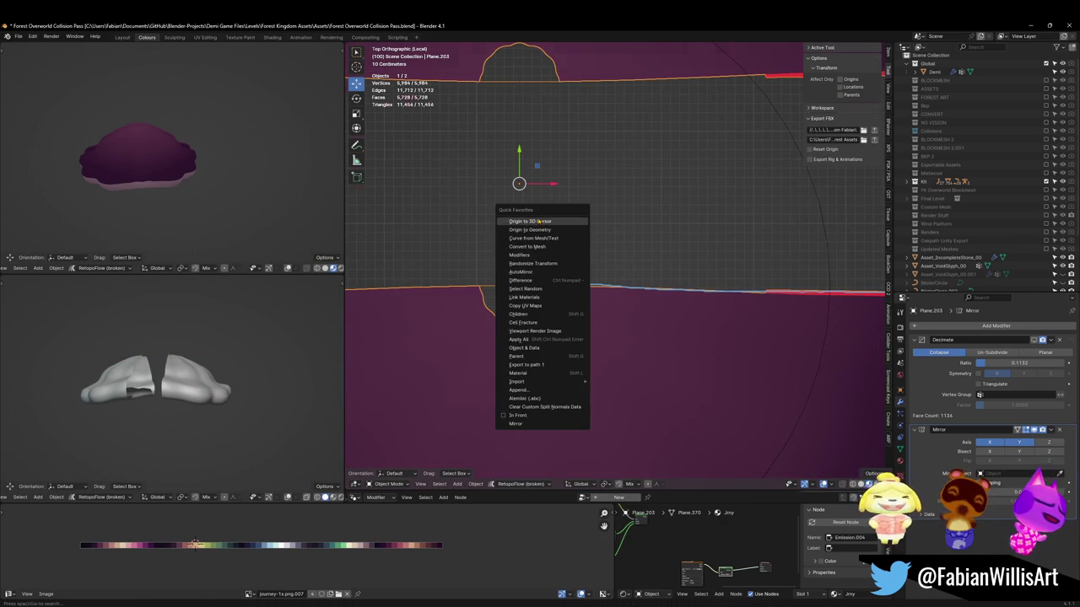
click(539, 221)
key(Tab)
scroll(501, 288, up, 2)
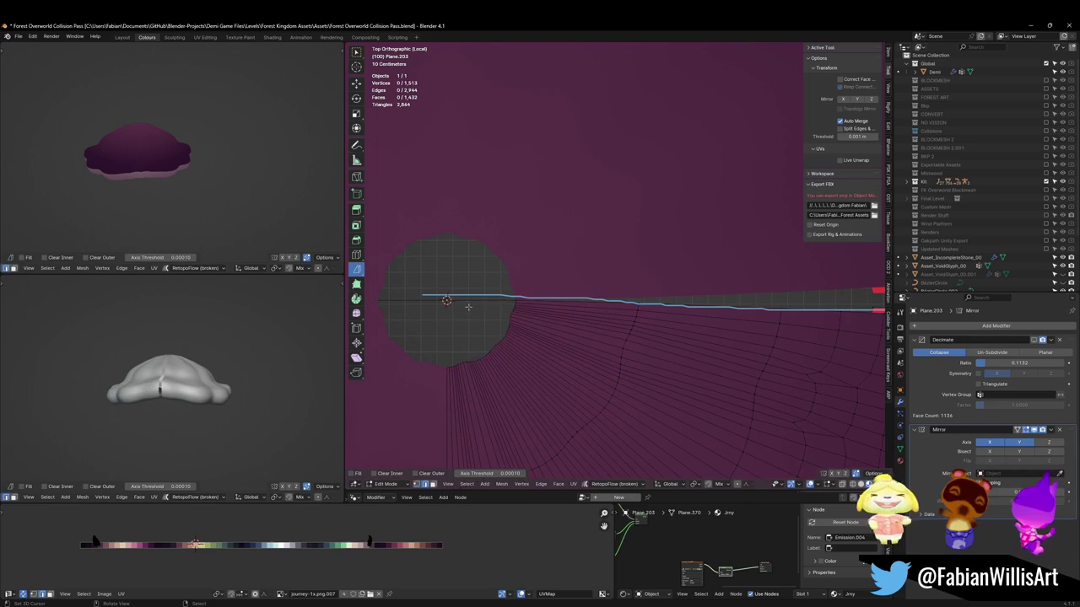
key(x)
click(502, 288)
scroll(501, 288, down, 2)
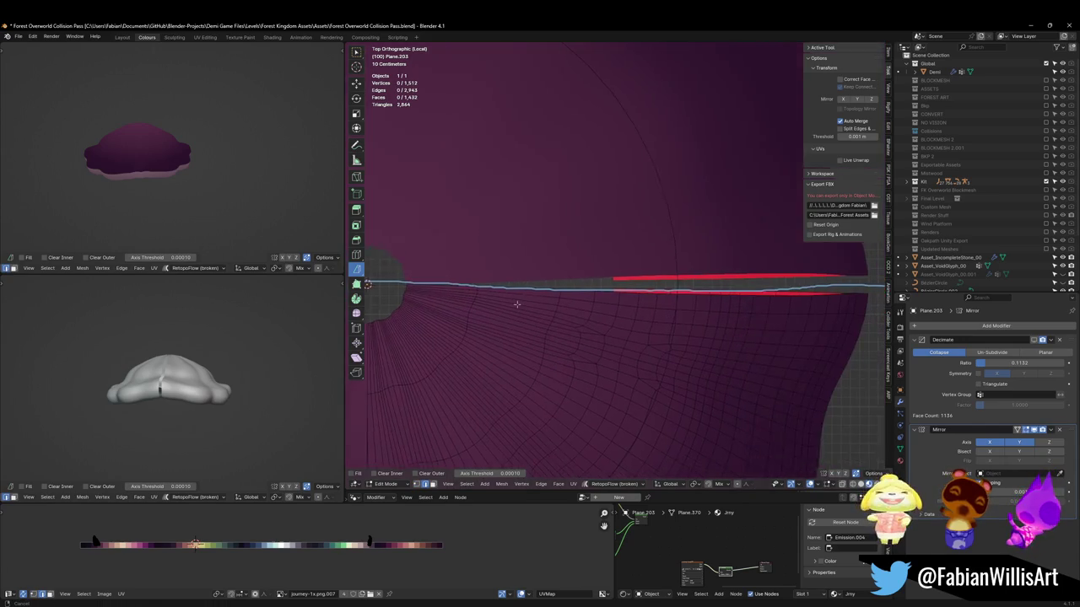
Move the horizontal seam edge loop 0.54753 m along Y, then deselect it
shift+middle_drag(501, 288, 703, 288)
scroll(683, 288, down, 3)
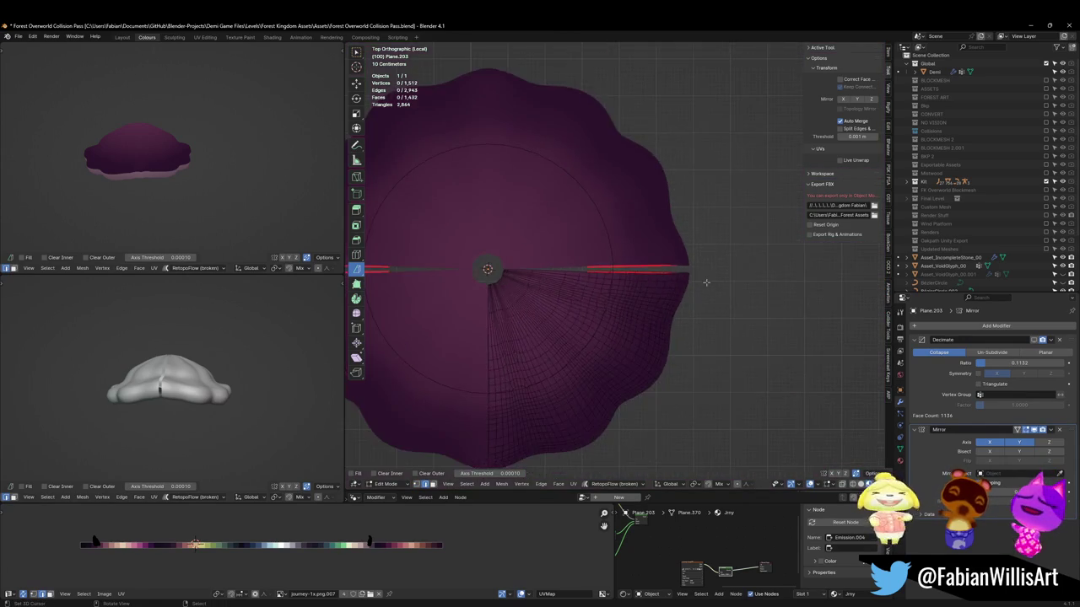
scroll(675, 288, up, 3)
alt+click(663, 289)
alt+click(666, 278)
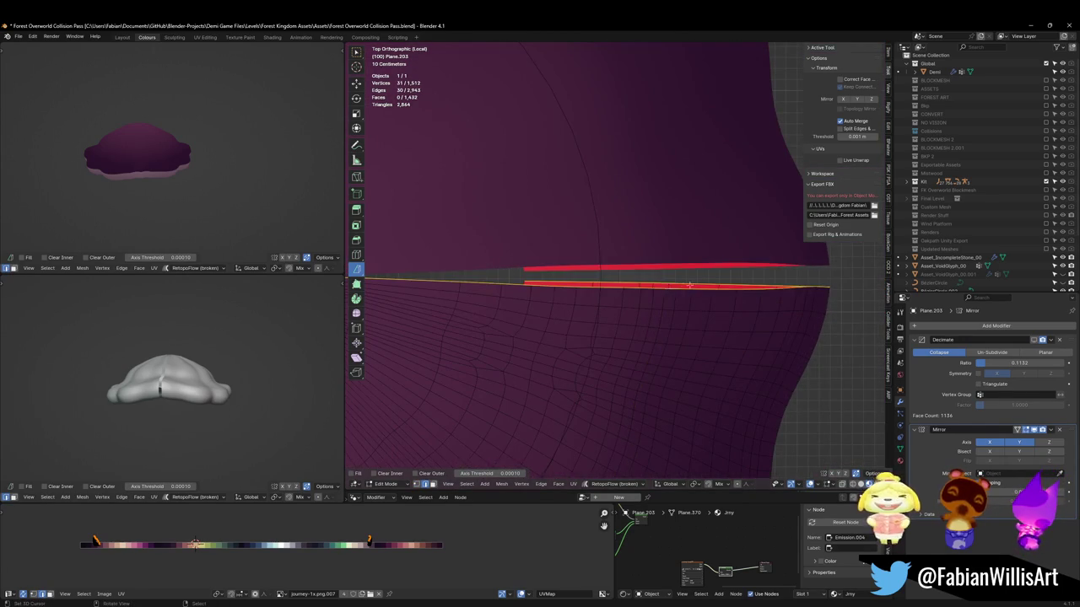
scroll(675, 282, down, 3)
key(g)
key(y)
click(685, 281)
mouse_move(135, 160)
middle_down()
mouse_move(141, 180)
mouse_move(102, 186)
middle_up()
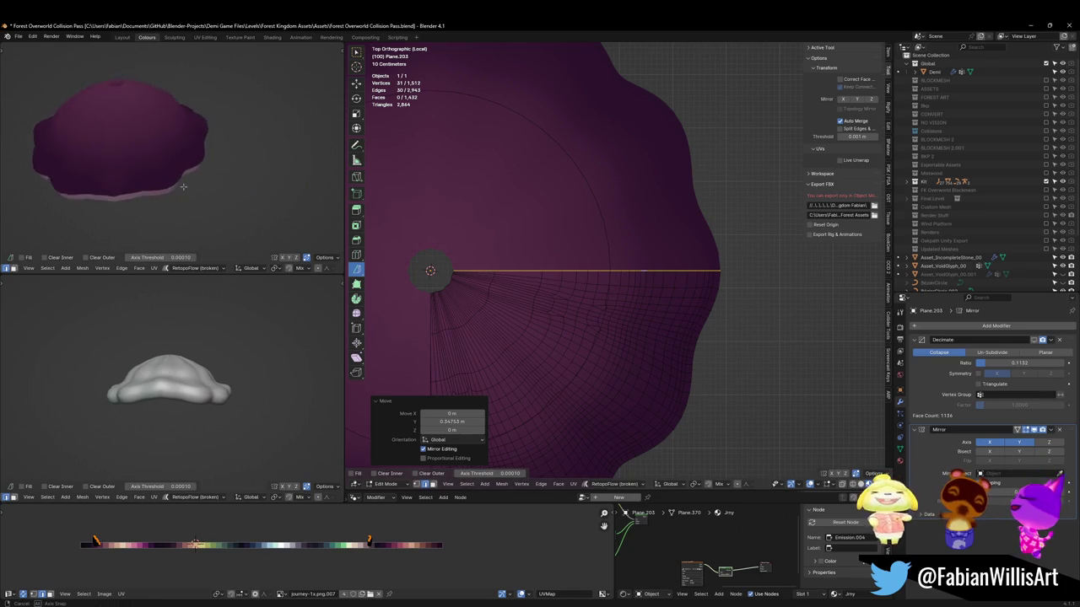
scroll(624, 266, down, 4)
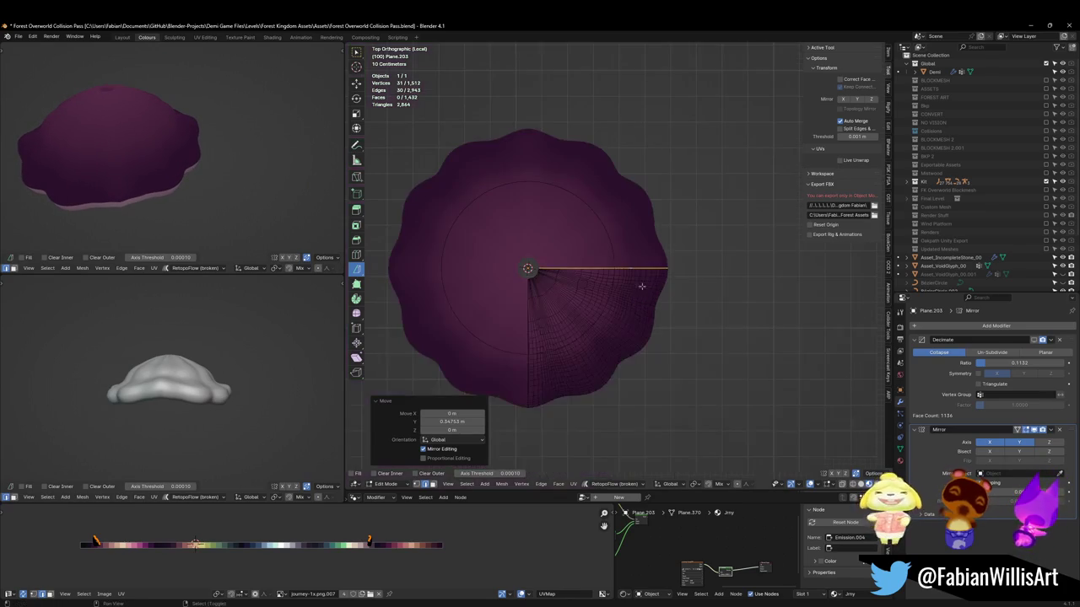
key(alt+a)
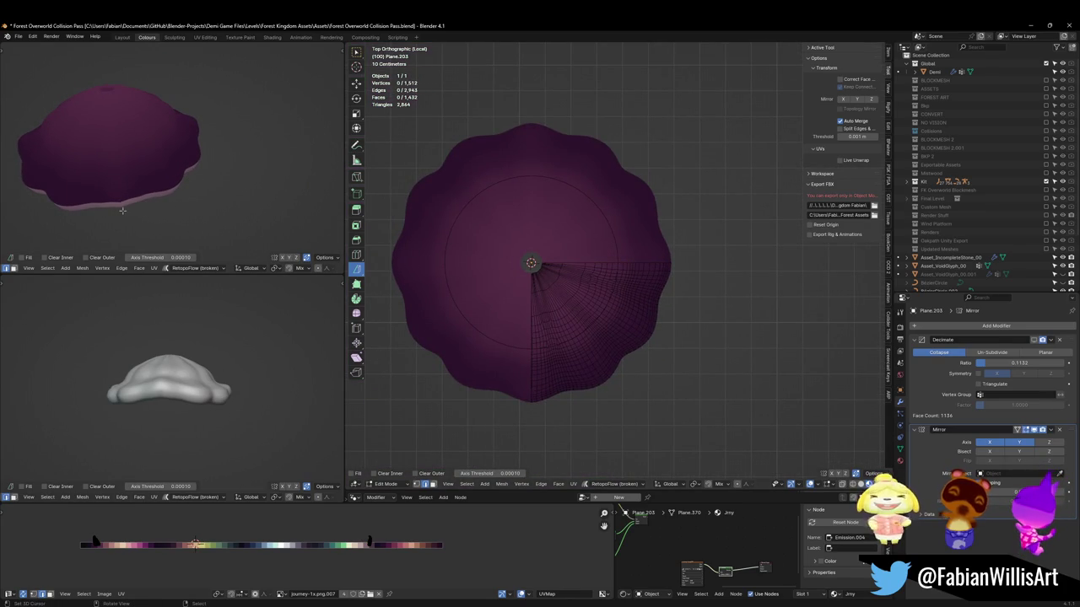
middle_drag(610, 350, 165, 192)
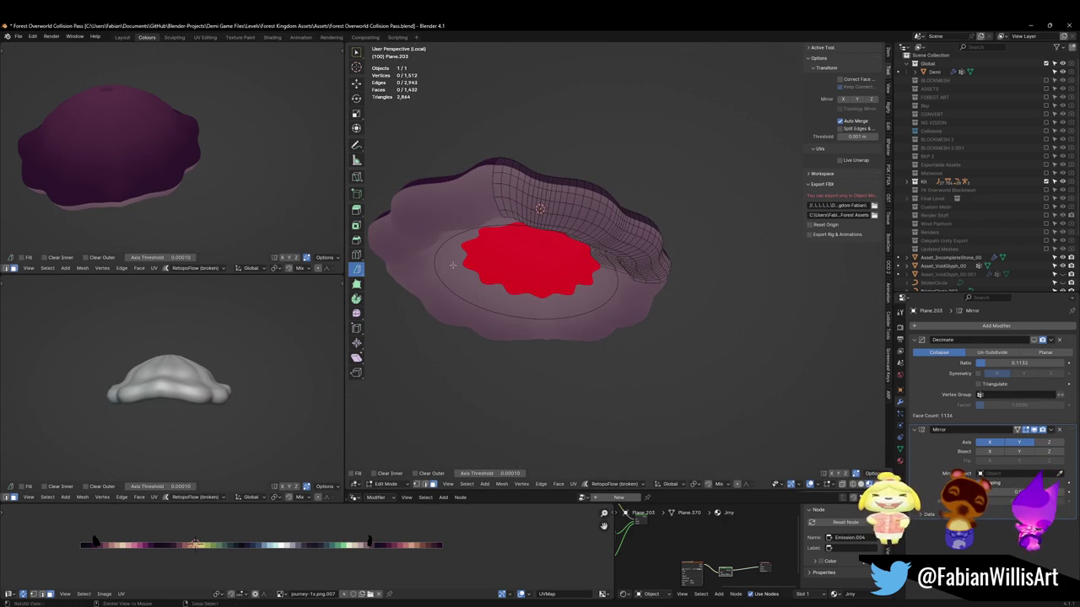
Hide the Mirror modifier's edit-mode display so only the unmirrored half shows
middle_drag(452, 265, 462, 228)
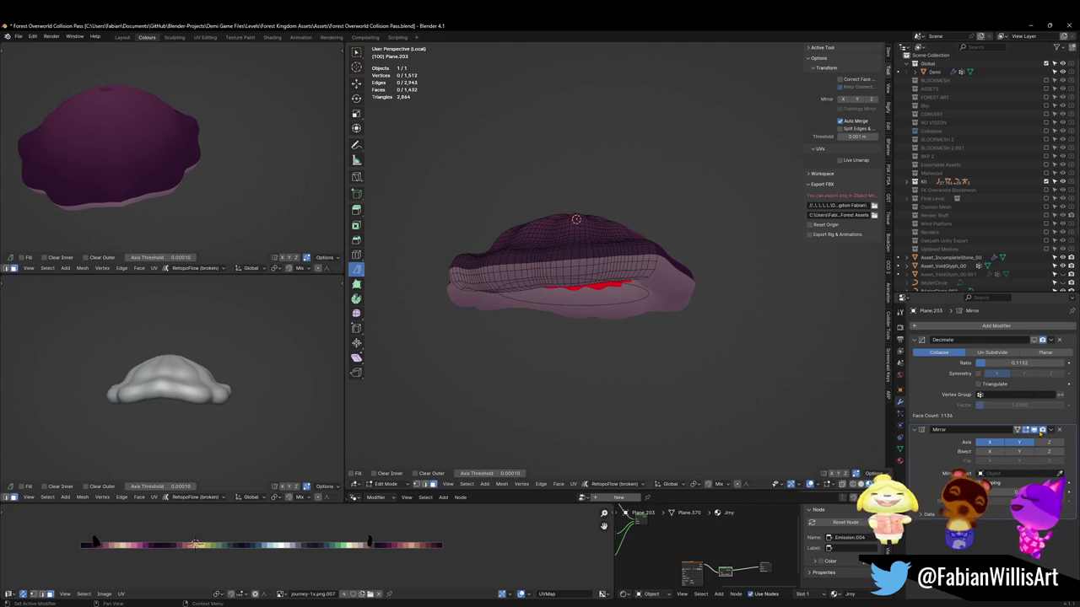
click(1018, 430)
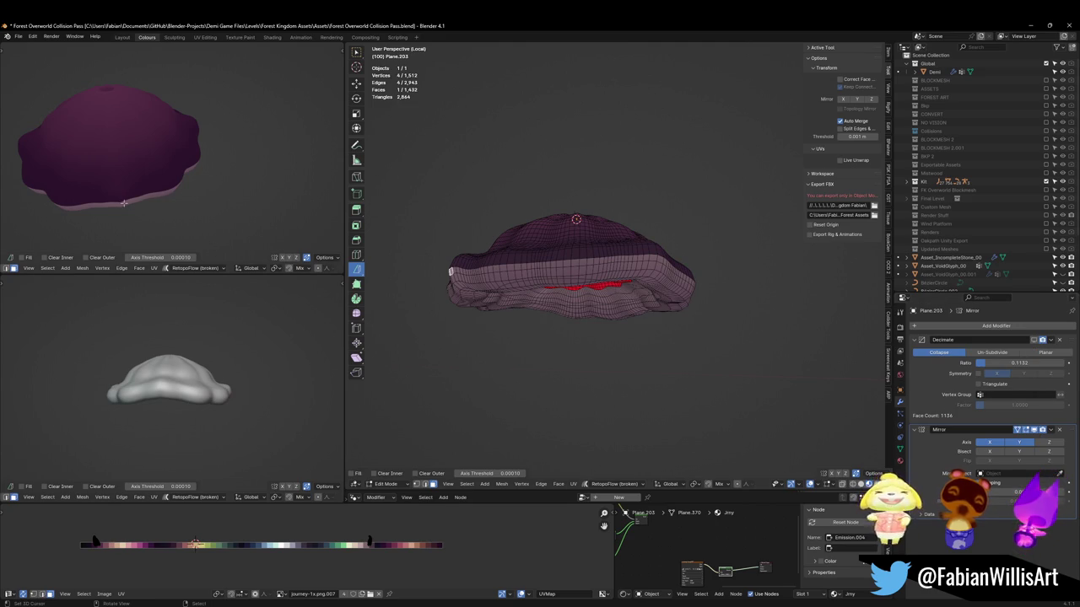
middle_drag(583, 292, 590, 333)
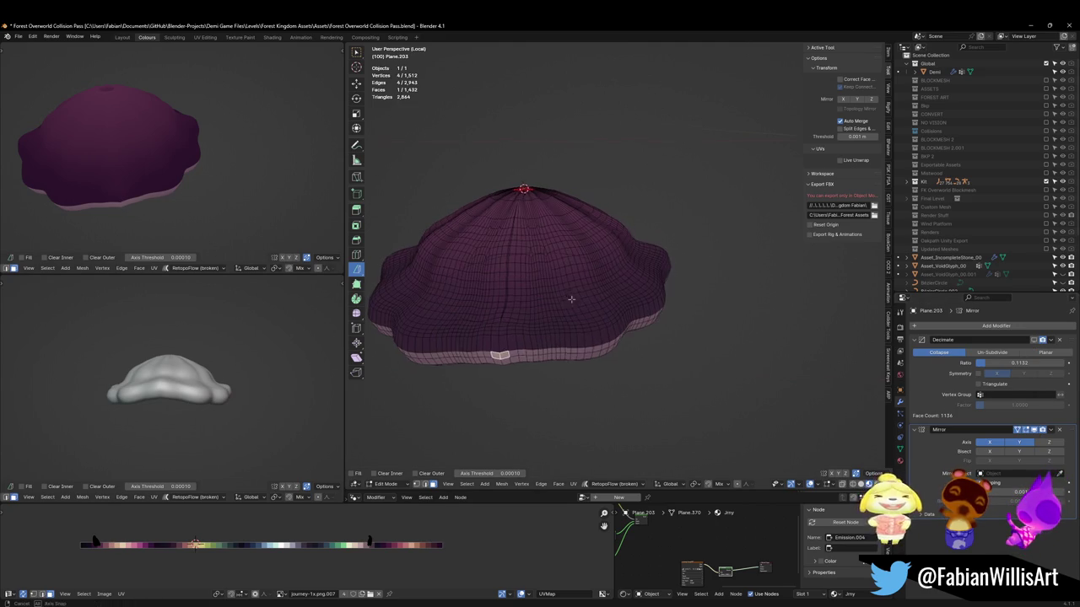
click(1034, 430)
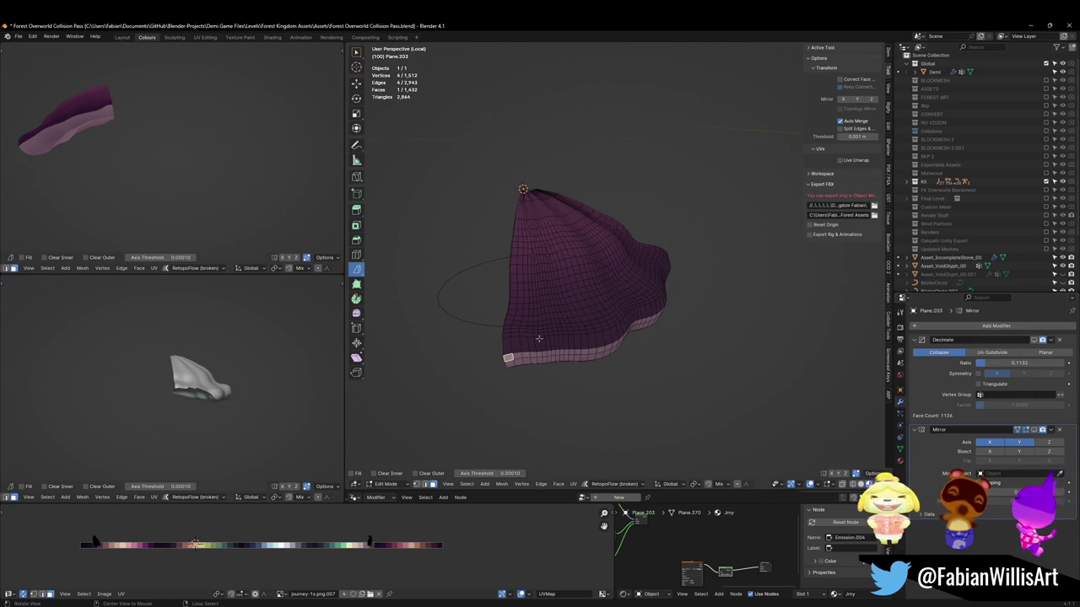
scroll(540, 337, up, 2)
scroll(549, 321, up, 2)
scroll(561, 299, up, 1)
Move the open boundary edge loop along Y, then show the full mirrored dome again
alt+click(573, 283)
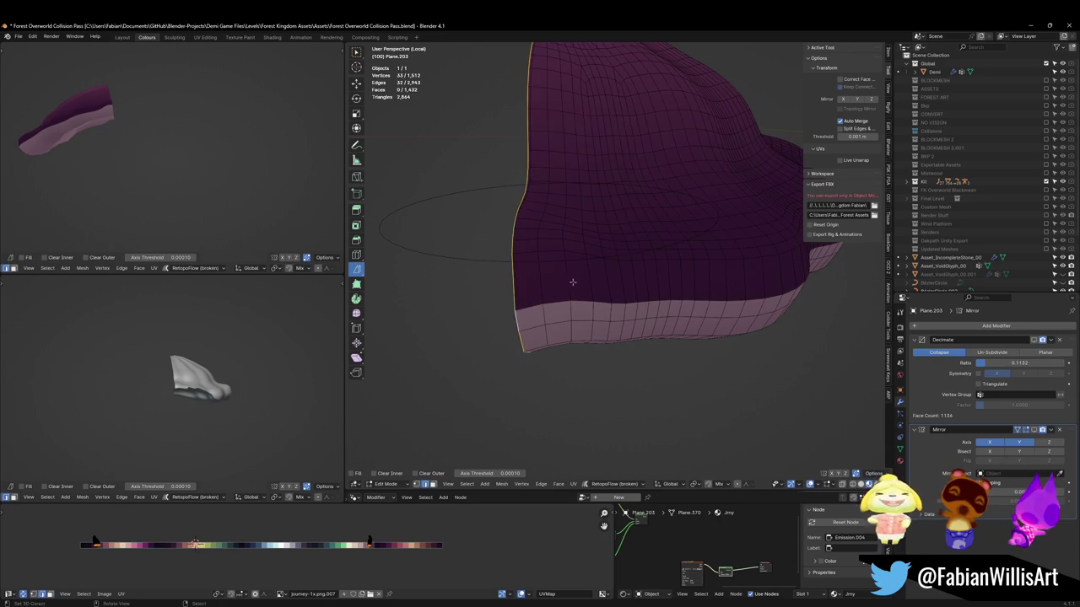
scroll(573, 283, down, 2)
mouse_move(159, 168)
middle_down()
mouse_move(220, 208)
mouse_move(205, 174)
mouse_move(245, 162)
middle_up()
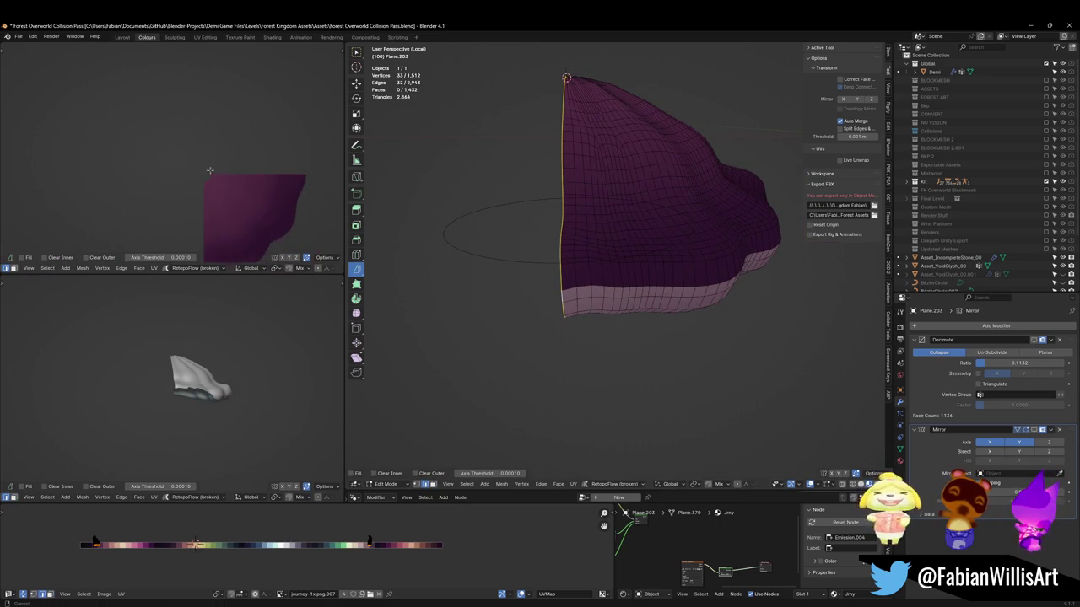
key(g)
key(y)
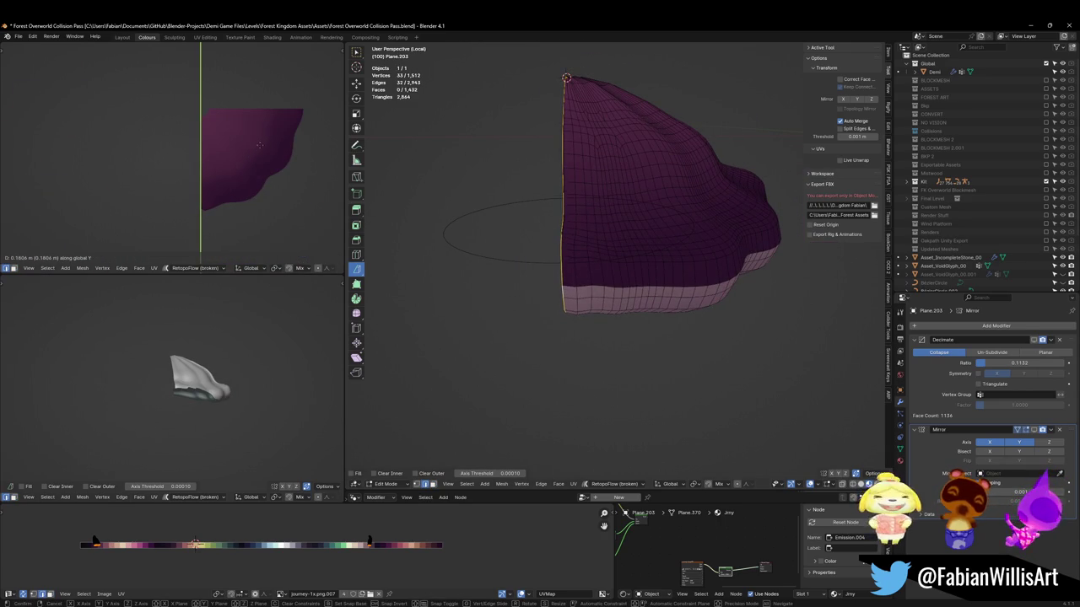
click(256, 157)
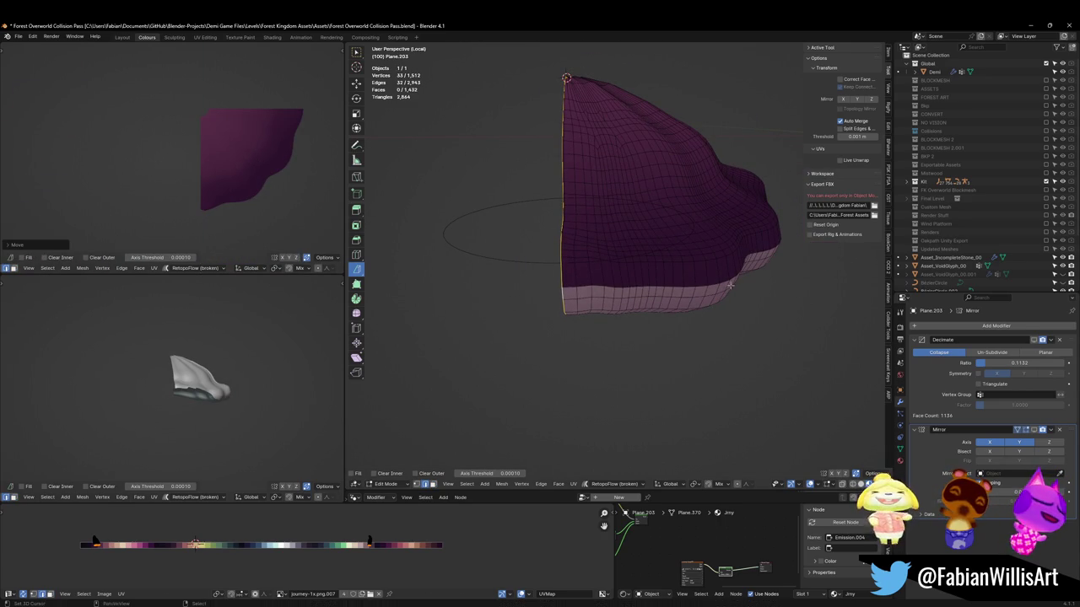
click(1033, 431)
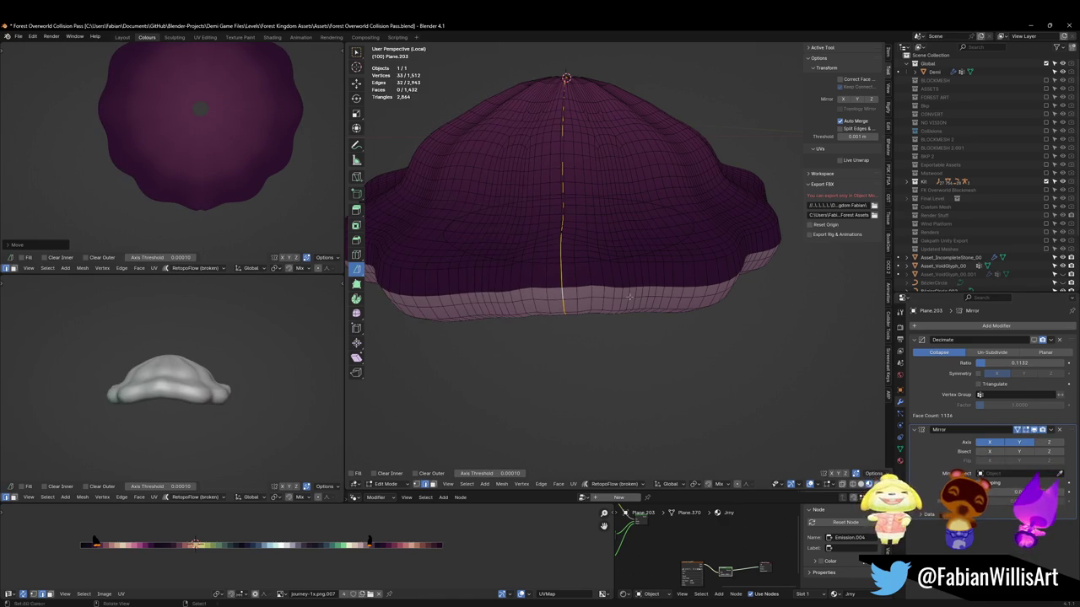
Realign the centre seam loop along Y in two successive moves
scroll(630, 296, up, 3)
key(g)
key(y)
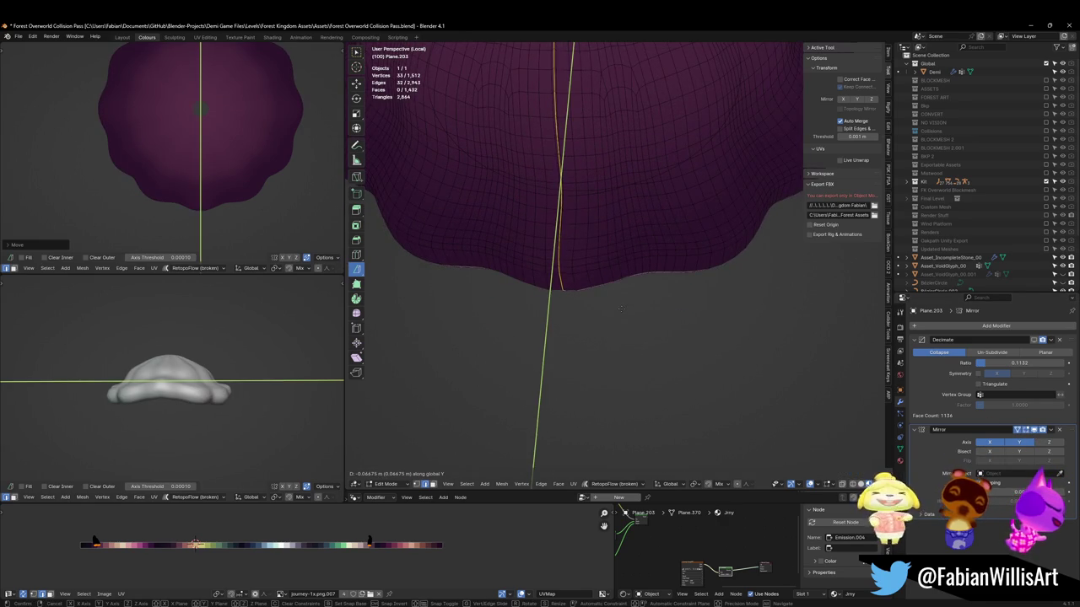
click(615, 314)
middle_drag(135, 139, 225, 152)
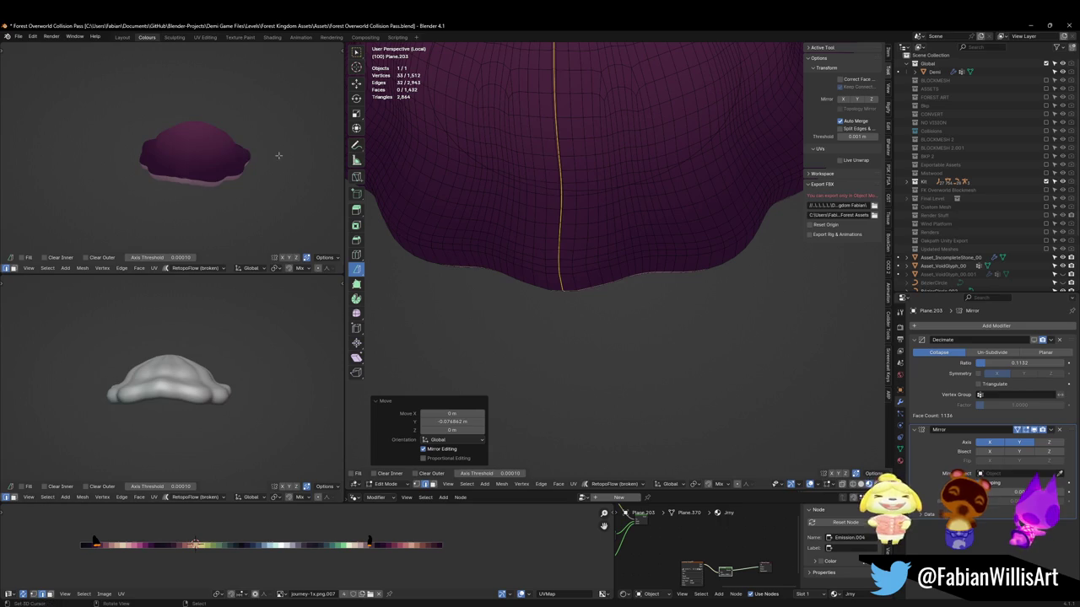
scroll(265, 169, up, 2)
scroll(207, 177, up, 1)
scroll(213, 200, up, 2)
key(g)
key(y)
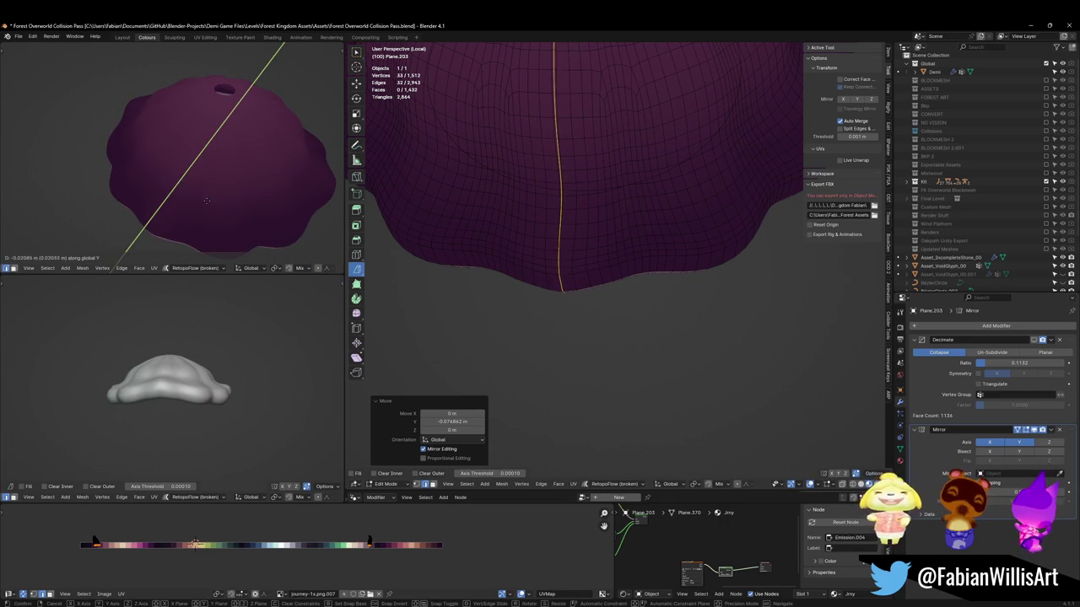
click(212, 197)
Raise a single rim vertex vertically along Z
scroll(224, 198, down, 4)
mouse_move(224, 198)
middle_down()
mouse_move(238, 126)
mouse_move(231, 131)
middle_up()
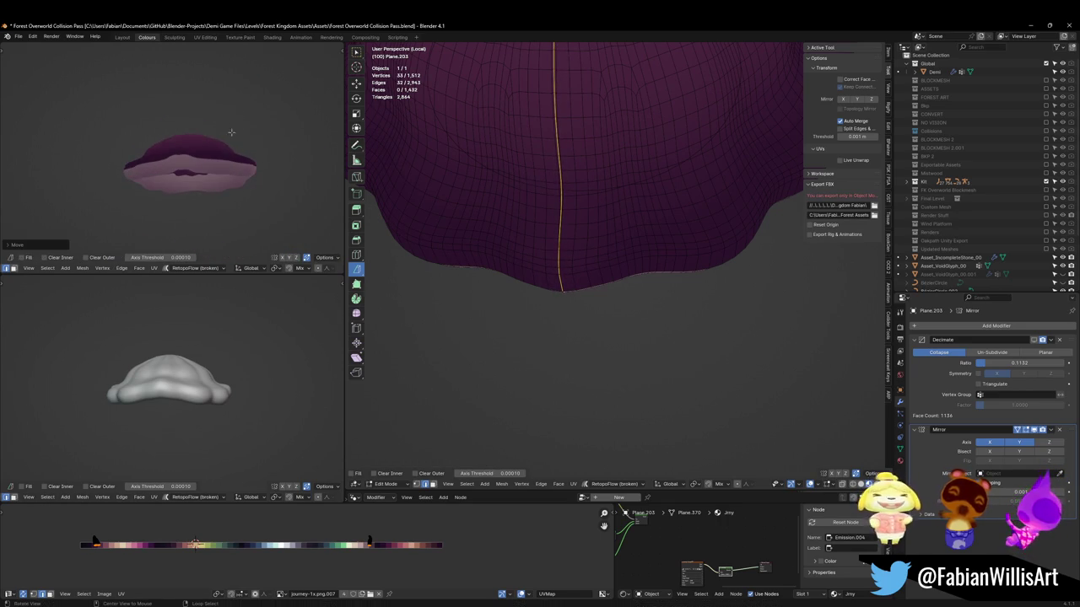
scroll(596, 213, down, 5)
middle_drag(596, 212, 594, 268)
click(593, 268)
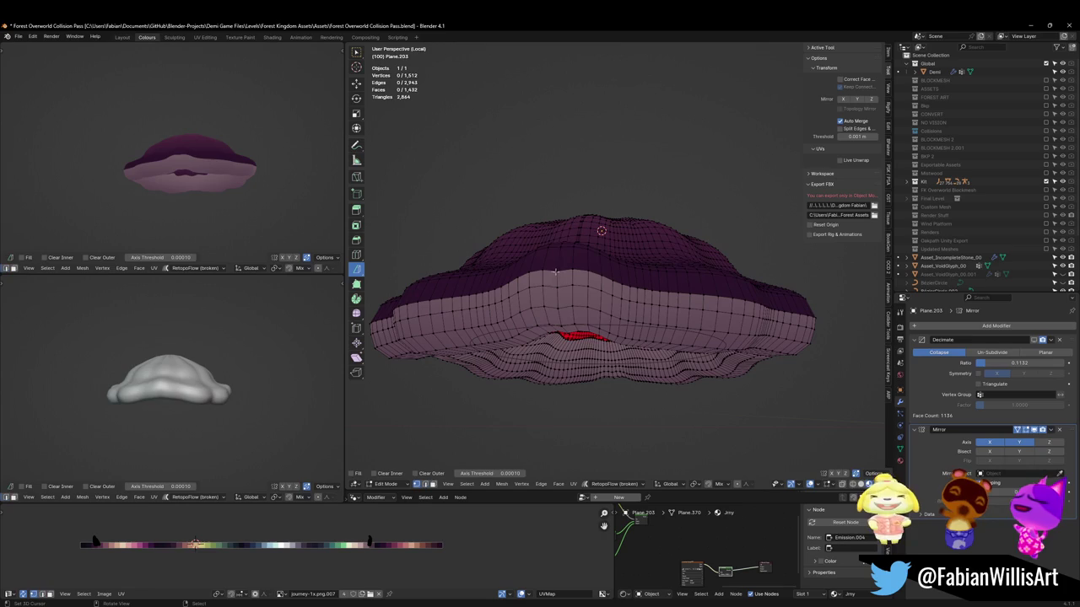
key(g)
key(z)
click(597, 255)
Shift the middle face band's UVs along X onto another palette colour
middle_drag(269, 171, 272, 181)
middle_drag(625, 280, 616, 290)
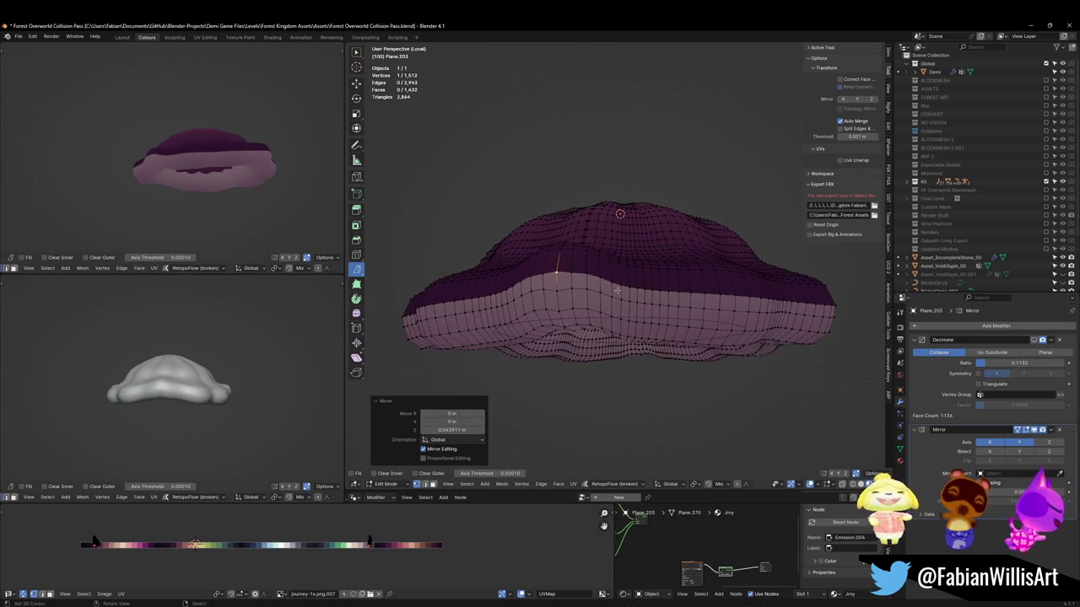
key(ctrl+r)
key(Escape)
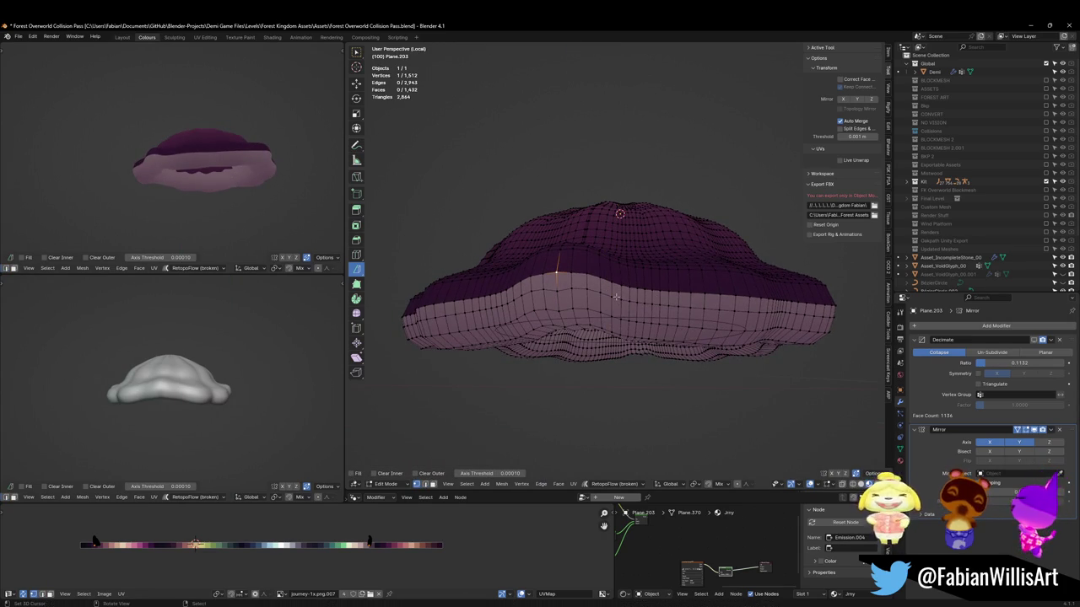
alt+click(615, 295)
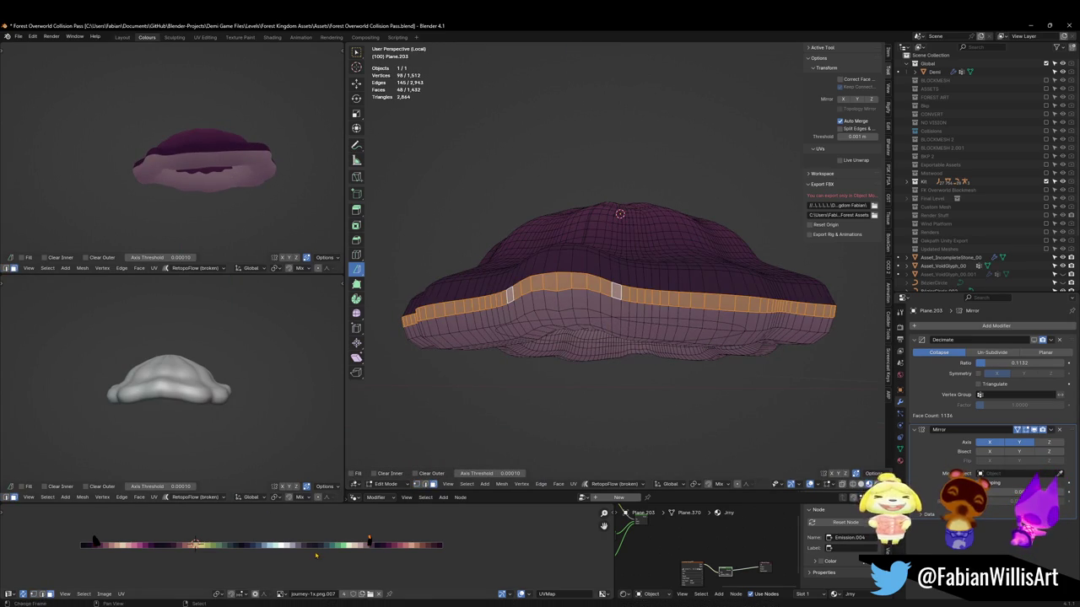
key(g)
key(x)
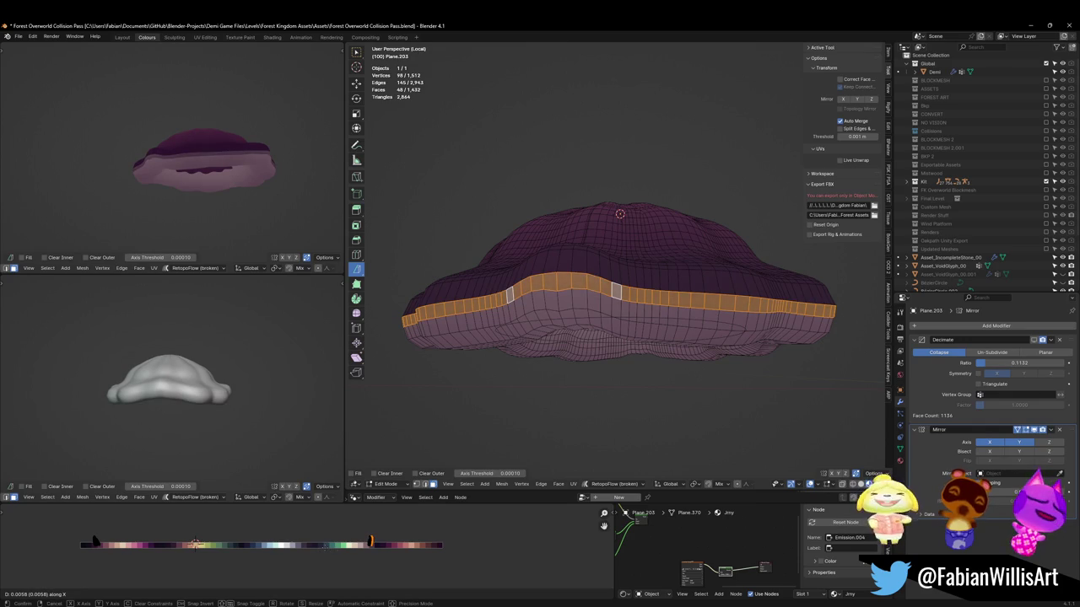
key(Return)
Select the edge and face loops below the band, then clear the selection
alt+click(548, 274)
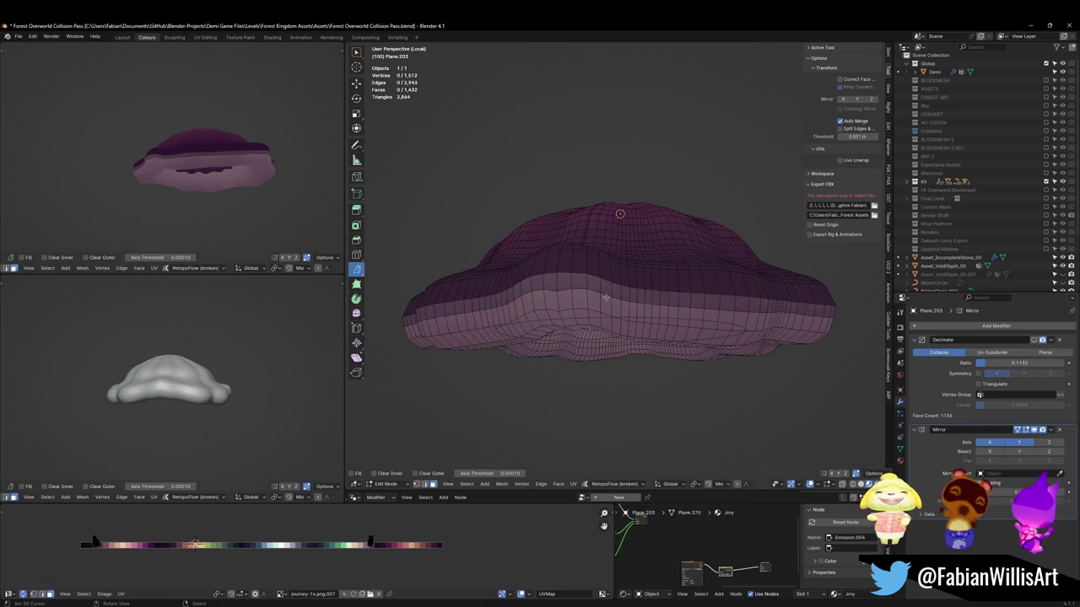
scroll(203, 169, up, 2)
middle_drag(219, 185, 251, 204)
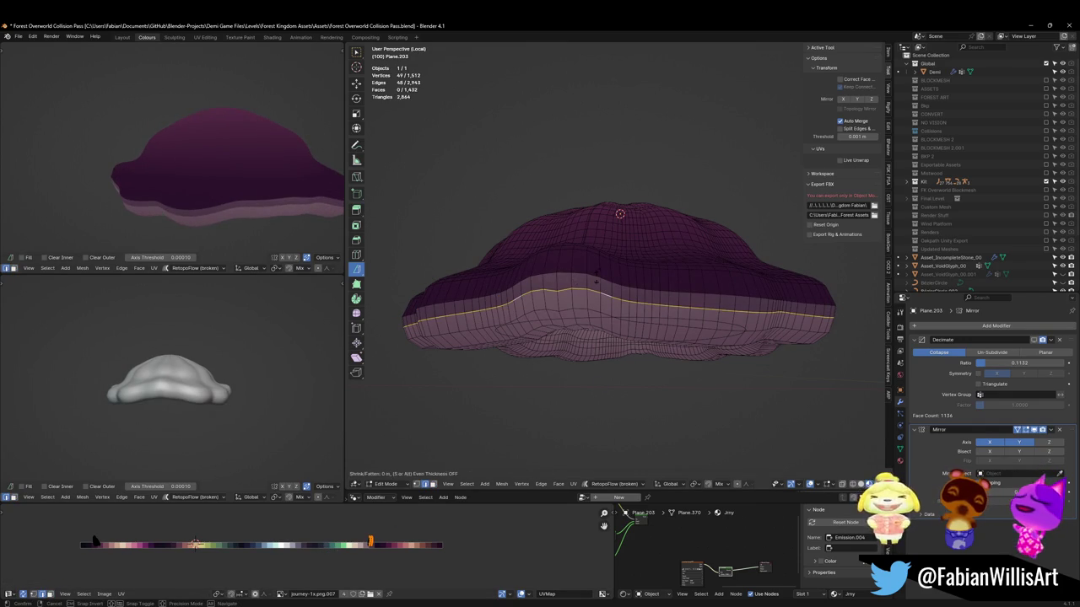
shift+click(622, 221)
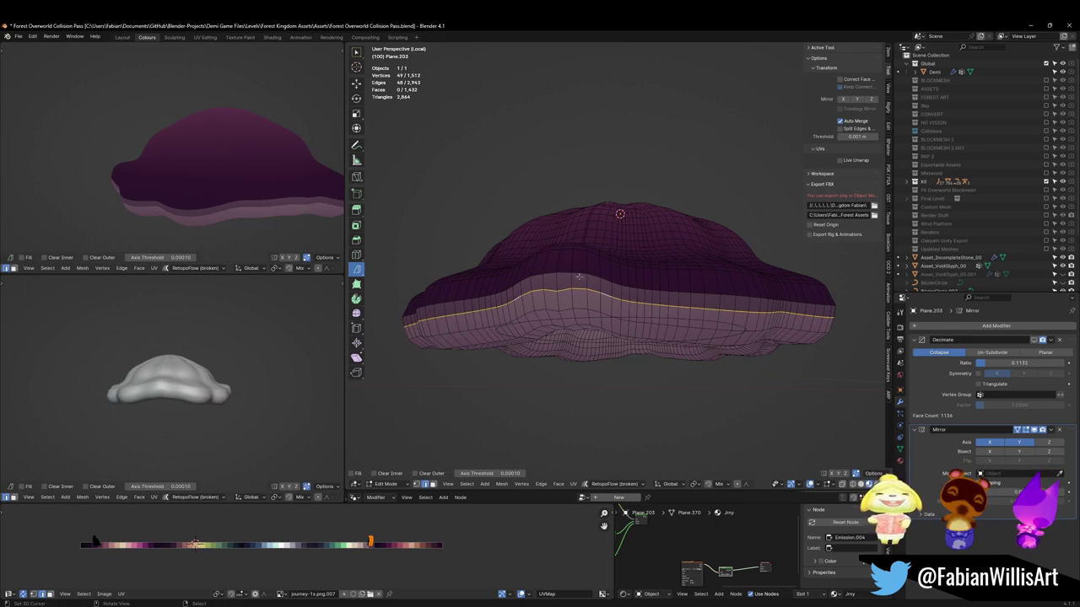
middle_drag(616, 274, 649, 253)
mouse_move(198, 194)
middle_down()
mouse_move(193, 216)
mouse_move(226, 171)
middle_up()
scroll(194, 216, down, 3)
key(alt+a)
alt+click(545, 292)
key(alt+a)
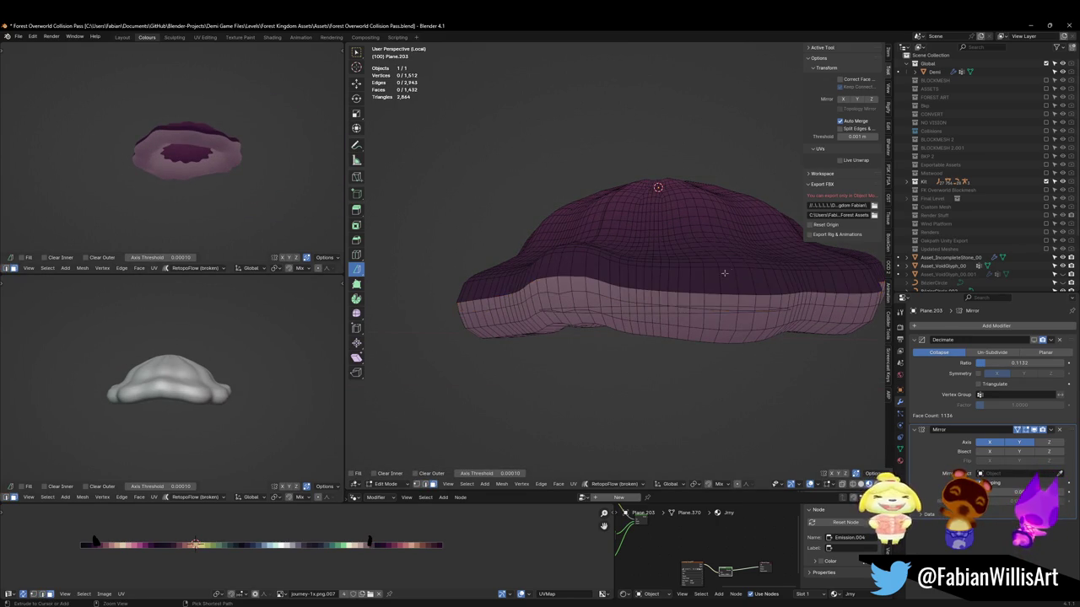
Save the file and set the Mirror modifier's mirrored half to solid display
middle_drag(559, 274, 846, 339)
scroll(846, 339, down, 3)
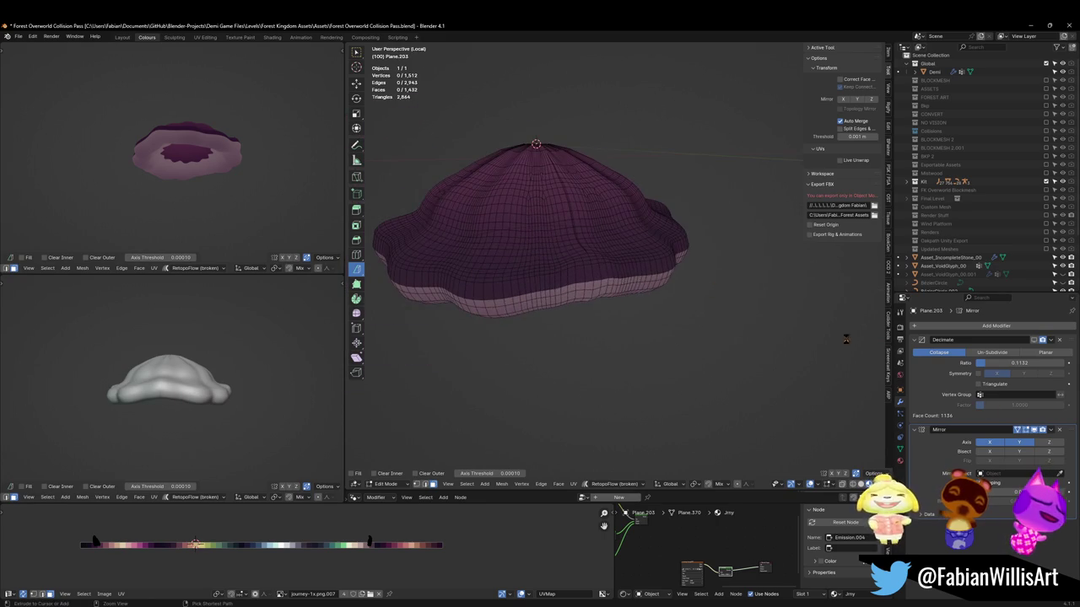
key(ctrl+s)
click(1034, 430)
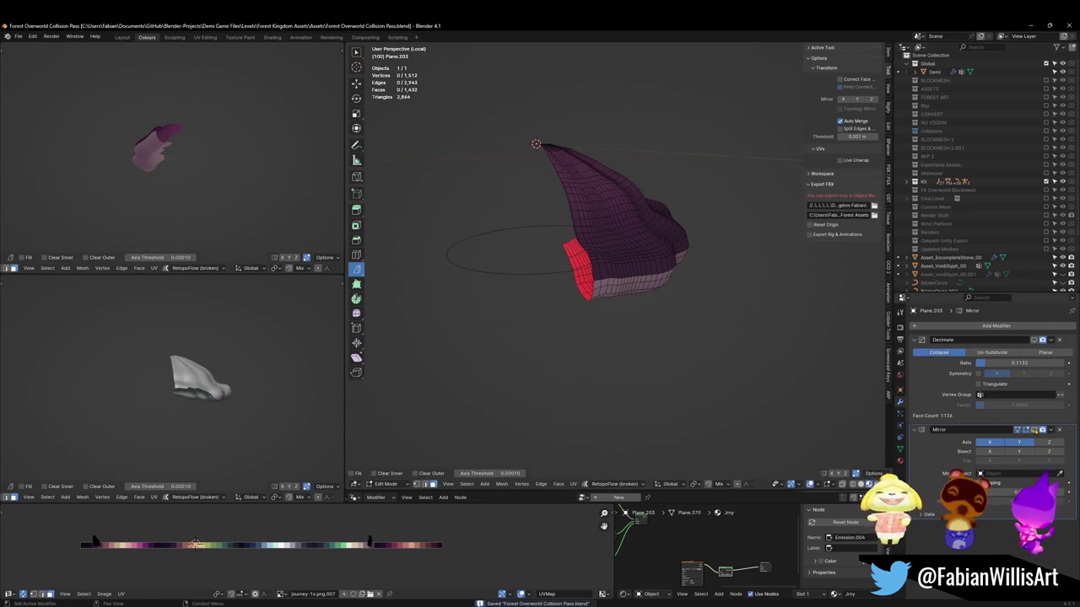
click(1034, 431)
click(1017, 430)
Select a shortest edge path along the underside band
scroll(629, 272, up, 3)
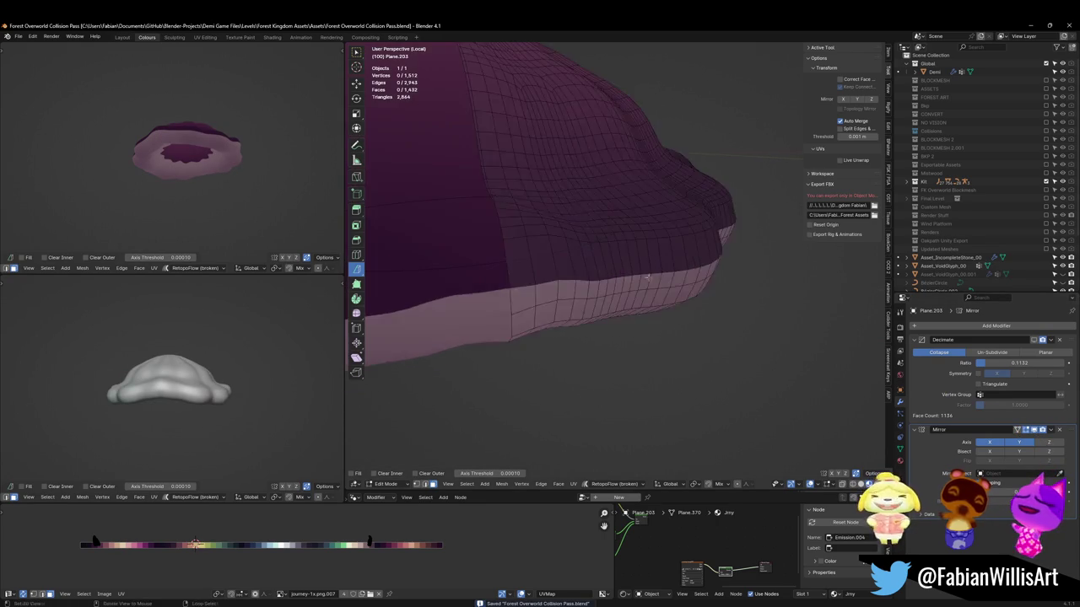
middle_drag(628, 272, 565, 262)
click(510, 254)
key(KP_Decimal)
ctrl+click(489, 352)
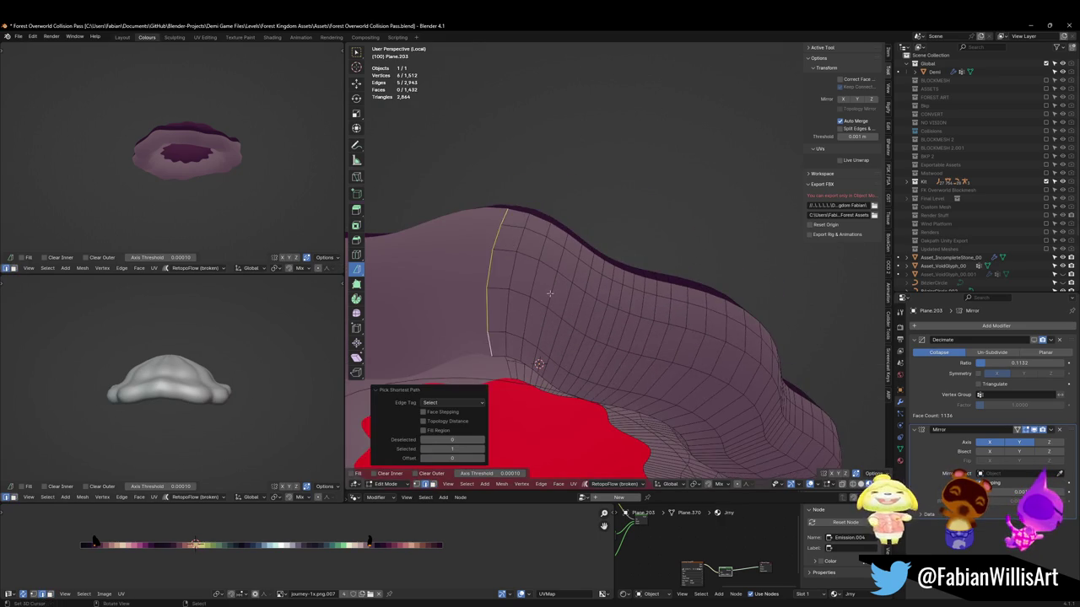
middle_drag(489, 353, 565, 246)
key(alt+a)
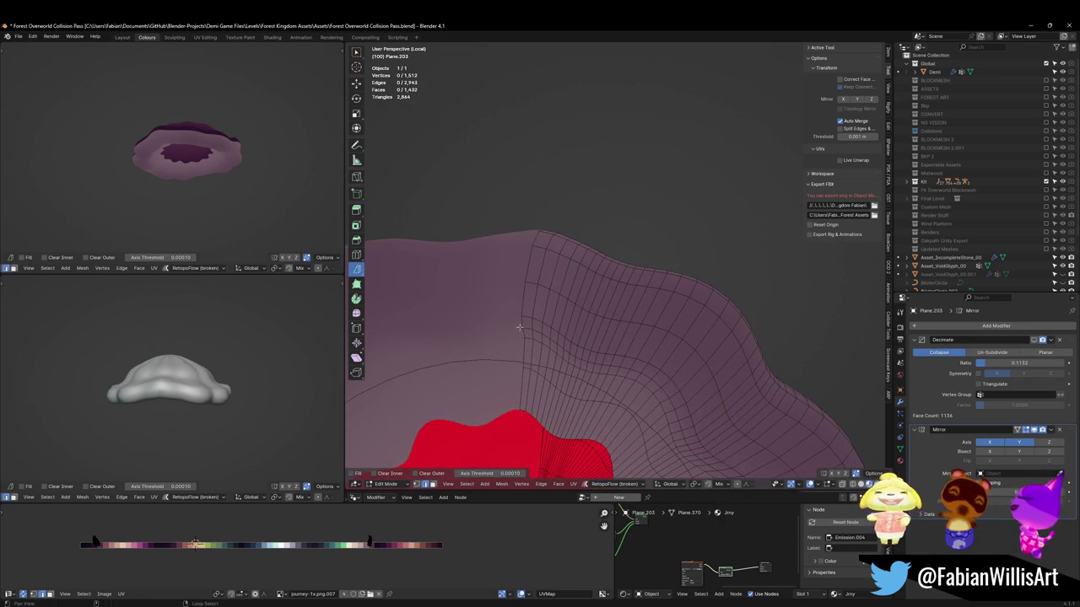
key(ctrl+z)
Select the horizontal rim loop and a vertical edge loop on the rim band
middle_drag(208, 197, 242, 442)
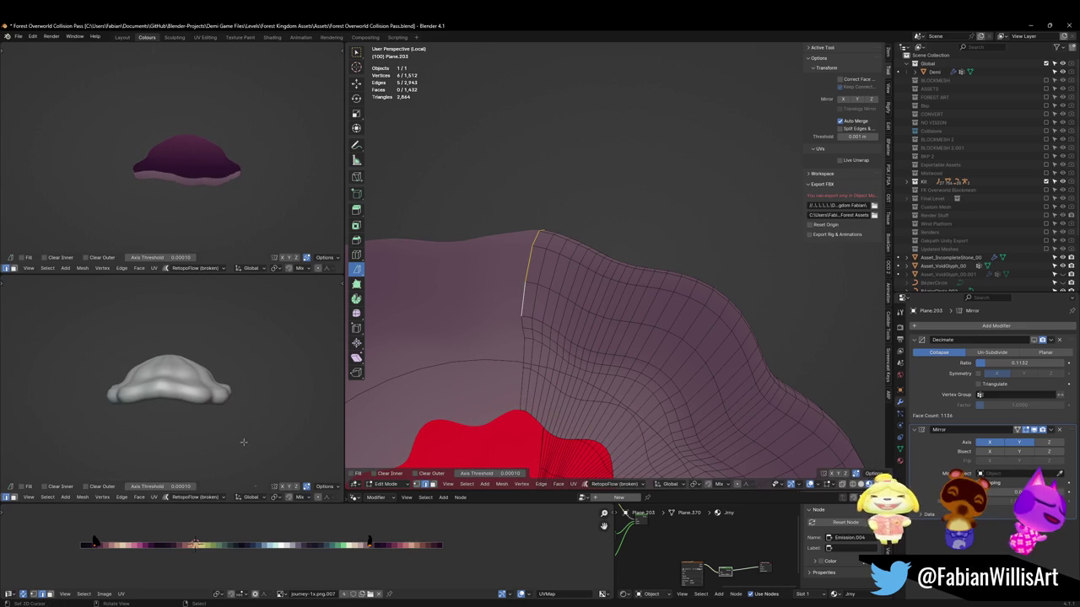
mouse_move(156, 137)
middle_down()
mouse_move(217, 176)
mouse_move(194, 160)
middle_up()
middle_drag(573, 278, 659, 250)
alt+click(659, 250)
alt+click(563, 297)
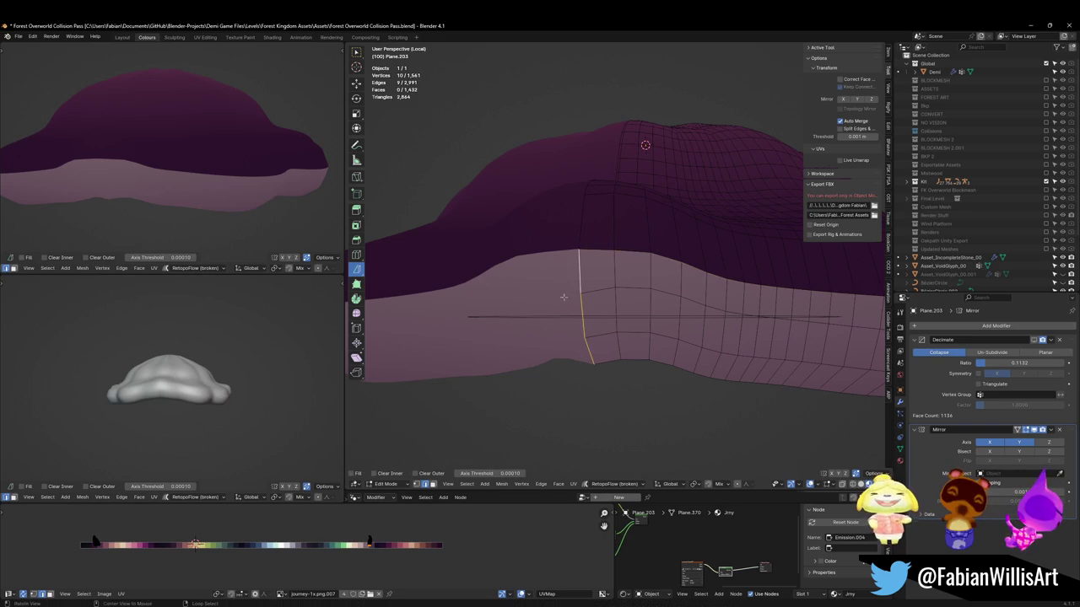
Slide the vertical seam loop along X and rotate it
key(g)
key(x)
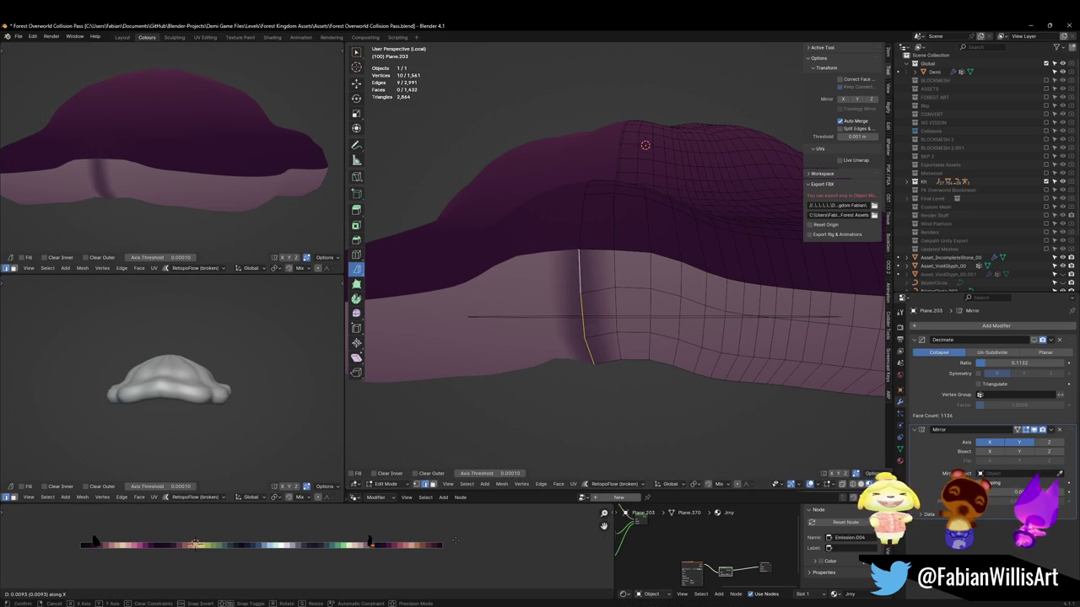
click(455, 542)
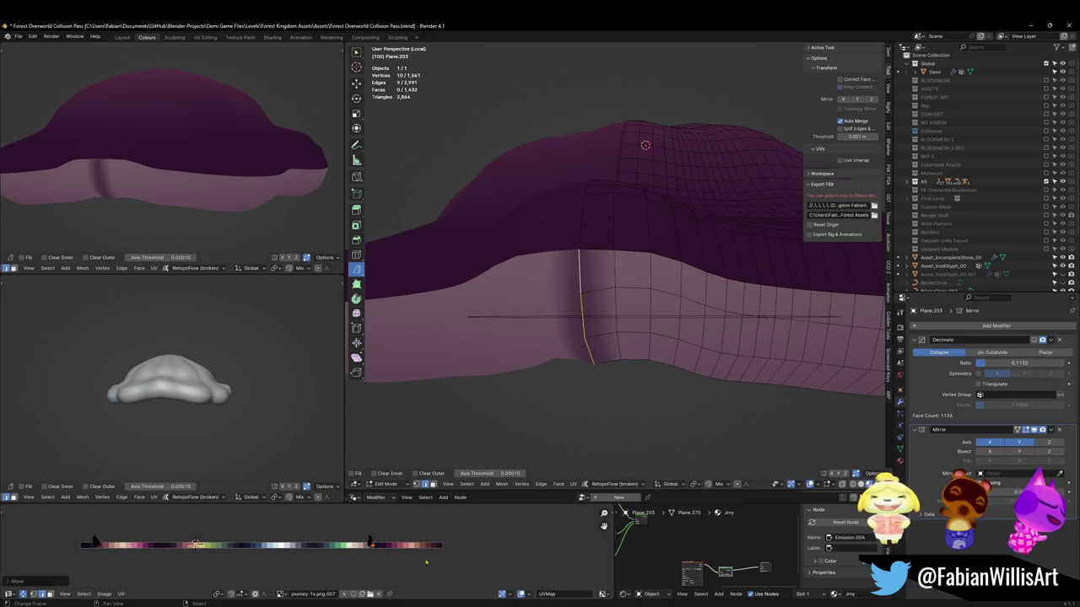
key(r)
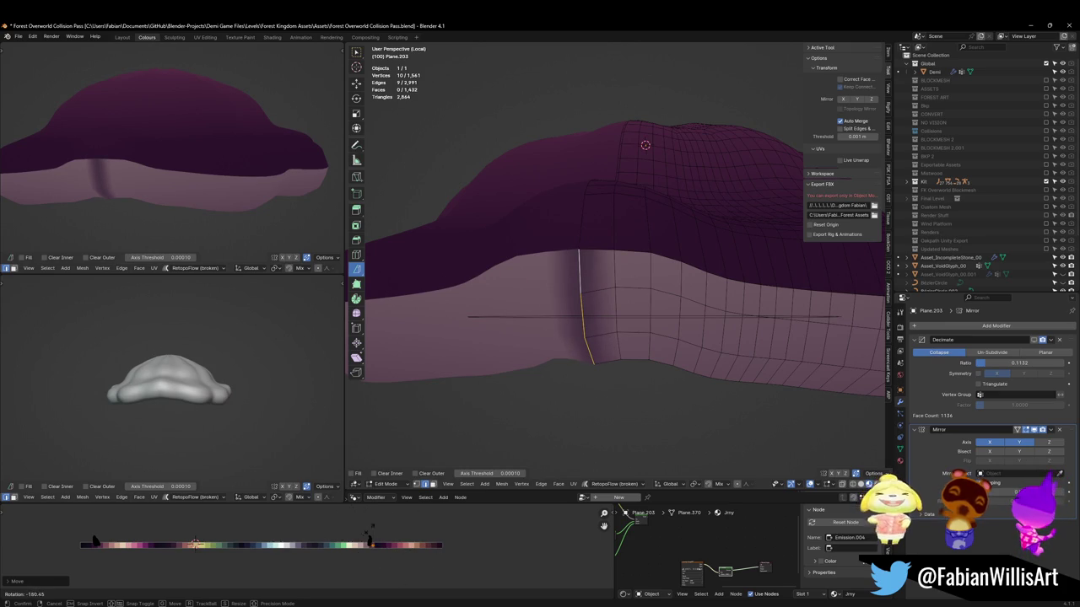
click(194, 544)
Rotate the selected seam UVs and reposition them on the palette
scroll(400, 546, up, 6)
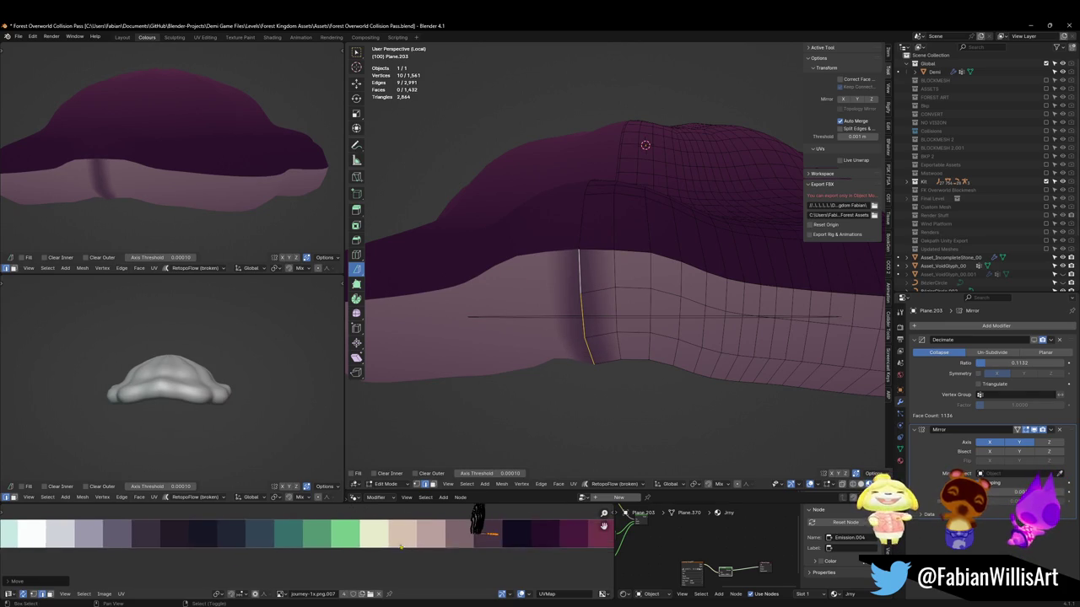
middle_drag(401, 547, 295, 561)
key(r)
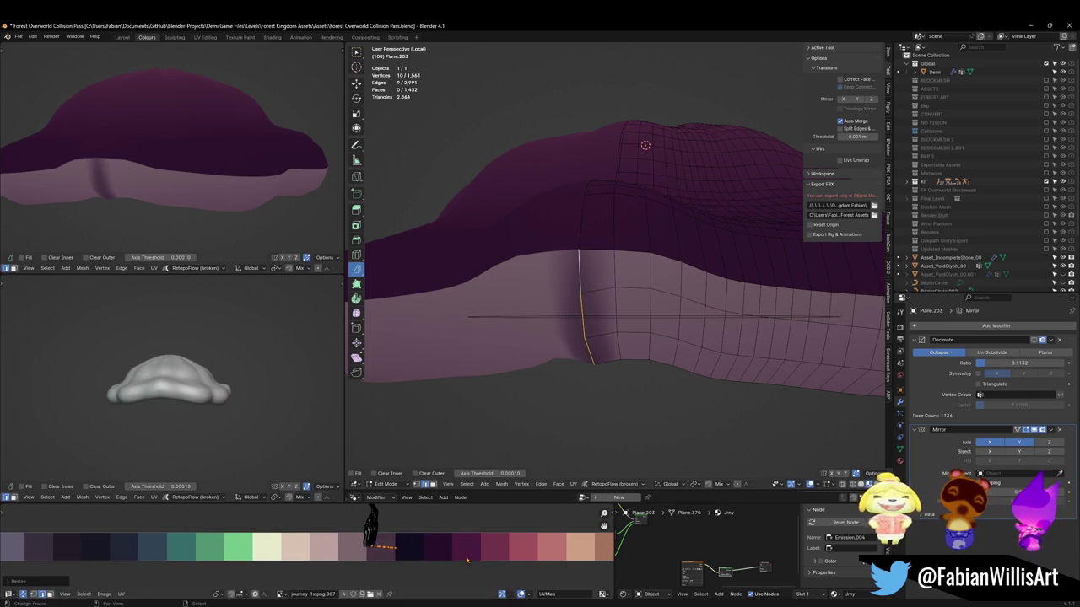
key(g)
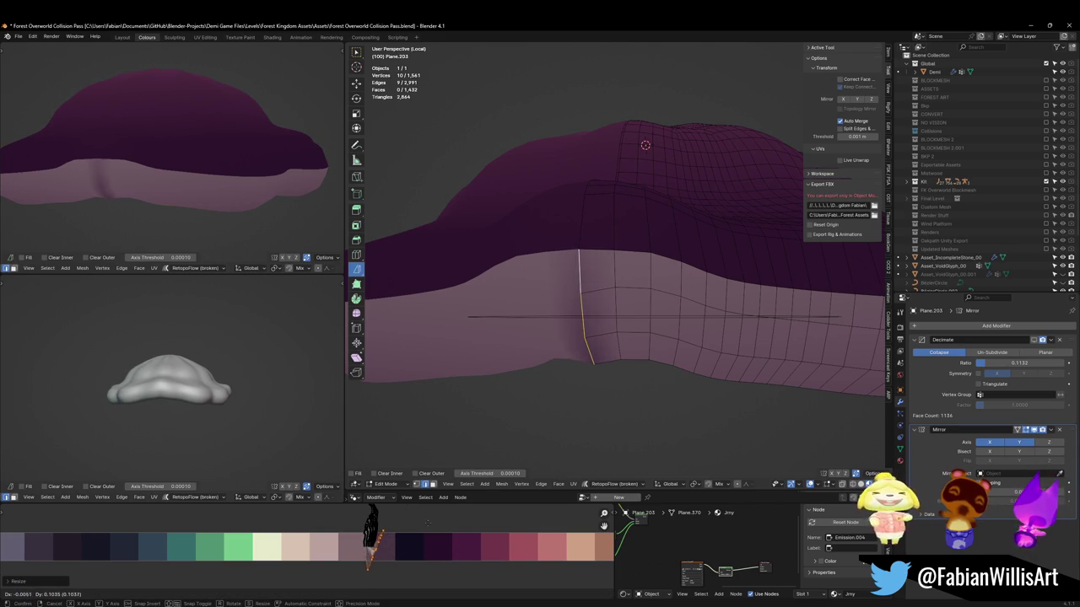
click(440, 520)
Rotate, shift horizontally, shrink and rotate the seam UV triangle again
mouse_move(169, 194)
middle_down()
mouse_move(176, 159)
mouse_move(177, 186)
middle_up()
key(r)
click(380, 576)
key(g)
key(x)
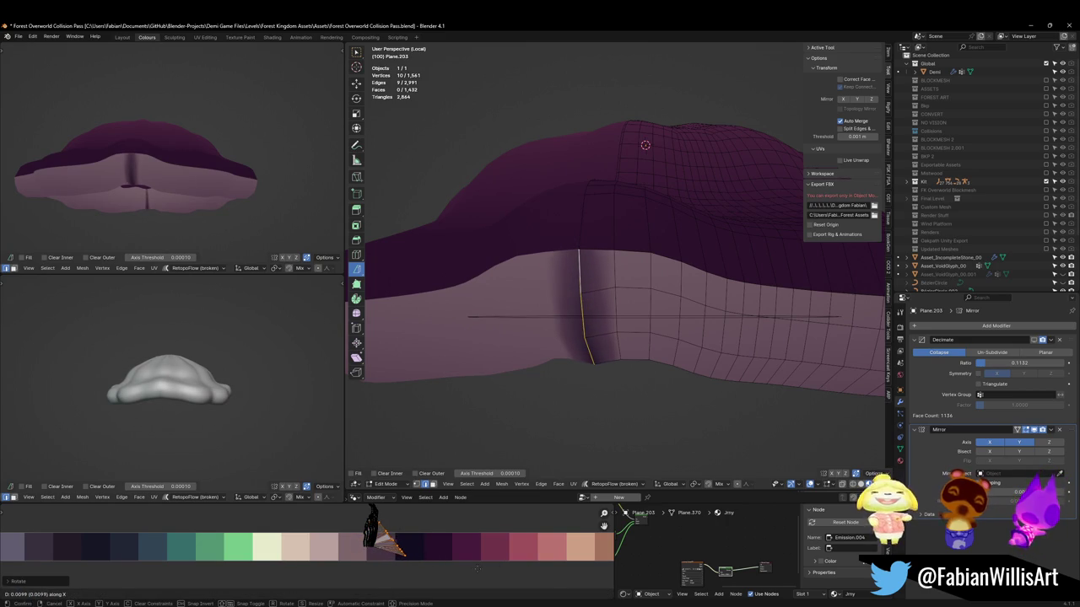
click(478, 569)
key(s)
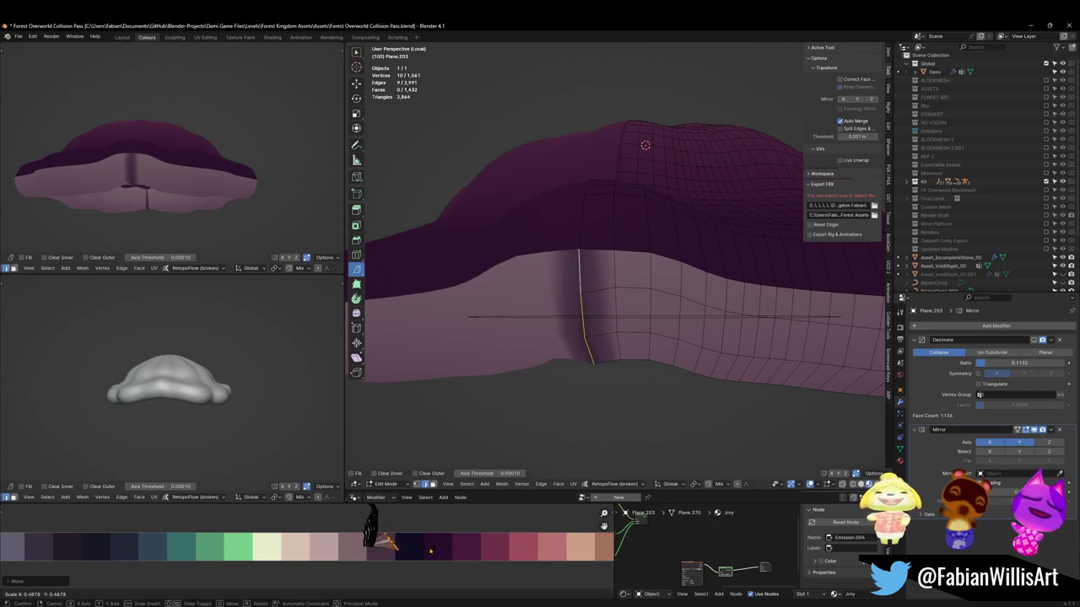
click(417, 549)
key(r)
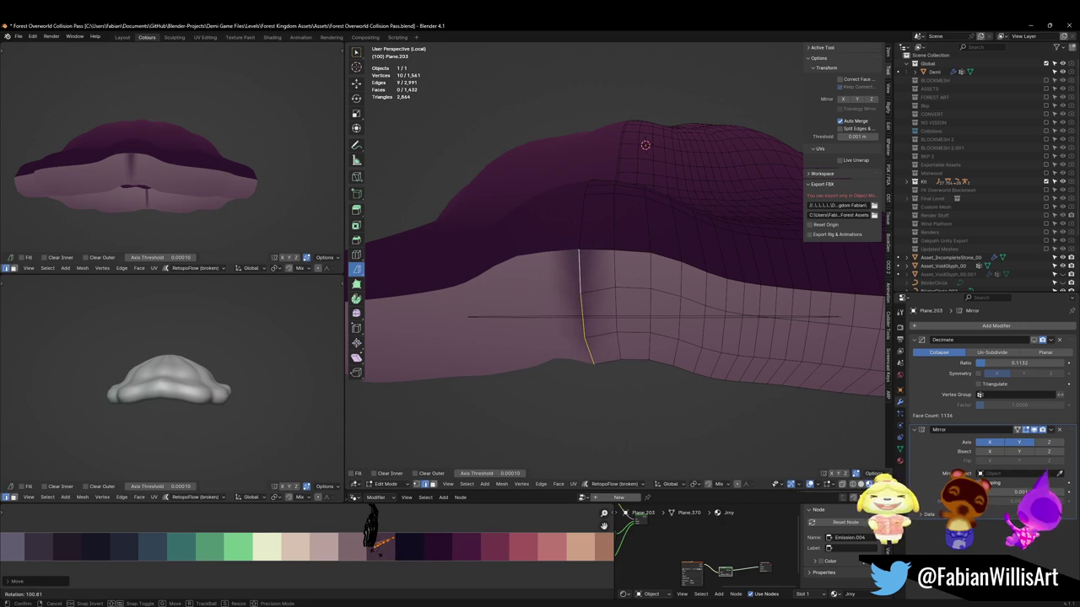
click(377, 547)
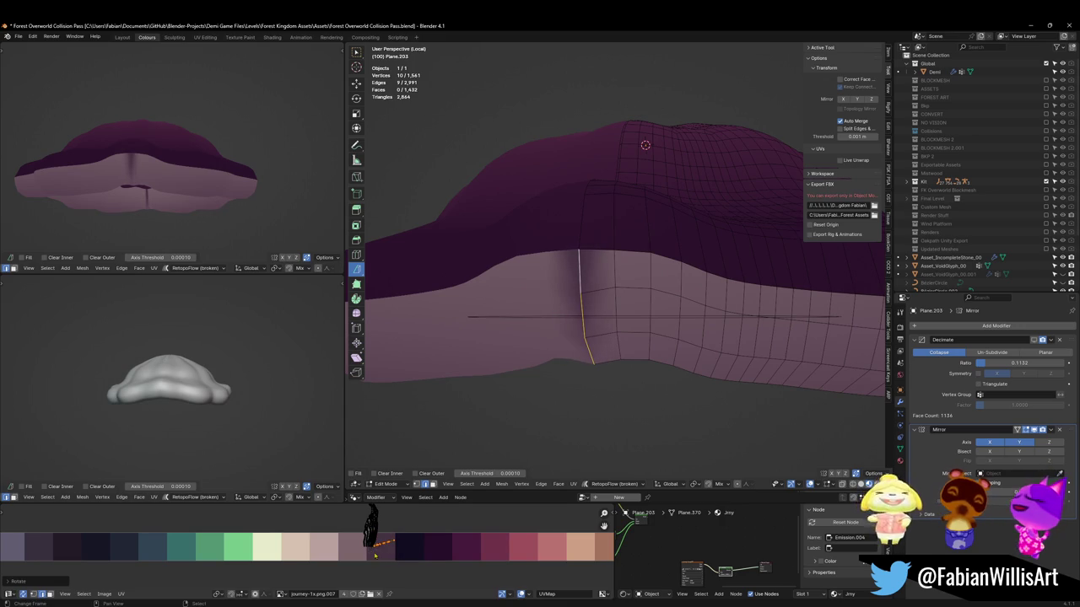
Fine-tune the seam UVs with horizontal shifts and a scale on the palette
scroll(174, 205, down, 2)
key(g)
key(x)
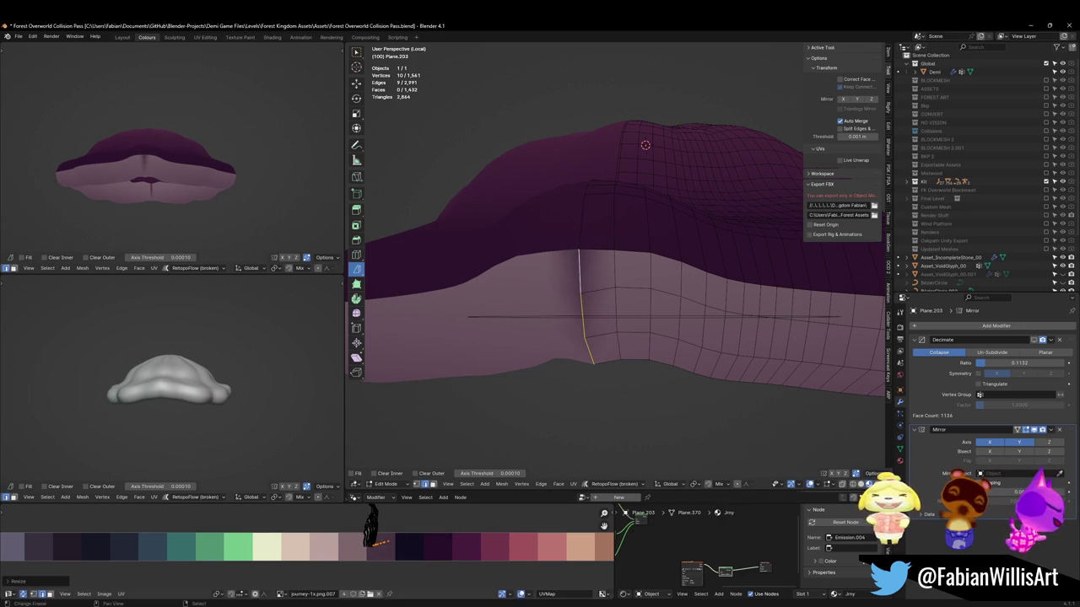
click(431, 582)
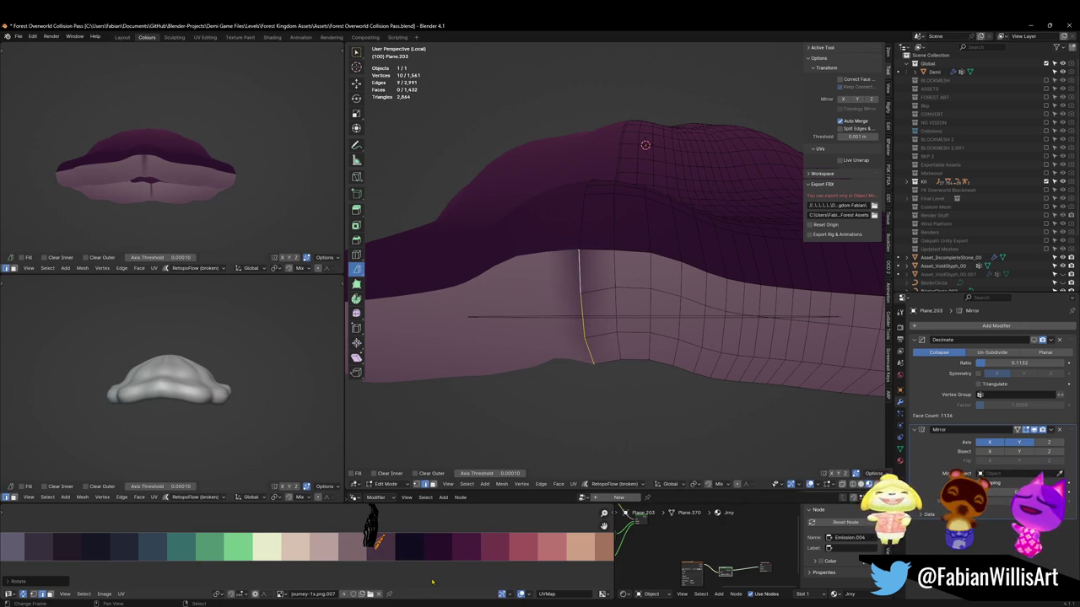
key(s)
click(378, 539)
key(g)
key(x)
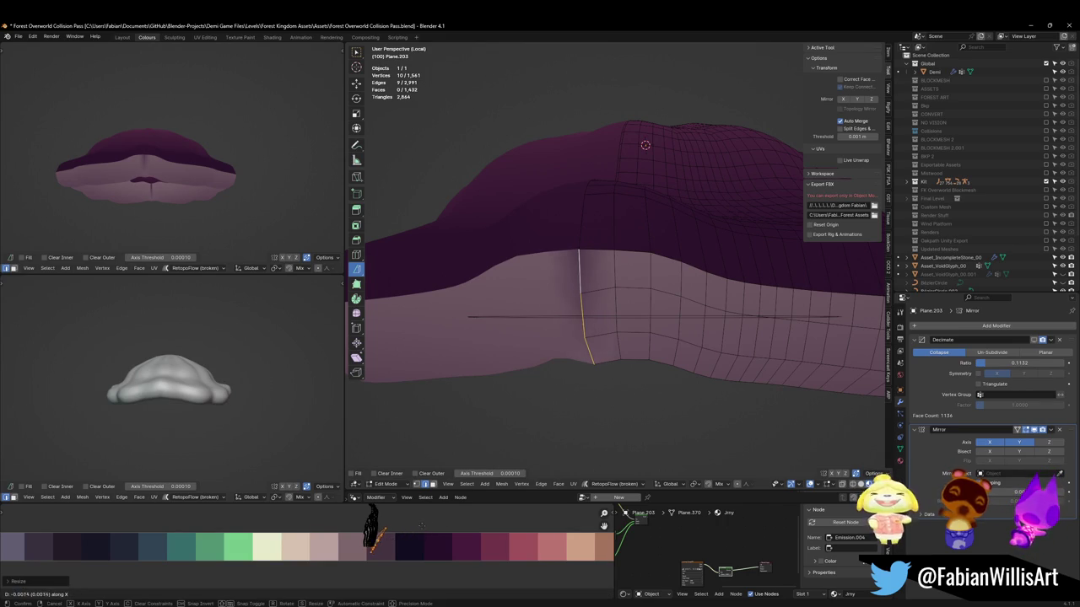
click(519, 524)
middle_drag(169, 169, 204, 195)
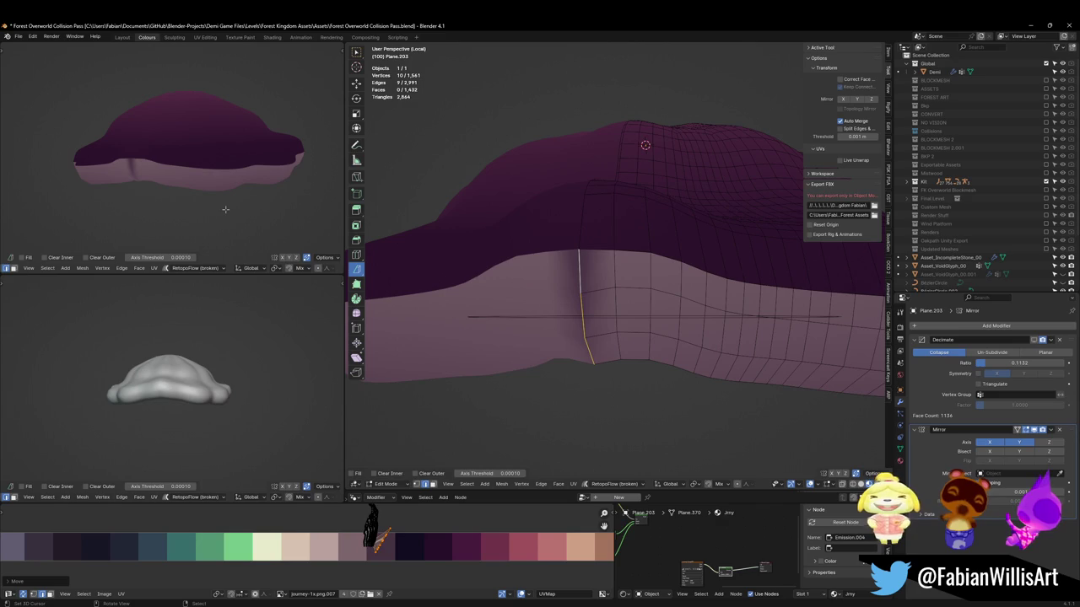
mouse_move(523, 235)
middle_down()
mouse_move(710, 284)
mouse_move(673, 309)
middle_up()
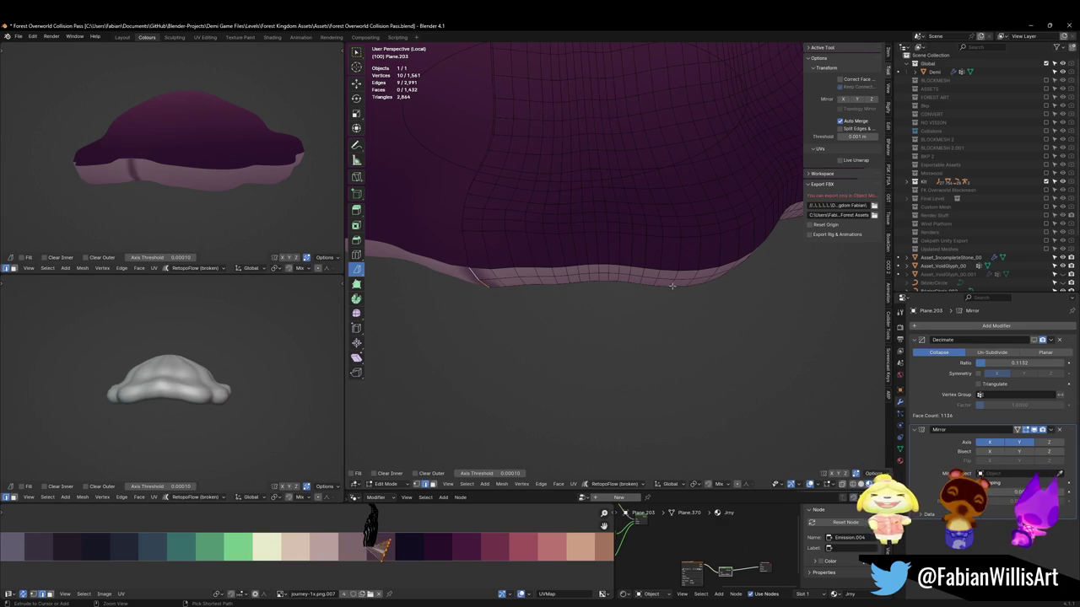
Select the vertical seam edge loop on the mound's underside rim
ctrl+click(667, 279)
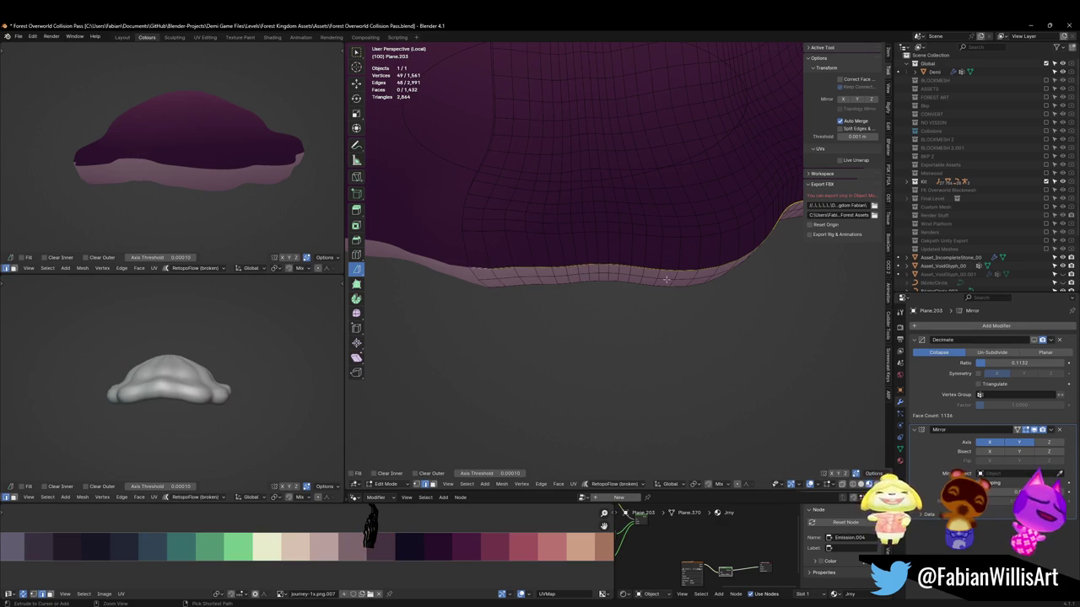
scroll(609, 293, down, 3)
click(626, 301)
scroll(636, 322, up, 2)
middle_drag(636, 322, 683, 249)
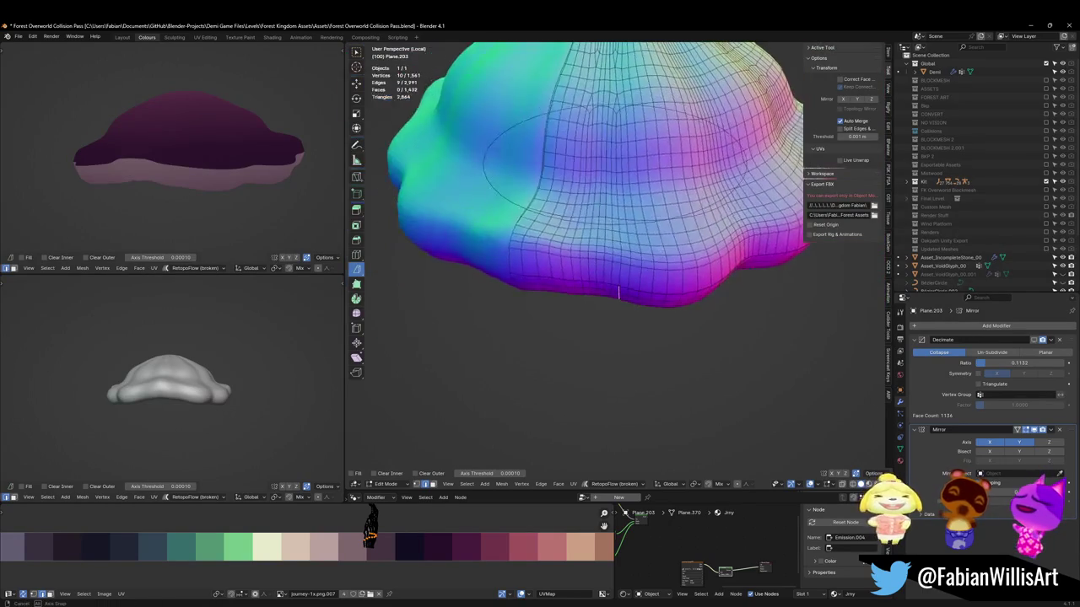
alt+click(503, 209)
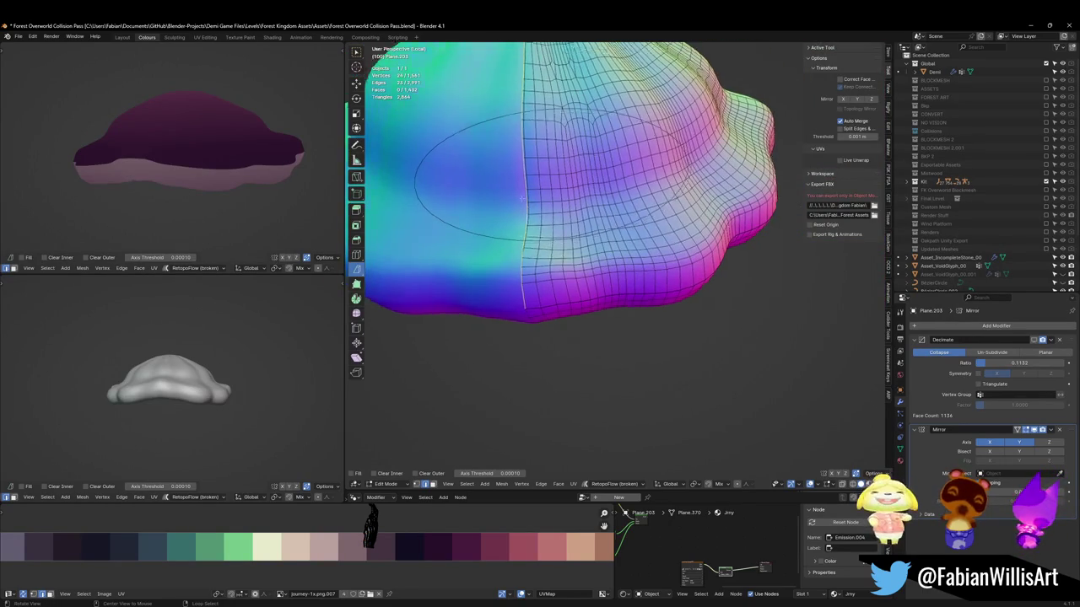
scroll(666, 230, up, 5)
scroll(667, 230, down, 5)
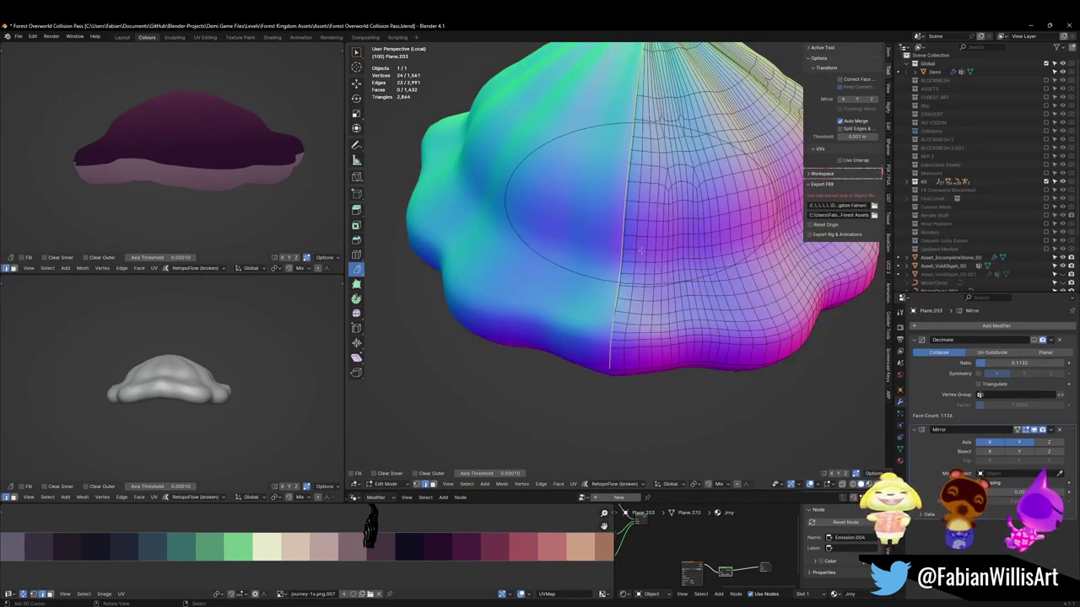
Move the seam loop along X, trying and undoing a dissolve
key(g)
key(x)
click(681, 253)
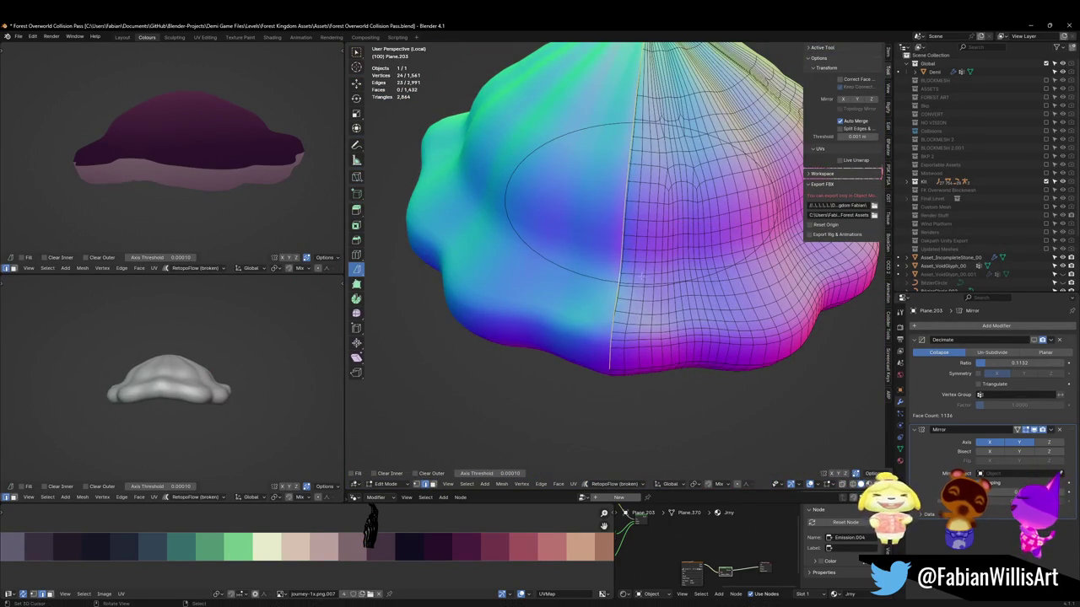
scroll(623, 274, up, 3)
key(ctrl+x)
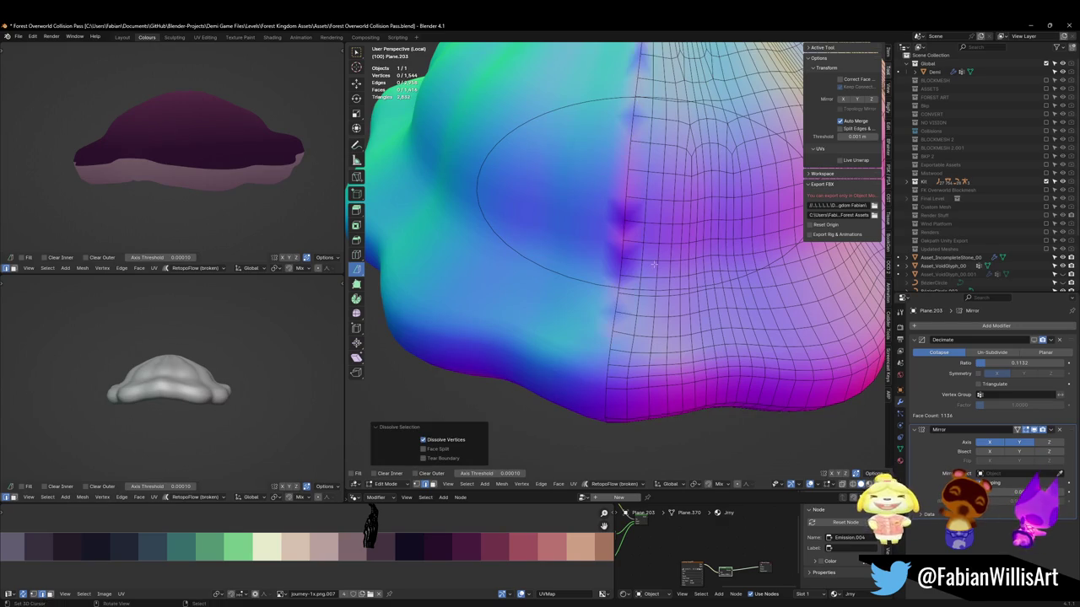
key(ctrl+z)
scroll(654, 265, down, 3)
mouse_move(654, 264)
middle_down()
mouse_move(607, 287)
mouse_move(652, 349)
middle_up()
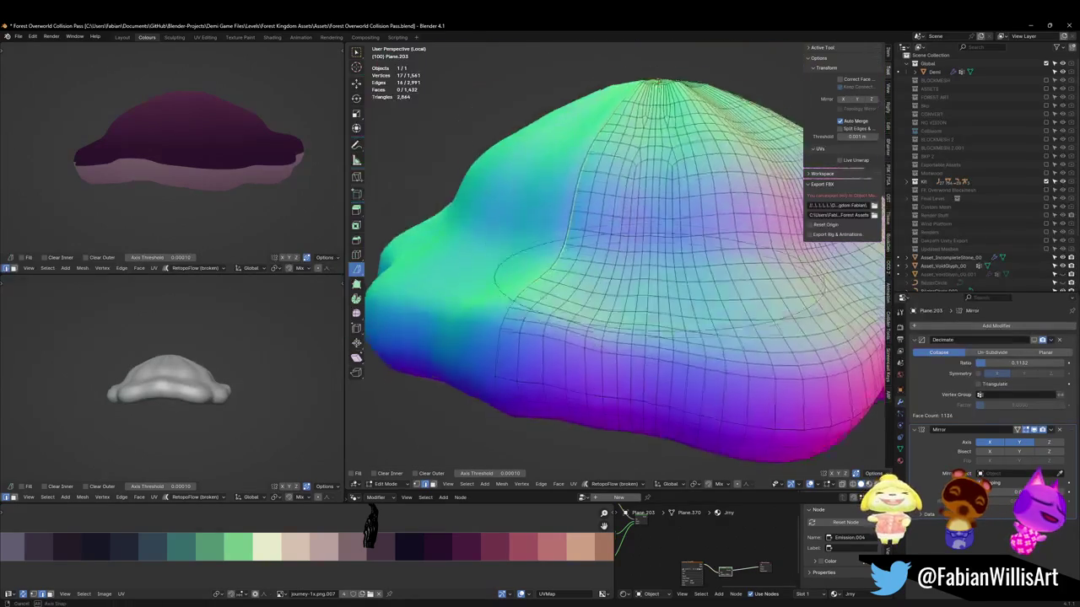
Select three vertical edge loops on the rim band
alt+click(621, 364)
alt+click(597, 375)
middle_drag(597, 376, 787, 349)
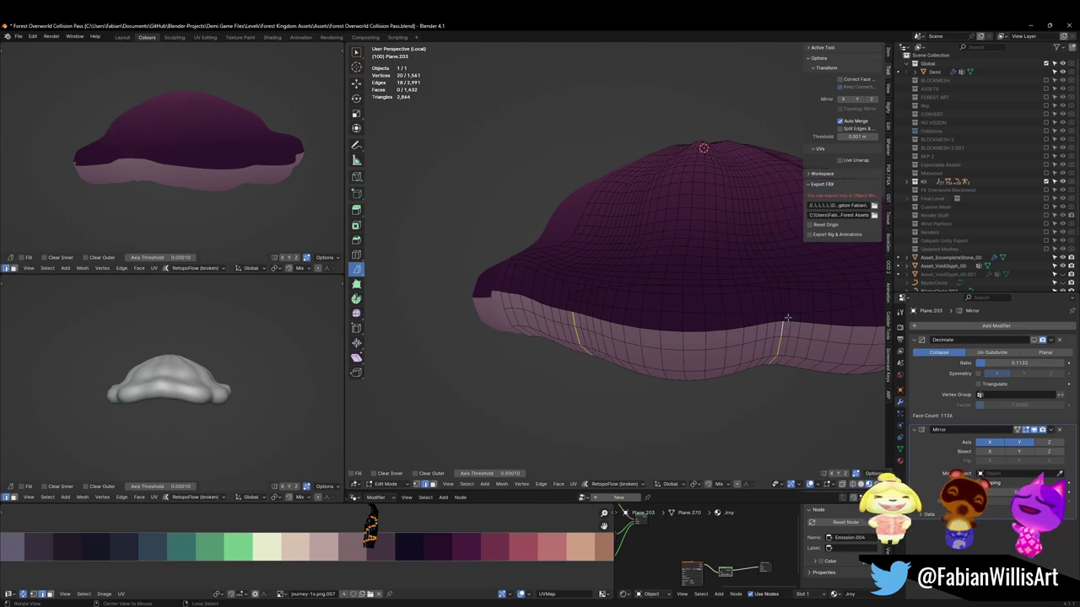
scroll(787, 318, up, 3)
mouse_move(787, 318)
middle_down()
mouse_move(664, 286)
mouse_move(616, 305)
mouse_move(662, 199)
mouse_move(571, 186)
middle_up()
scroll(588, 305, down, 3)
alt+shift+click(635, 277)
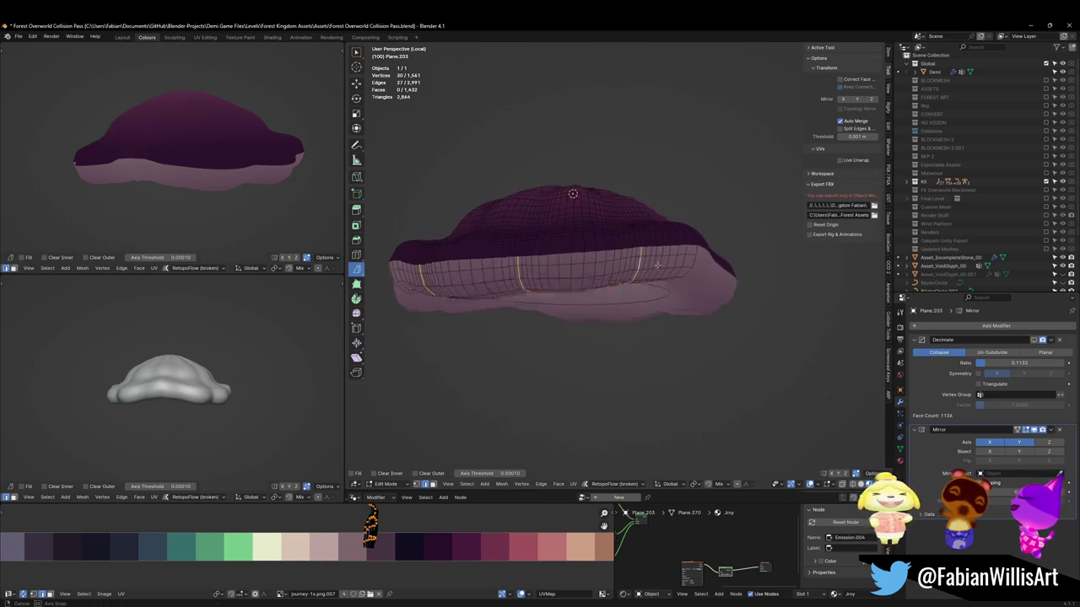
key(g)
key(x)
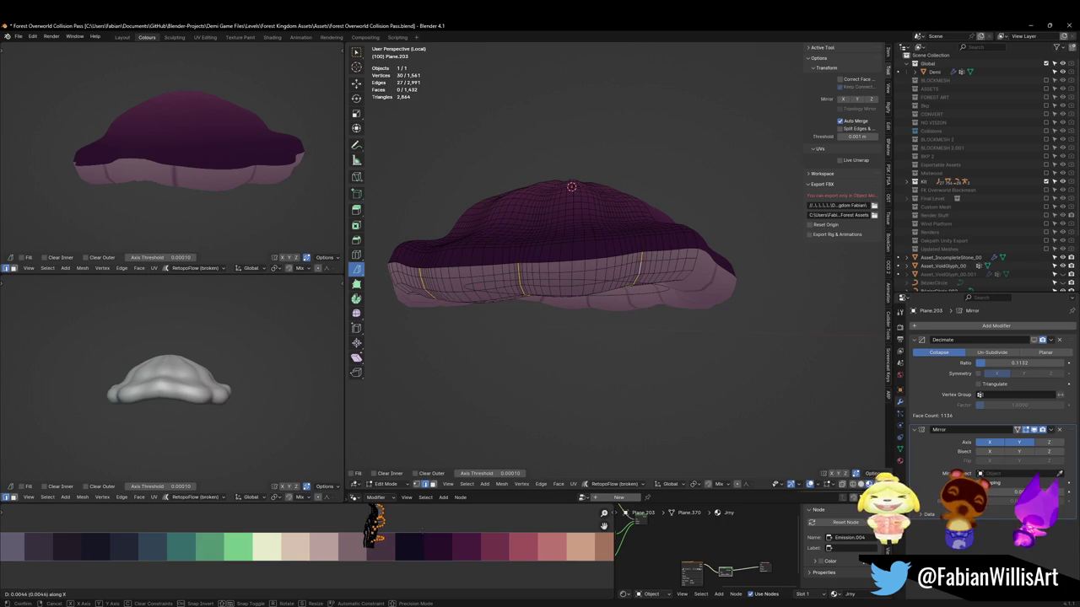
key(Escape)
mouse_move(259, 169)
middle_down()
mouse_move(217, 129)
mouse_move(217, 198)
middle_up()
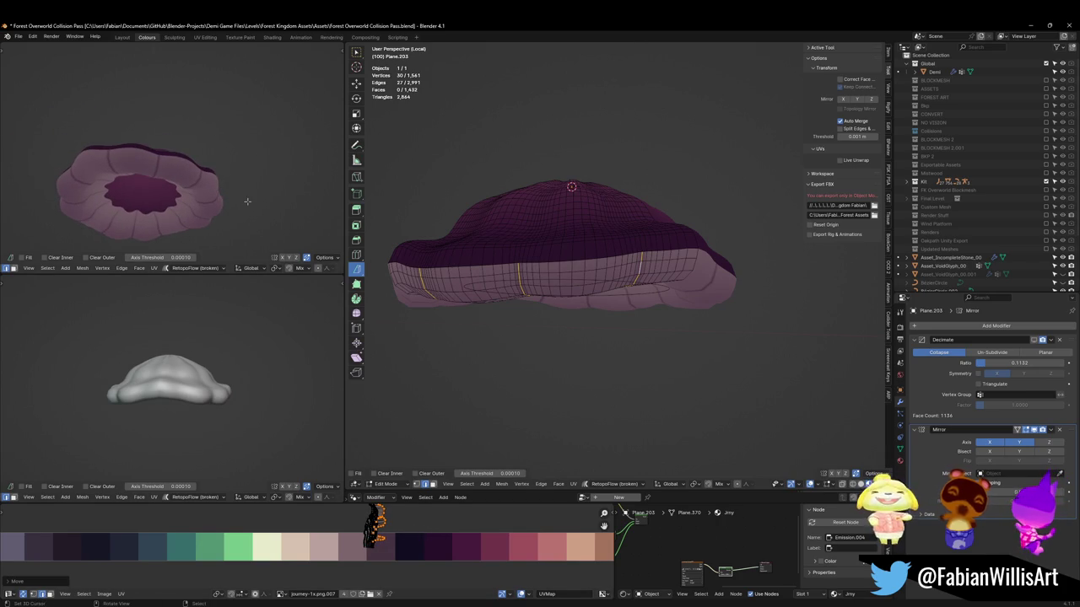
middle_drag(214, 206, 156, 222)
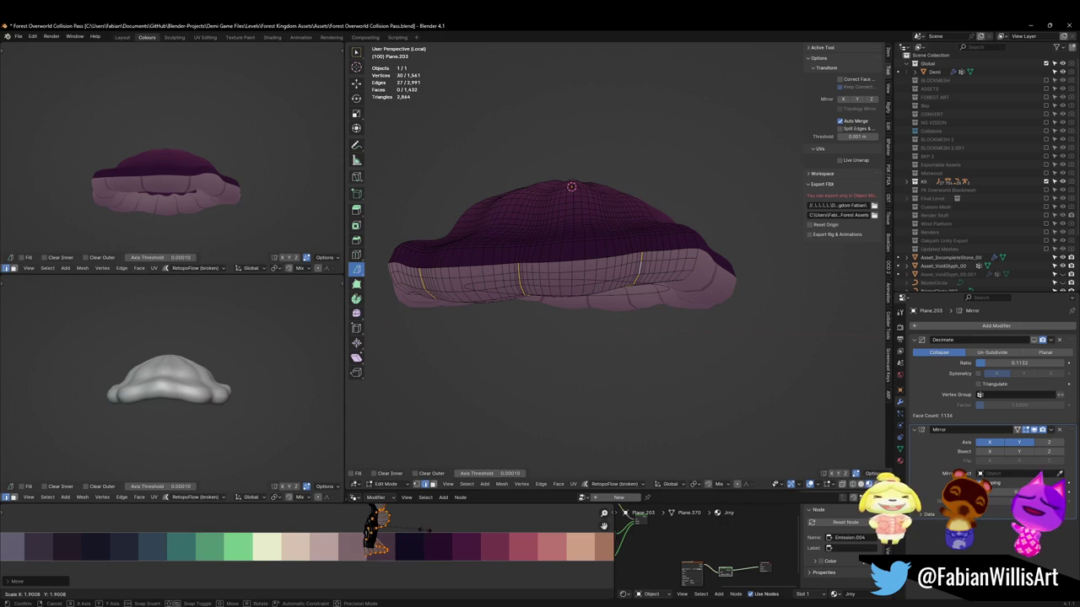
Shift the stripe UVs along X, proportionally slide rim UVs onto darker purples, and deselect
key(g)
key(x)
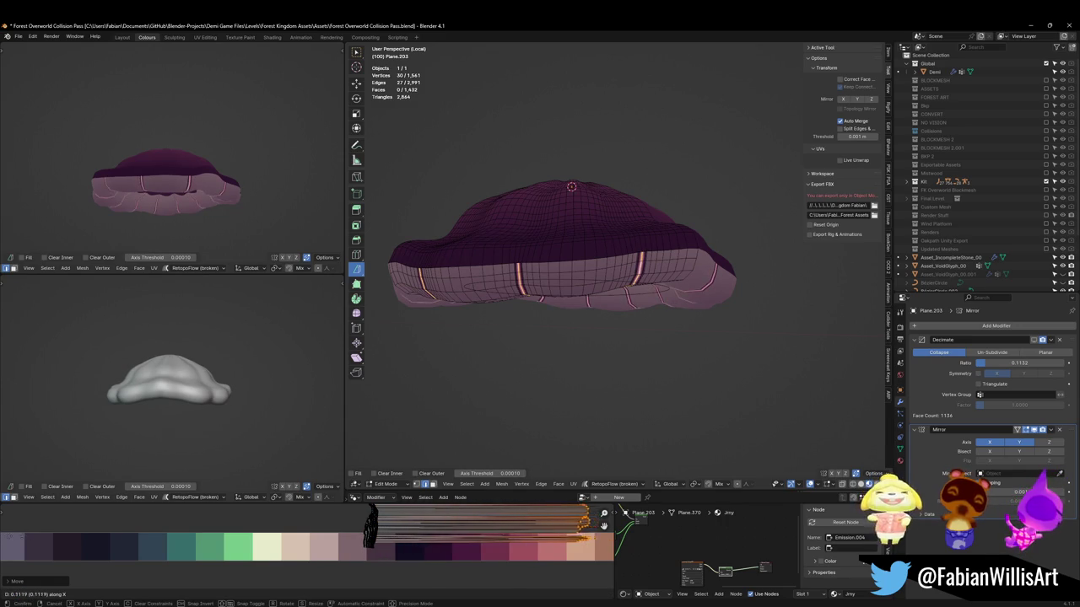
click(549, 475)
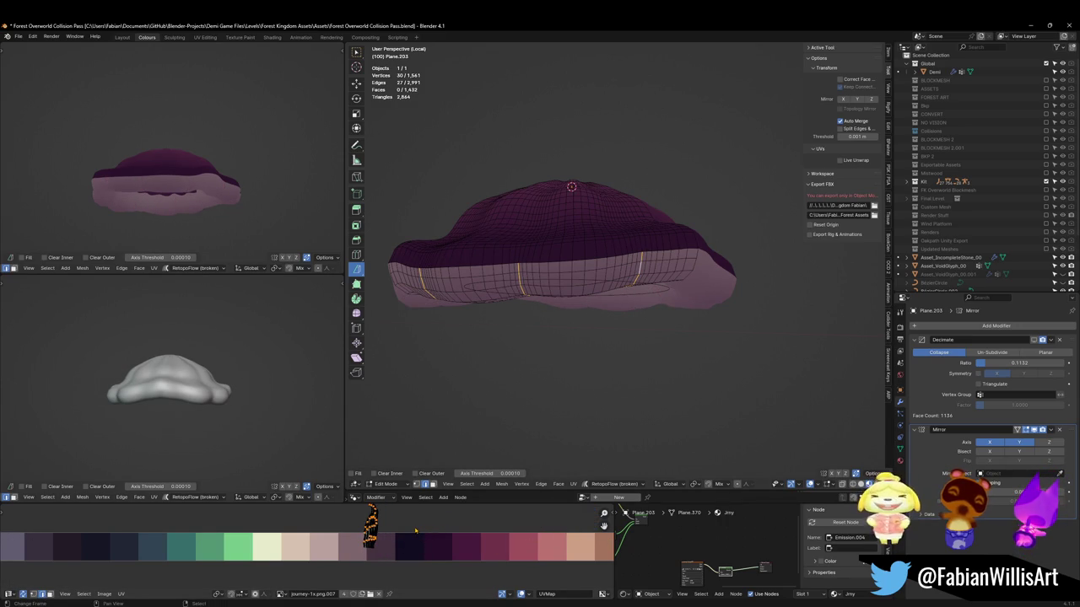
key(g)
key(x)
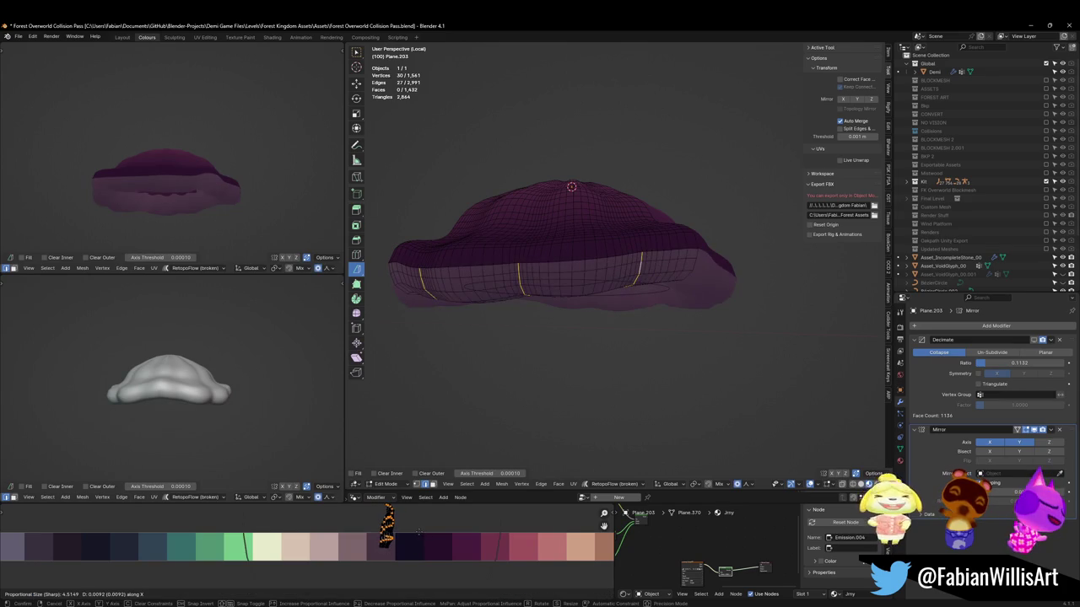
scroll(419, 532, up, 2)
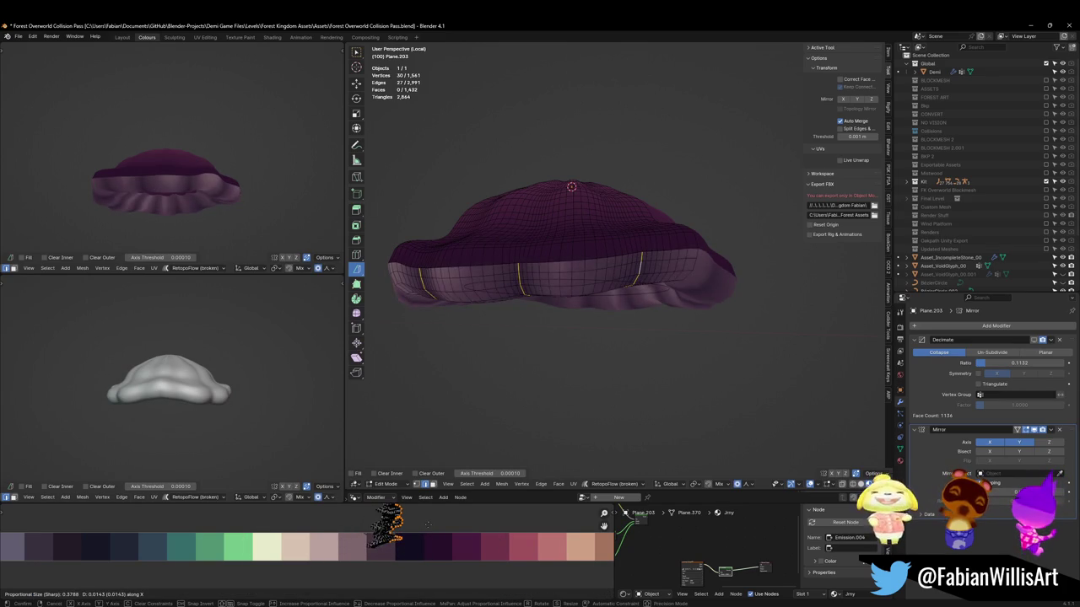
scroll(424, 524, up, 3)
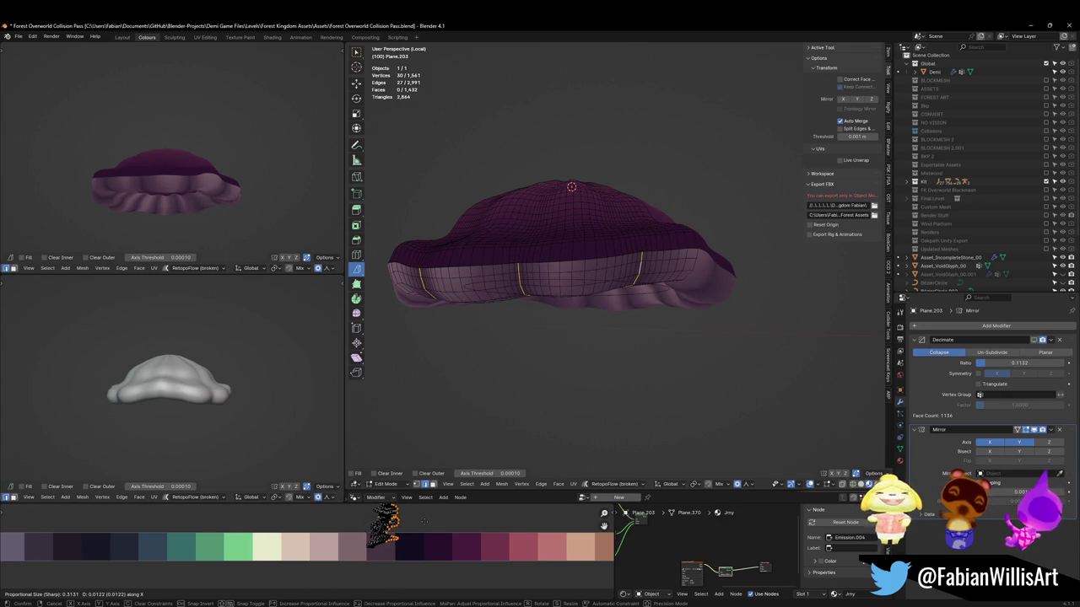
click(424, 522)
key(alt+a)
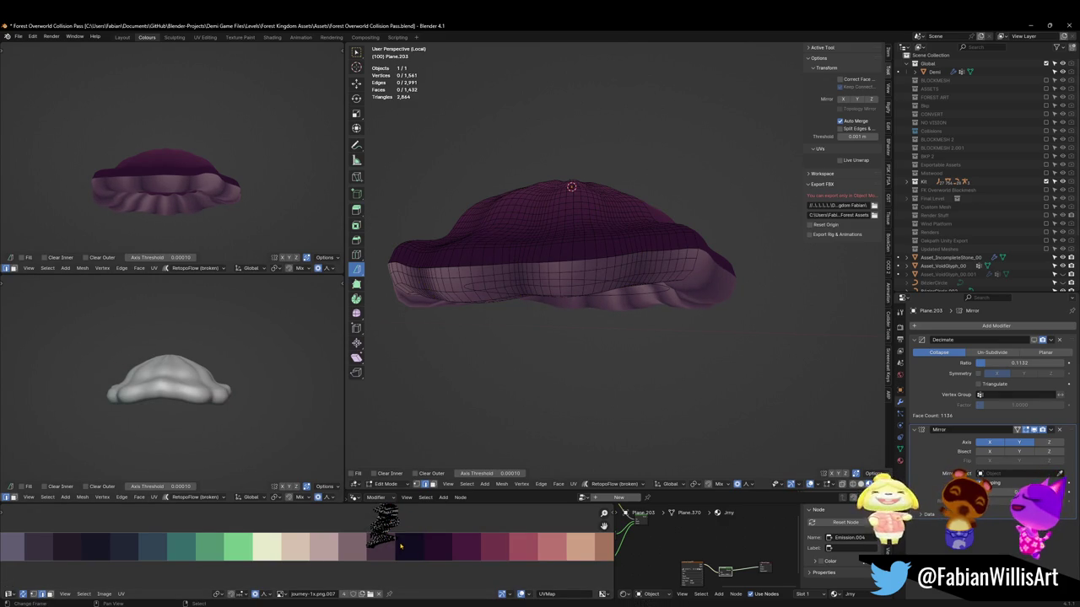
Select the lower band and scale and slide its UVs onto the pink palette swatch
key(l)
key(s)
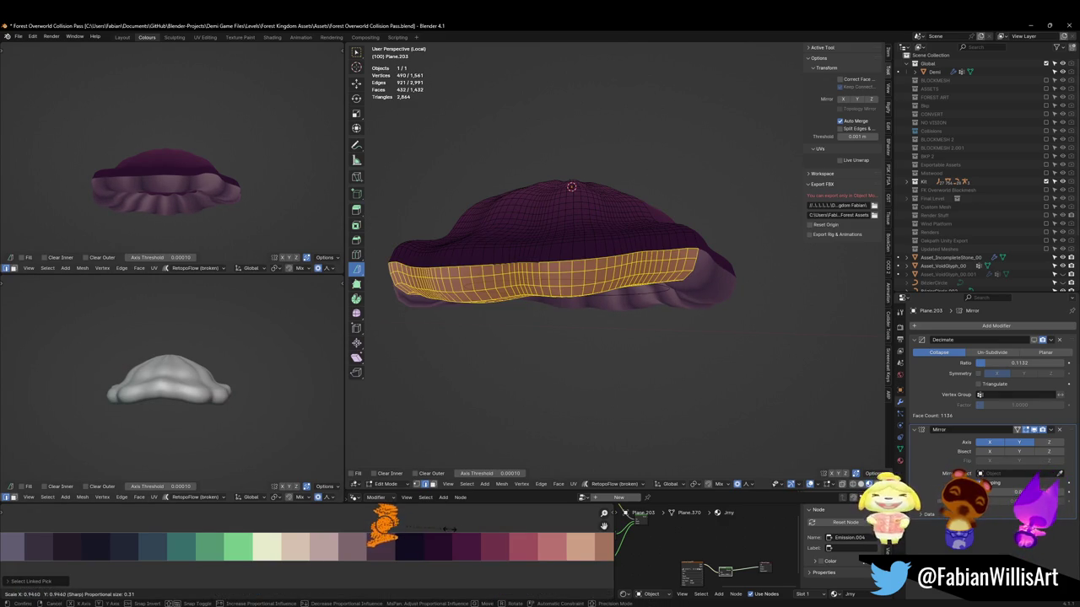
click(426, 526)
key(g)
key(x)
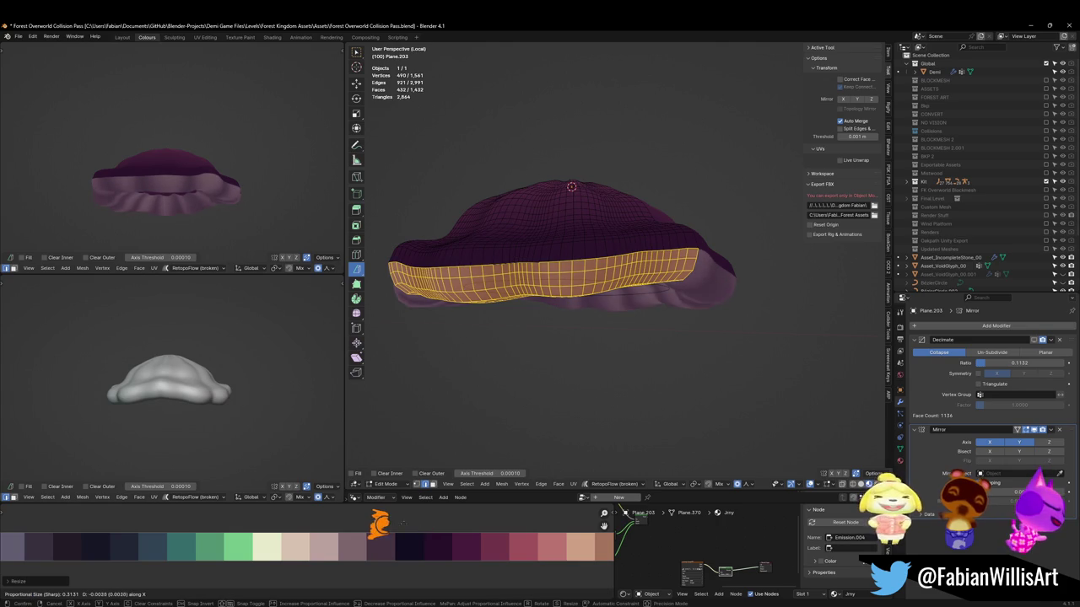
click(374, 523)
key(s)
click(374, 523)
Fine-tune the pink band's UV scale and position, check the result, and deselect all
mouse_move(225, 212)
middle_down()
mouse_move(132, 162)
mouse_move(201, 173)
mouse_move(237, 196)
middle_up()
key(s)
click(201, 173)
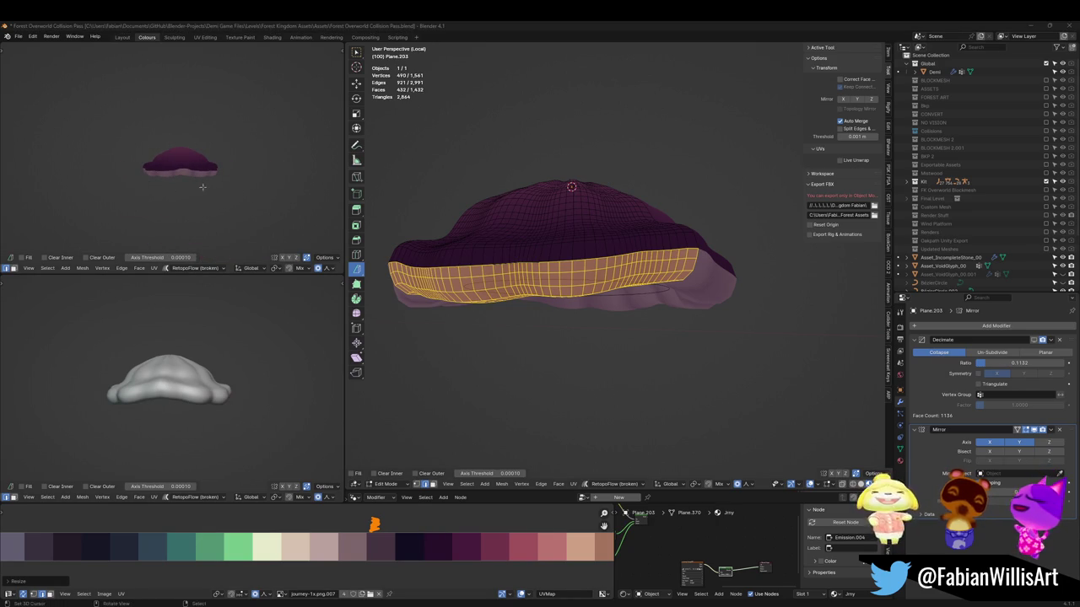
middle_drag(202, 186, 203, 202)
key(g)
key(x)
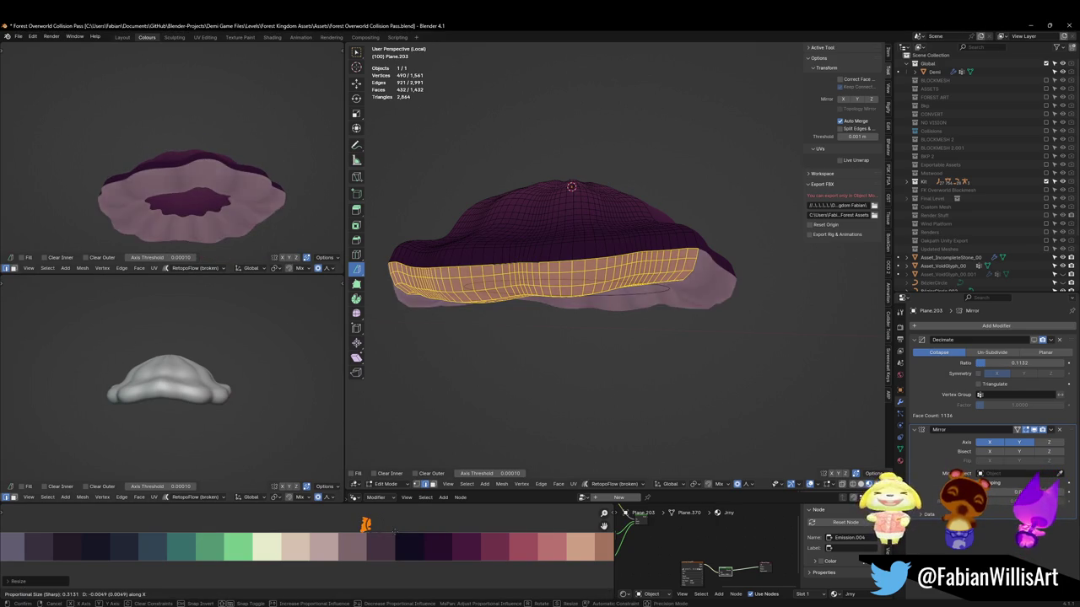
key(s)
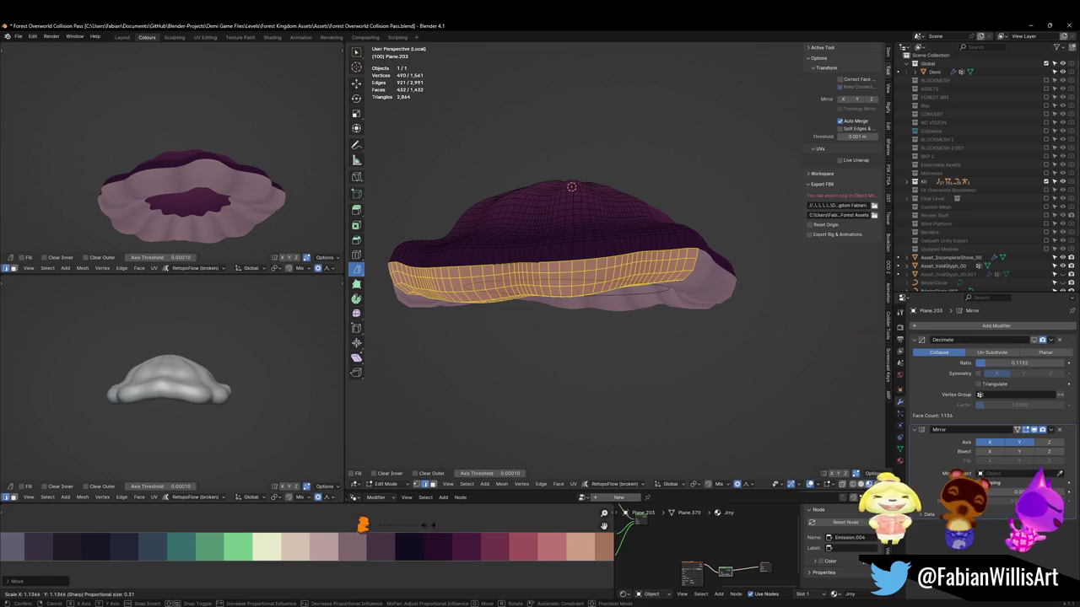
key(Return)
middle_drag(202, 202, 226, 191)
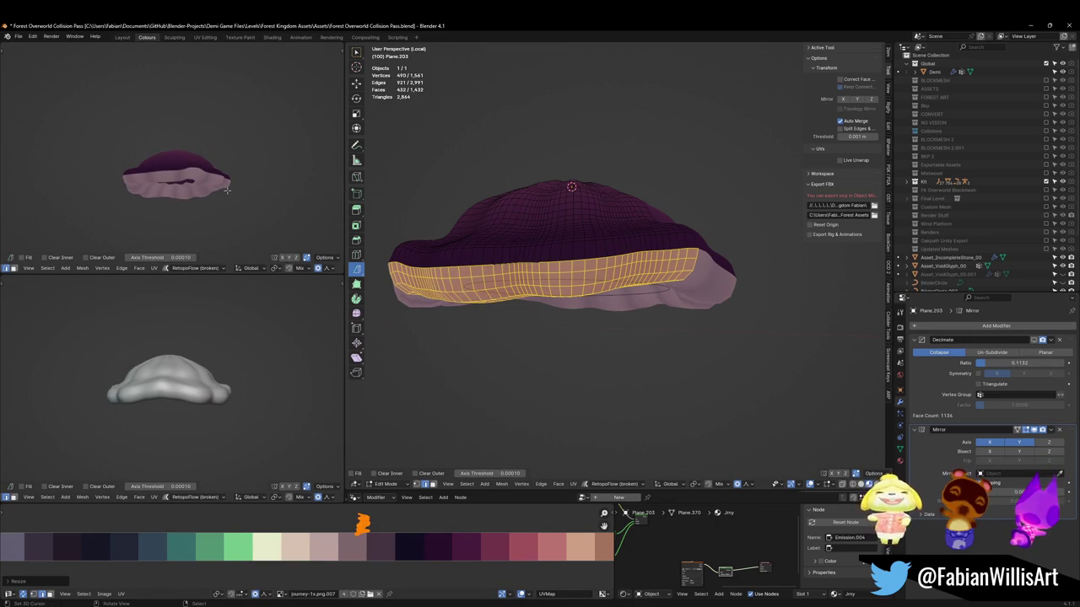
middle_drag(229, 190, 313, 163)
key(alt+a)
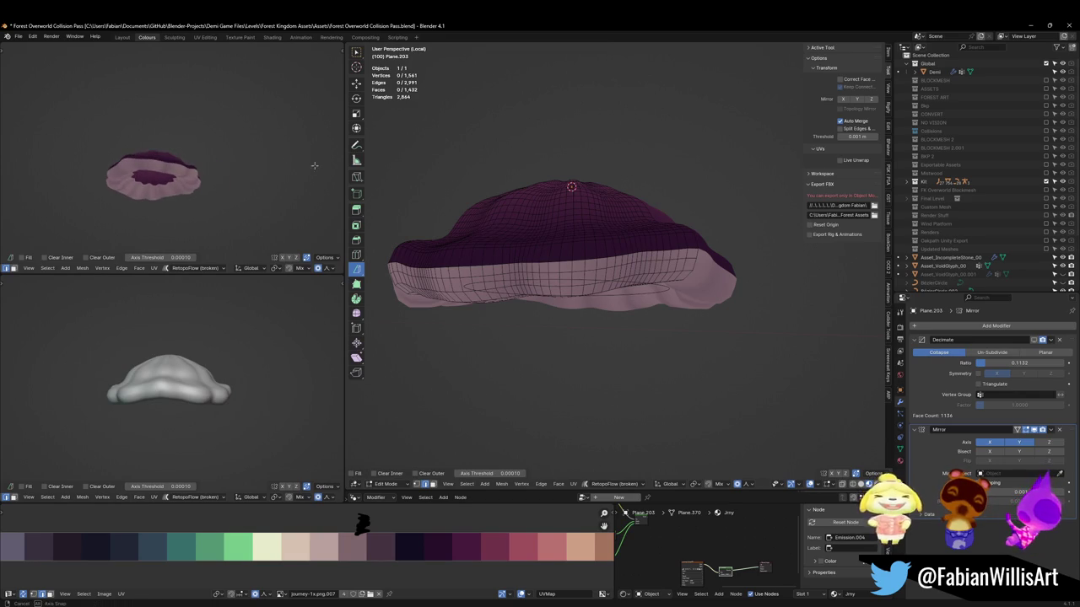
middle_drag(564, 313, 489, 280)
Loop-select the underside face rings and slide their UVs onto the pale blue swatch
alt+click(486, 277)
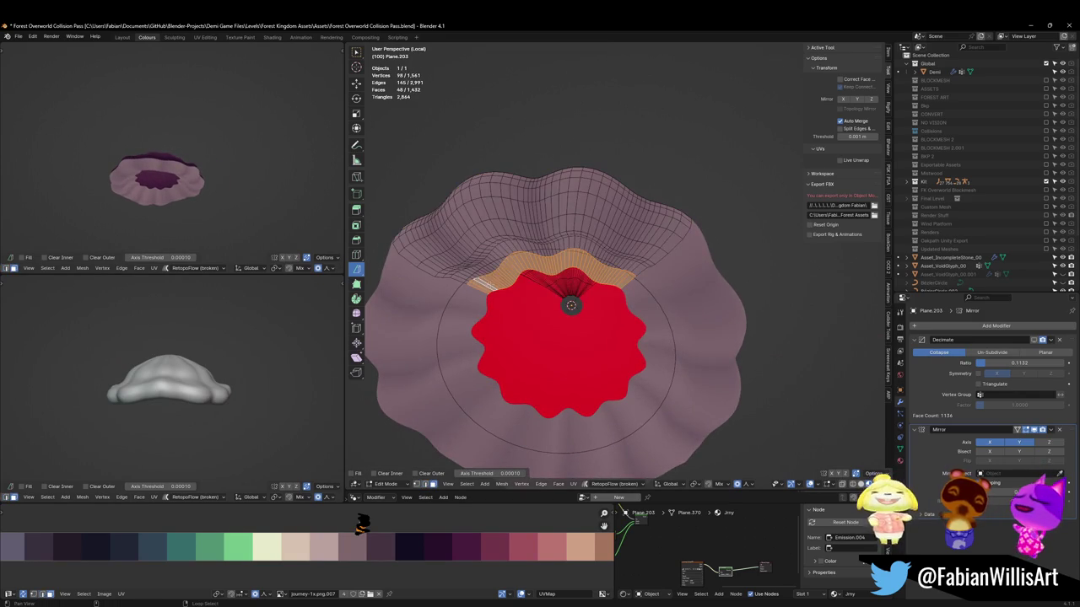
alt+shift+click(477, 271)
key(g)
key(x)
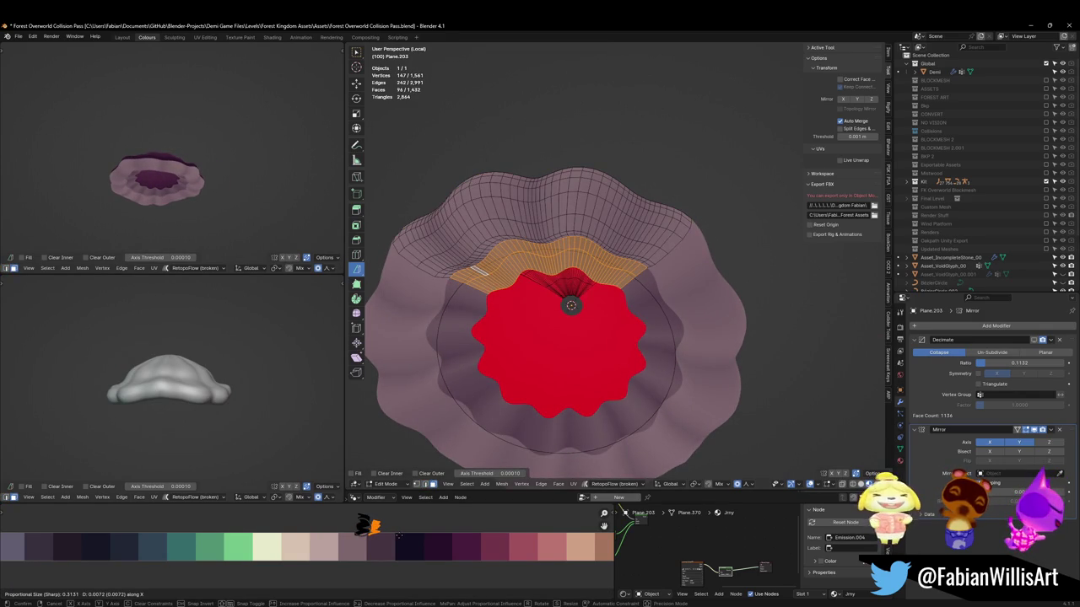
key(Escape)
middle_drag(472, 259, 506, 278)
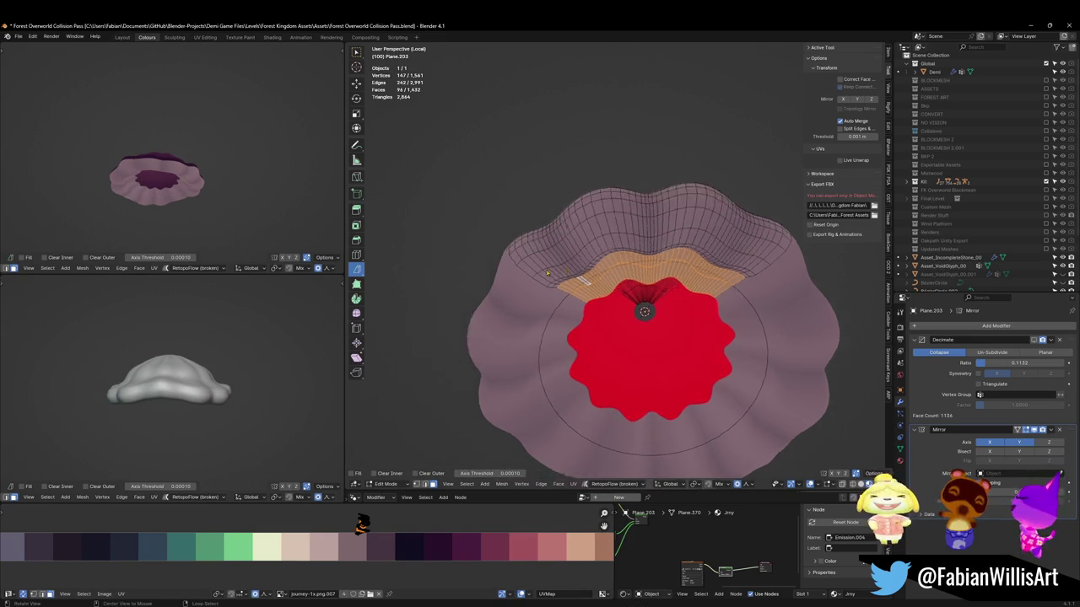
scroll(591, 287, up, 3)
alt+shift+click(623, 294)
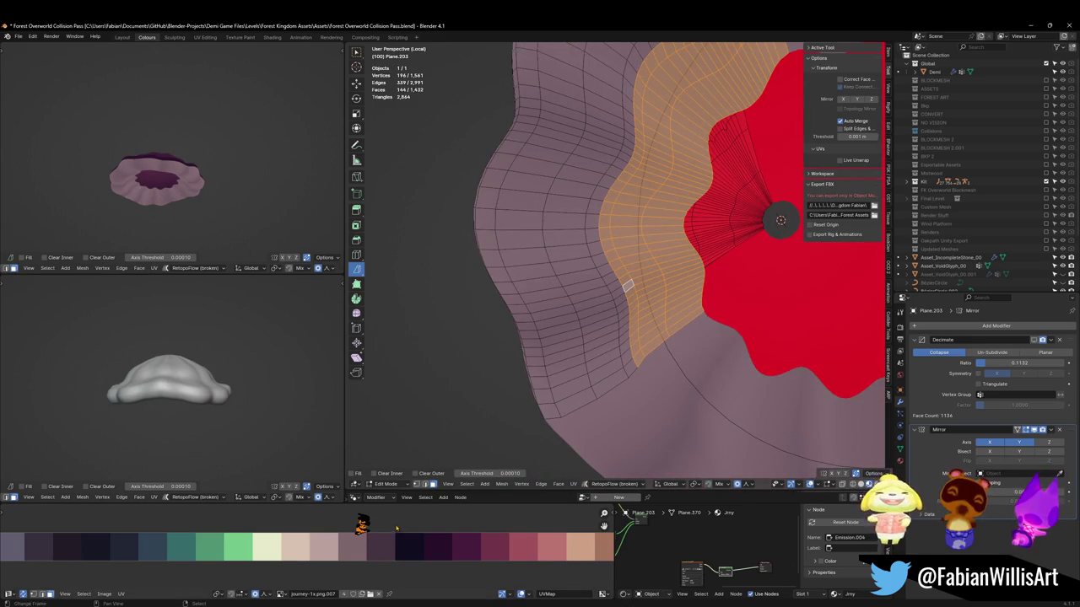
key(g)
key(x)
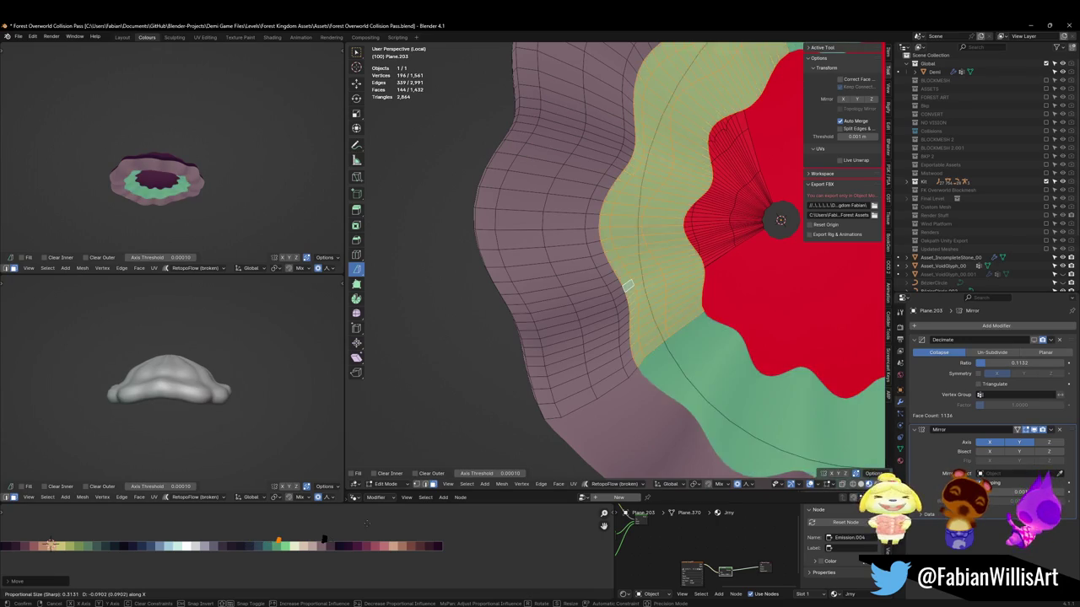
key(s)
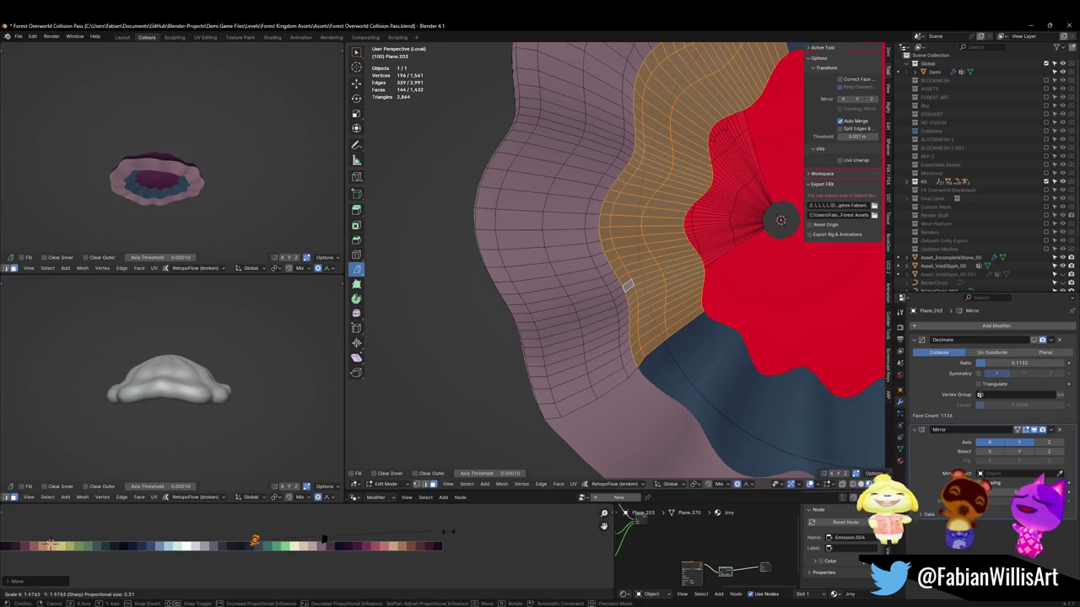
key(g)
key(x)
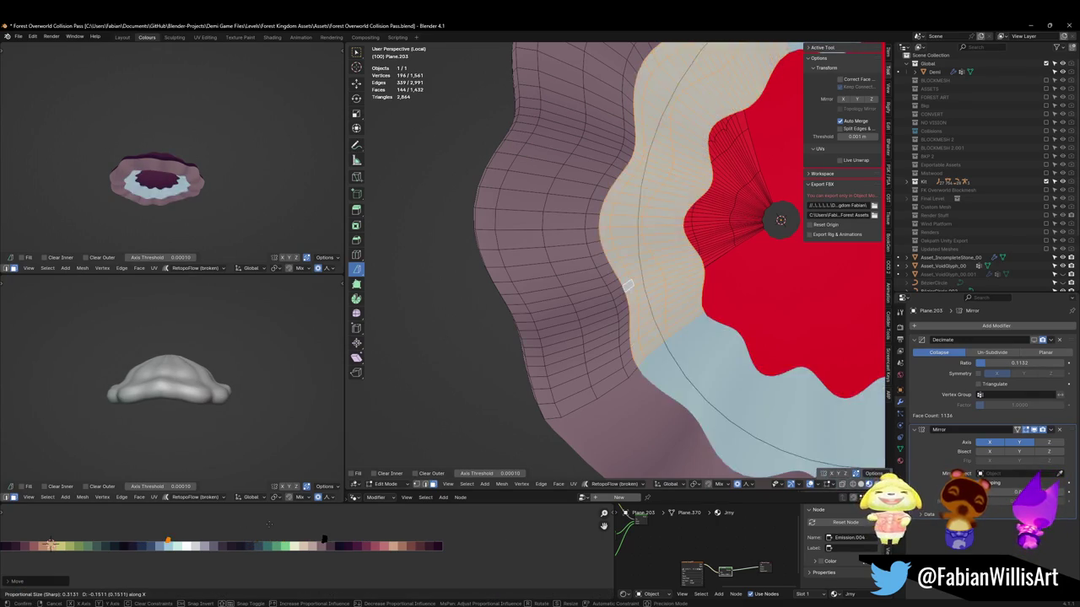
click(264, 523)
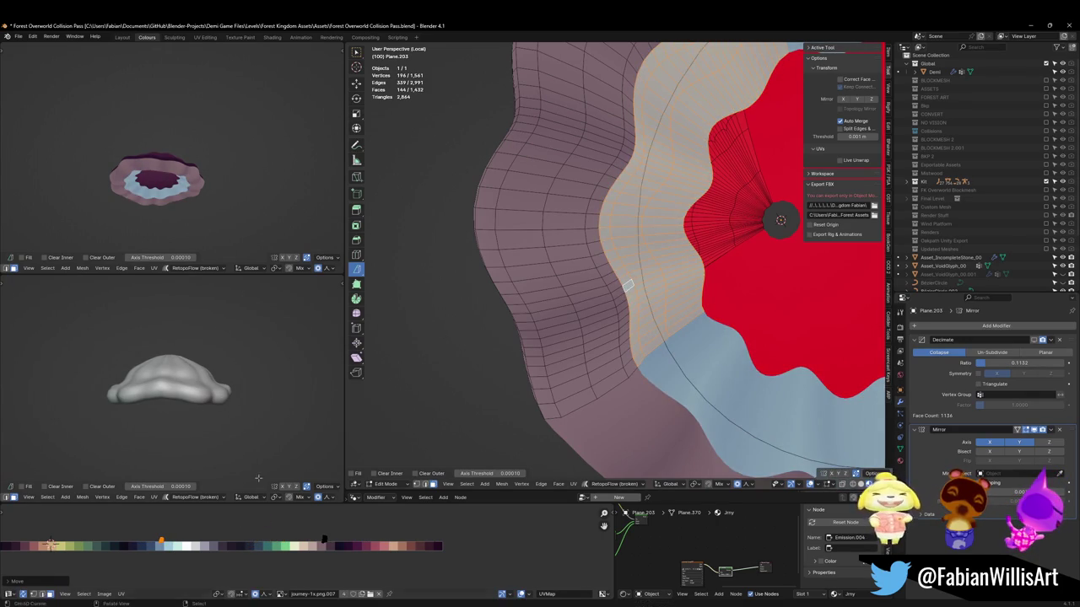
Grow the selection to more underside rings and move them onto the pale blue swatch too
middle_drag(211, 194, 233, 181)
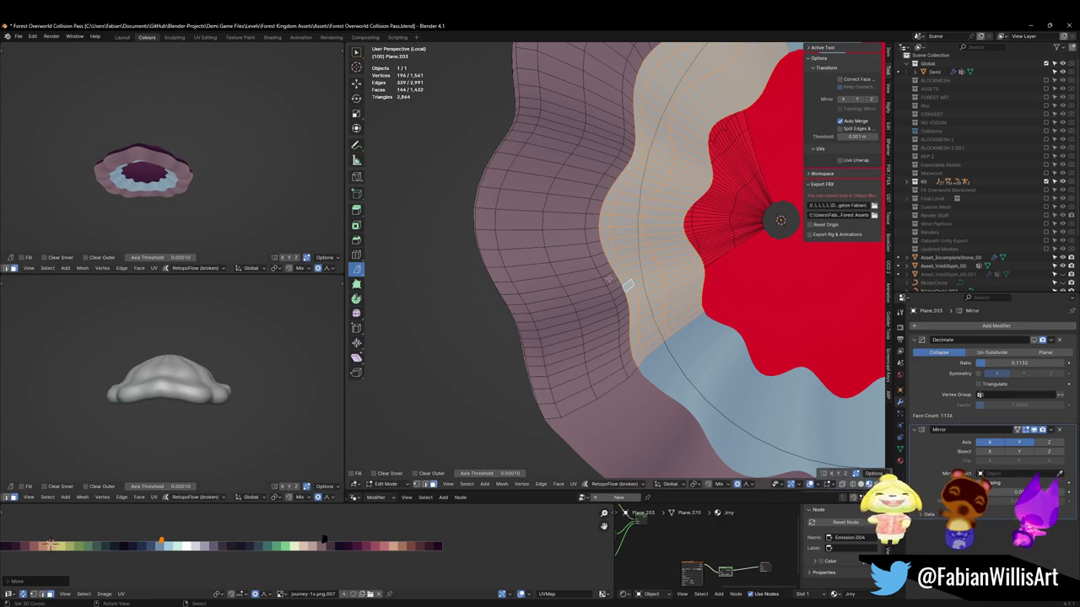
key(g)
key(x)
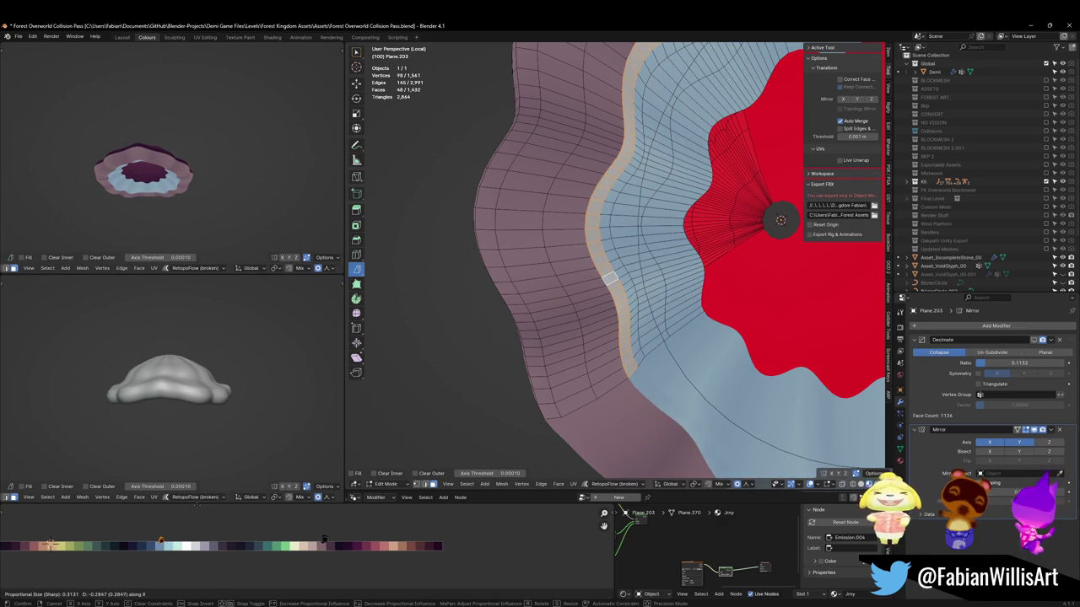
key(Return)
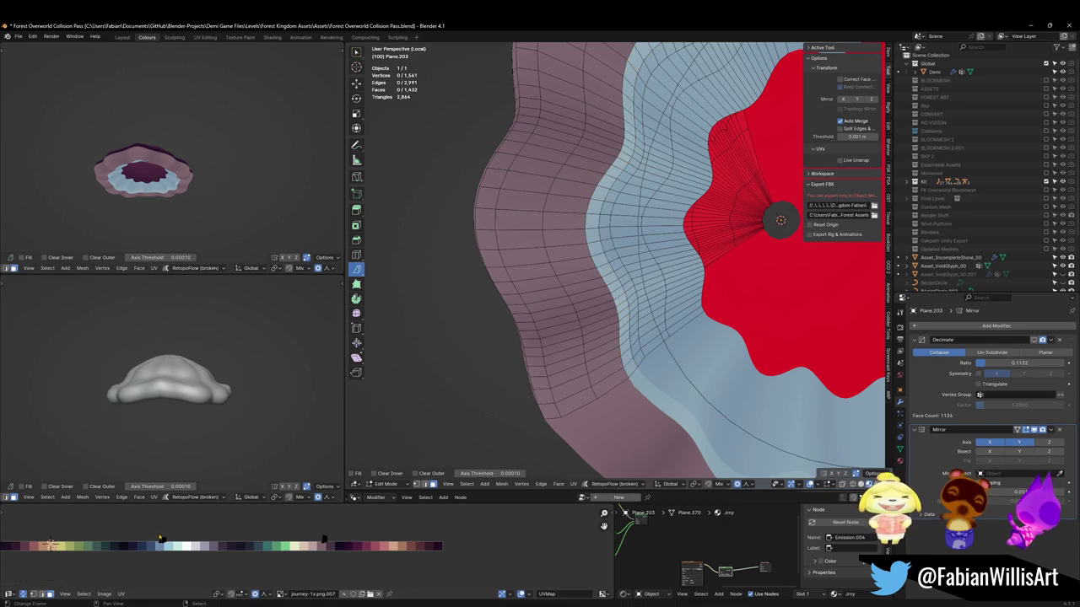
key(ctrl+KP_Add)
key(g)
key(x)
key(Return)
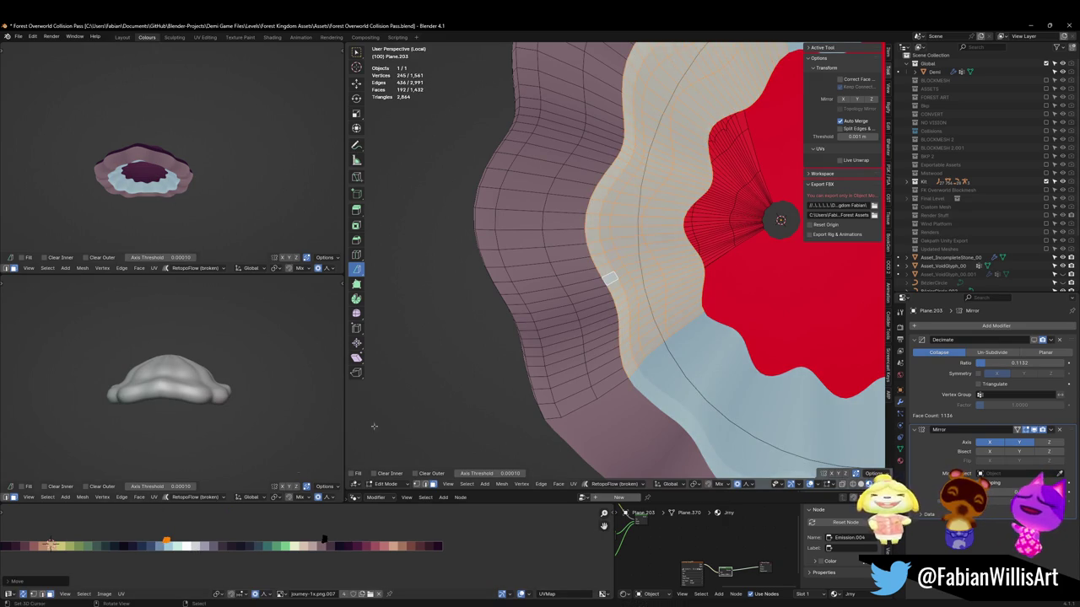
alt+click(601, 257)
Grow the opening's edge loop by one ring and Alt+S shrink it inward by -0.379 m
mouse_move(601, 258)
middle_down()
mouse_move(684, 264)
mouse_move(700, 232)
middle_up()
key(f)
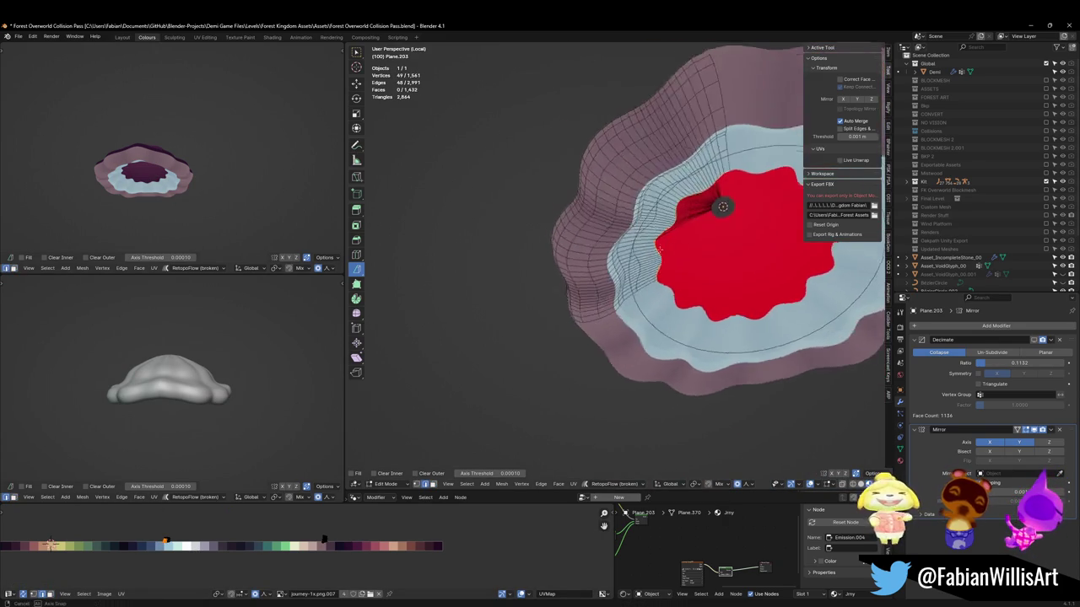
key(ctrl+z)
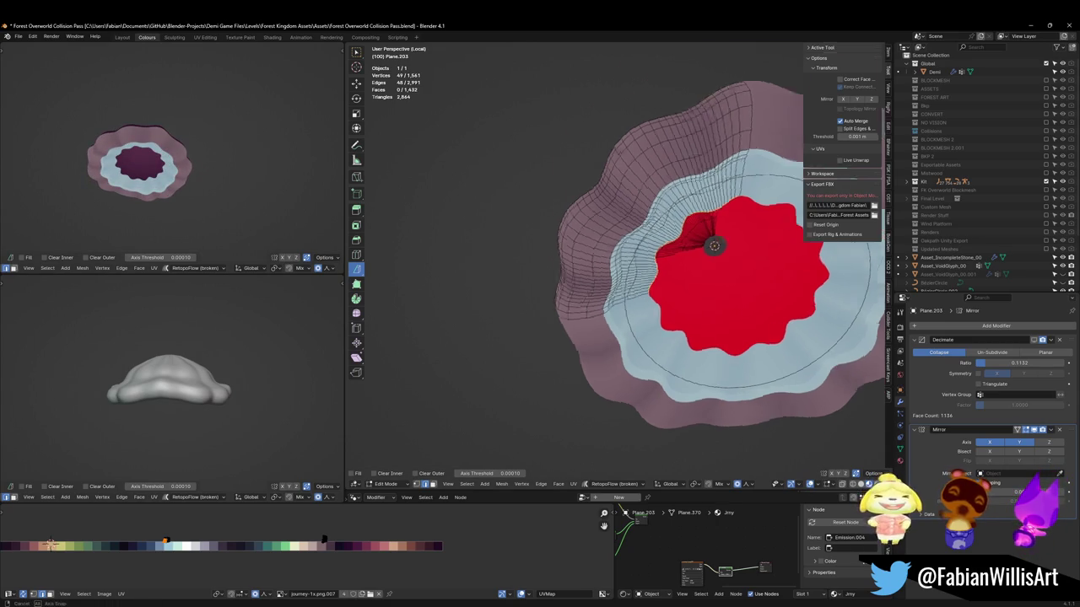
middle_drag(675, 253, 628, 241)
key(ctrl+KP_Add)
key(alt+s)
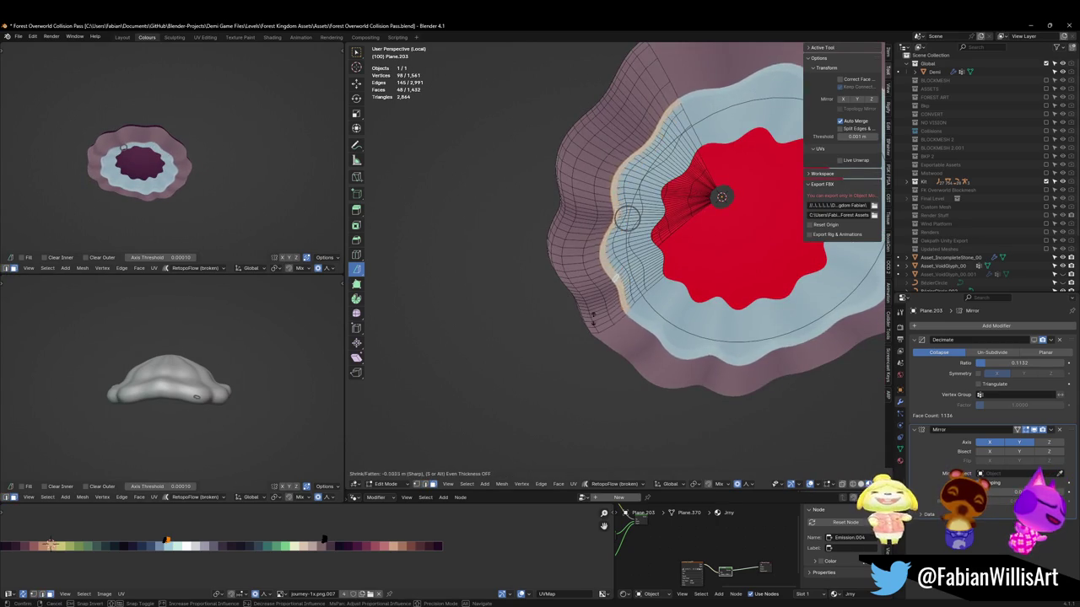
click(492, 346)
Select the outer underside faces' UVs in the palette and slide them horizontally
mouse_move(203, 234)
middle_down()
mouse_move(260, 146)
mouse_move(248, 169)
middle_up()
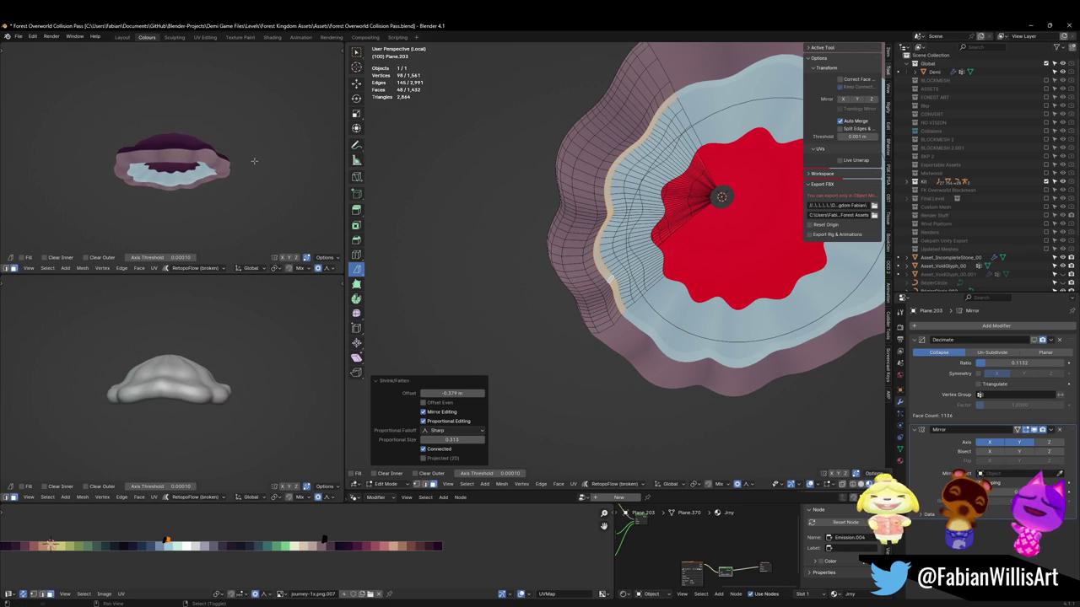
click(218, 542)
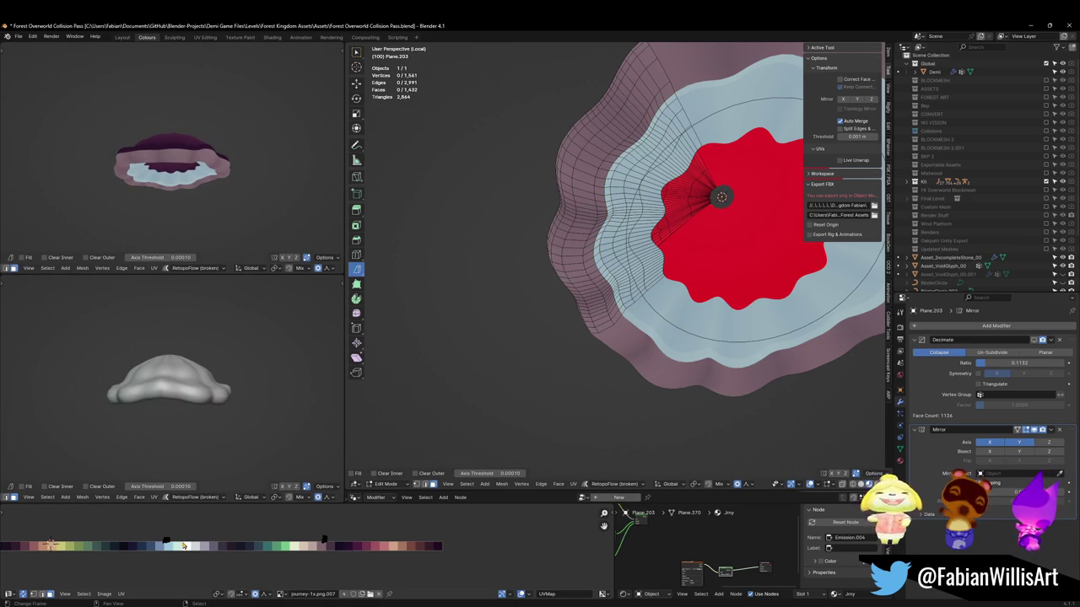
click(186, 550)
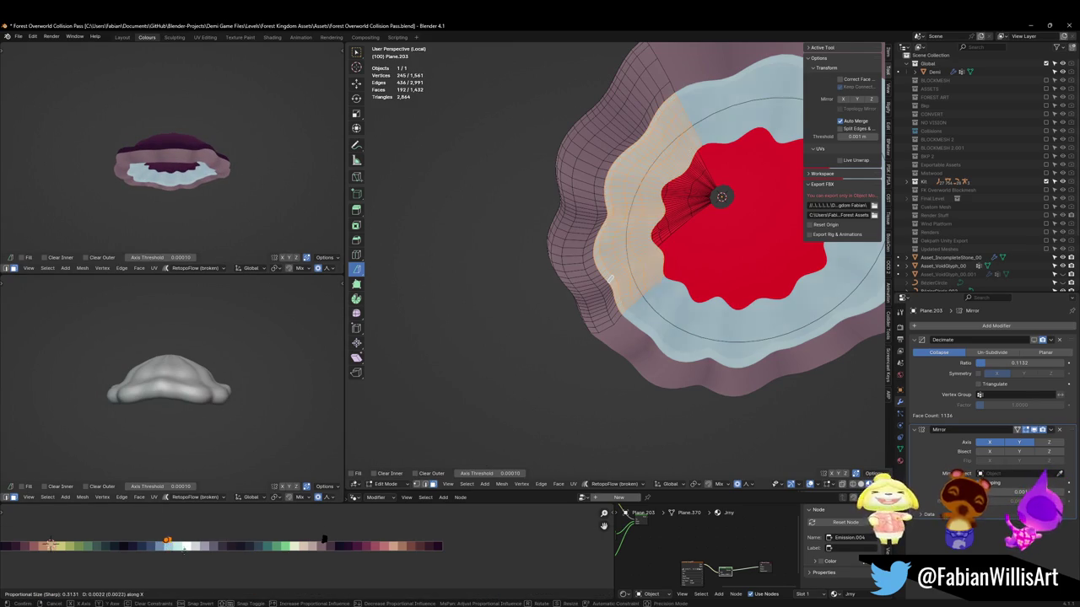
drag(305, 509, 341, 545)
key(g)
key(x)
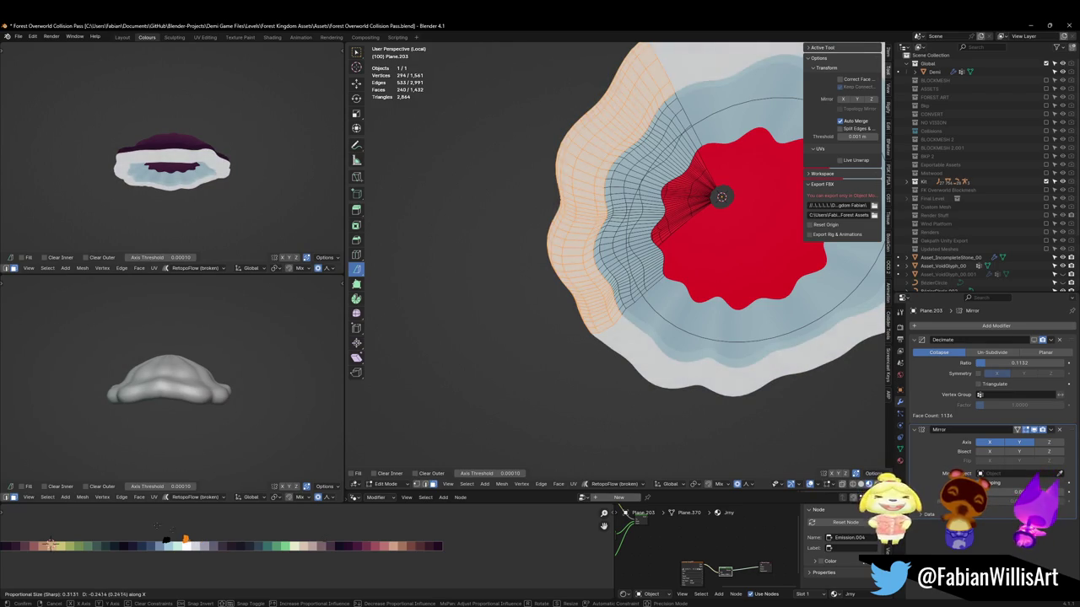
click(160, 526)
Resize and move the outer rings' UVs onto the near-white swatch, then check the underside
key(s)
click(193, 538)
key(g)
key(x)
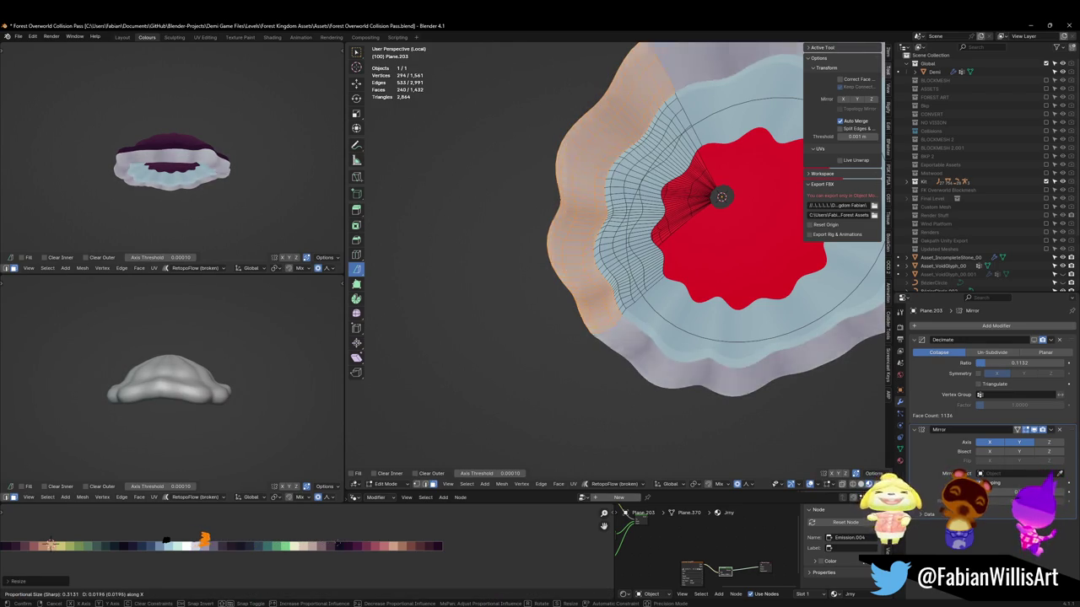
click(243, 158)
middle_drag(243, 159, 20, 175)
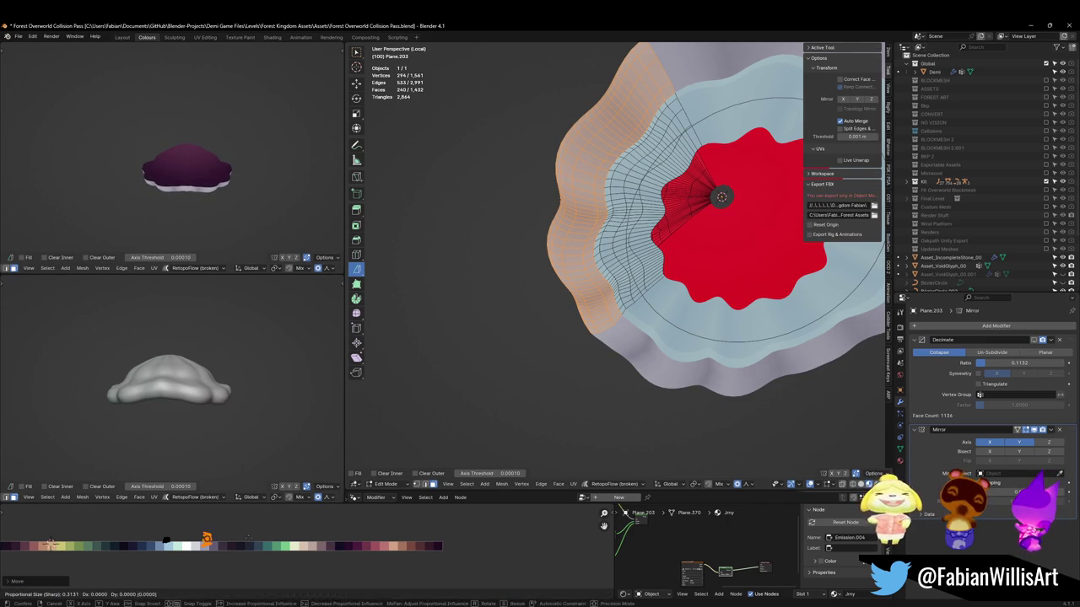
middle_drag(287, 164, 238, 121)
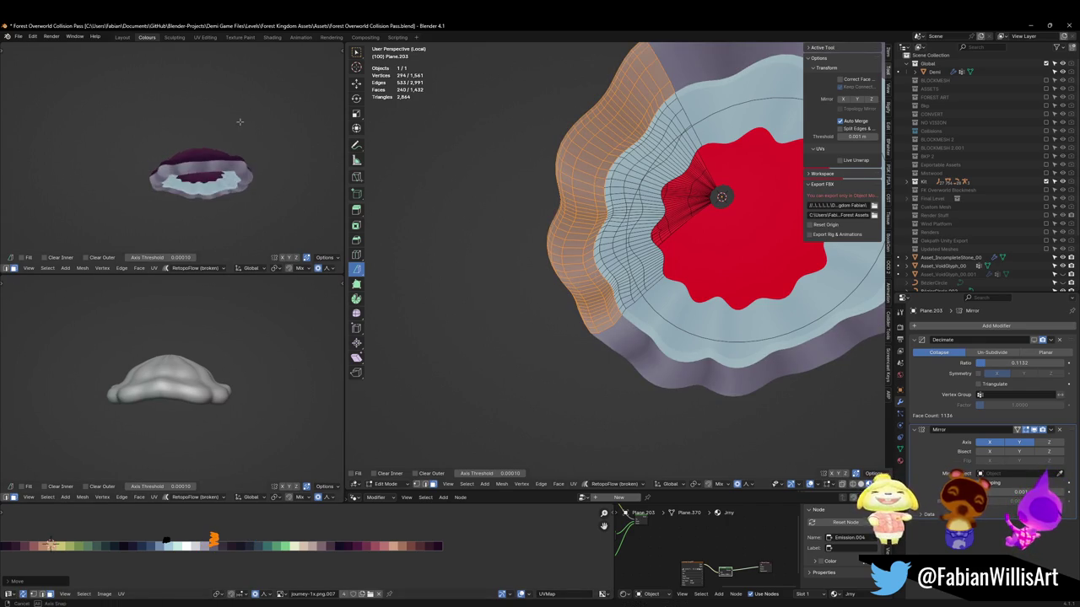